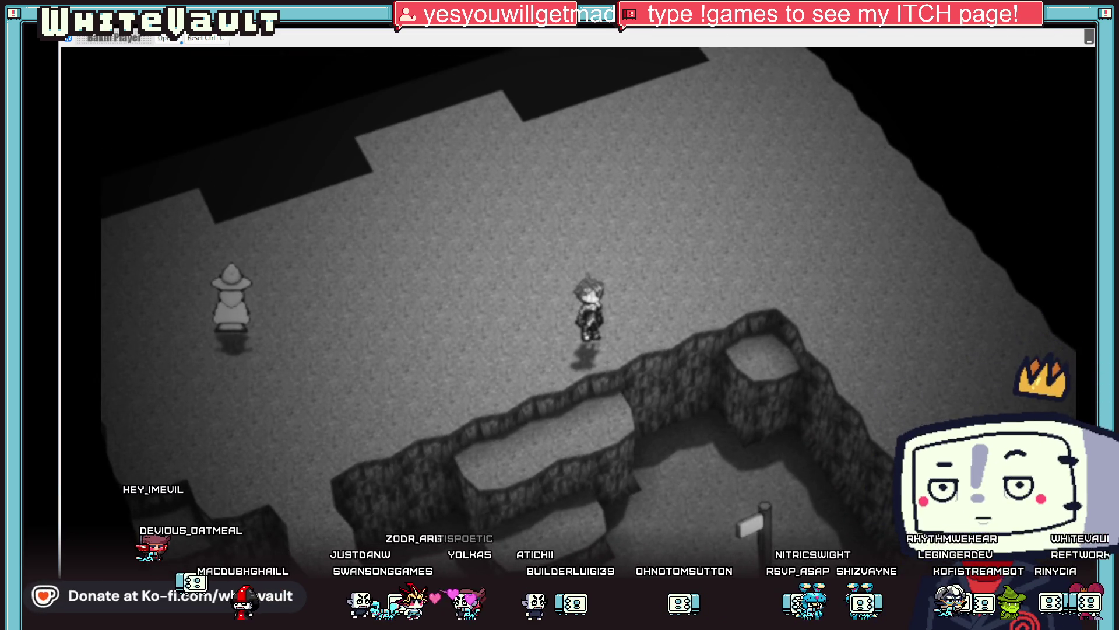
End the test play, move the signpost onto the stairs and back down, then test-play Map_1_1 again
key(alt+F4)
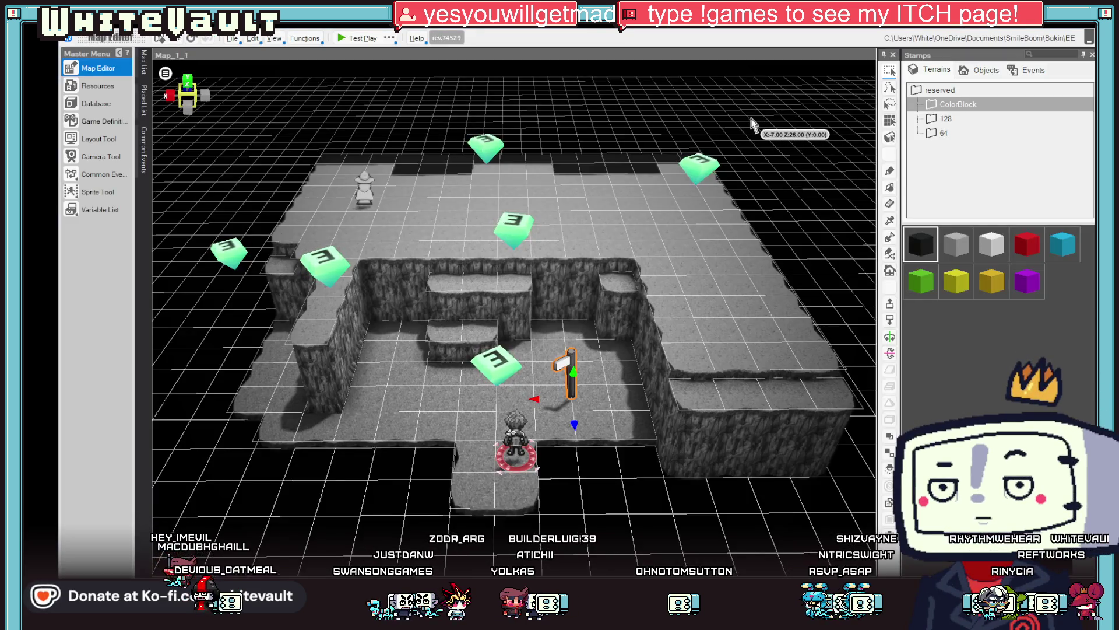
key(ctrl+z)
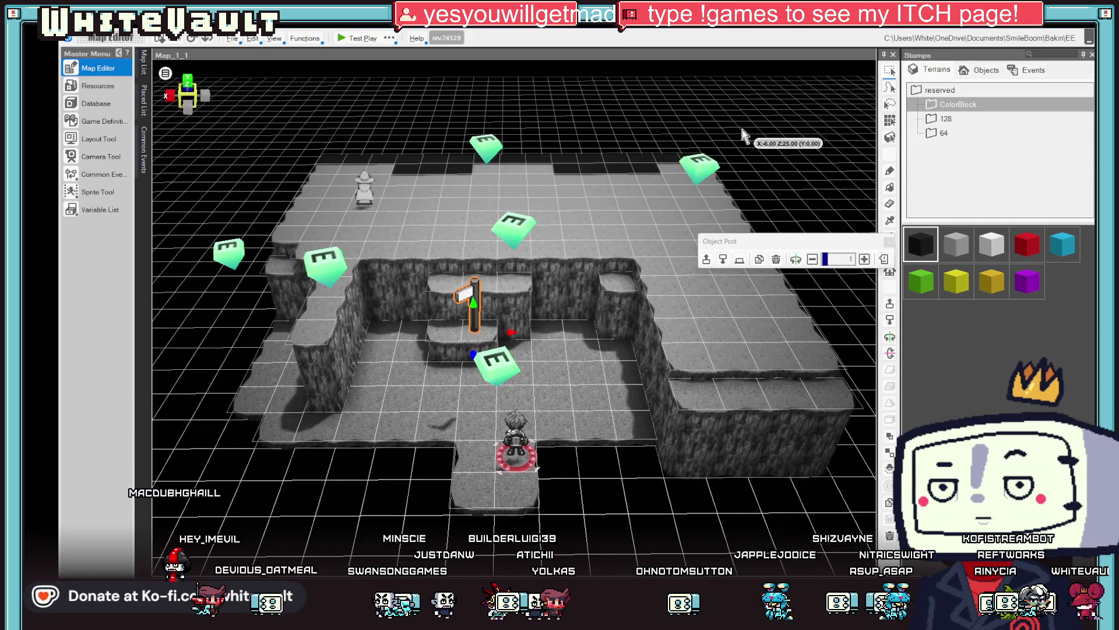
key(ctrl+y)
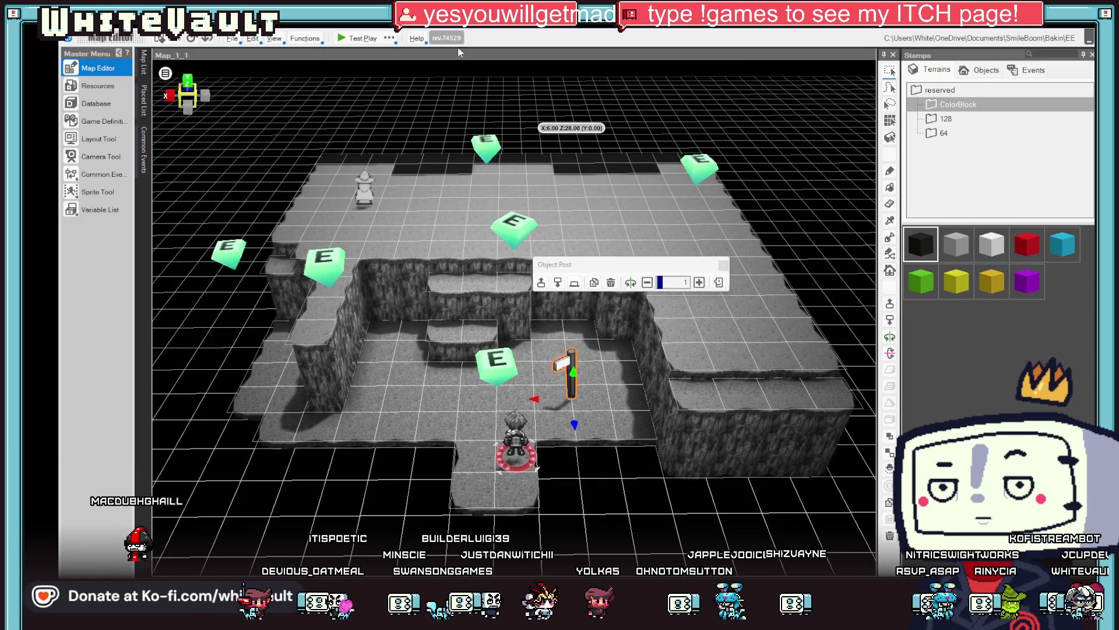
click(344, 41)
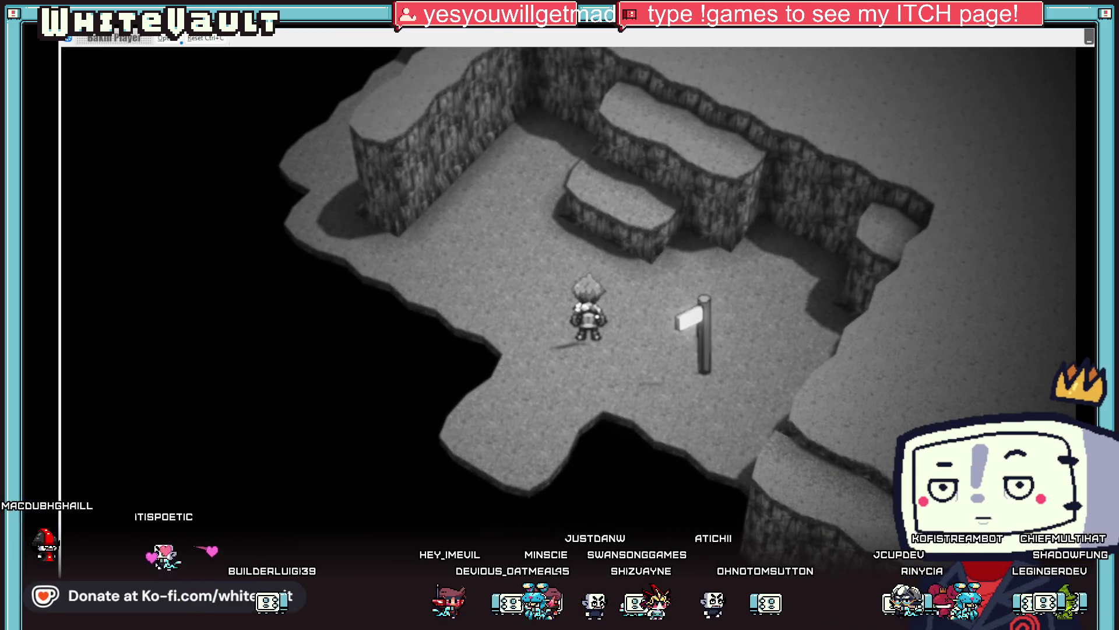
key(alt+F4)
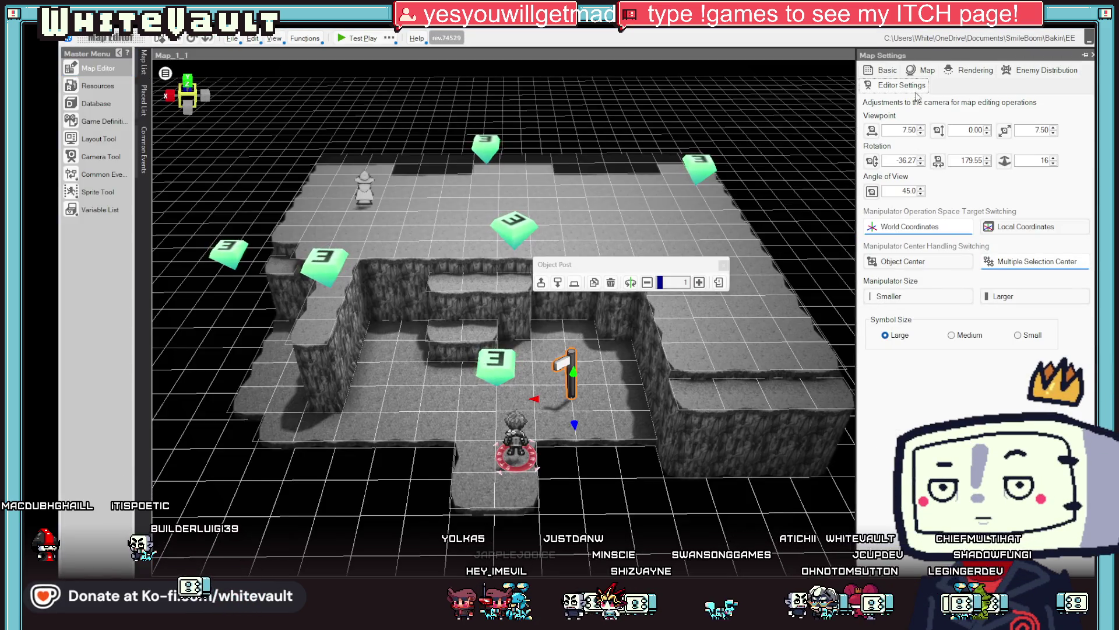
Turn on Fog Use in the map's Rendering settings
click(974, 70)
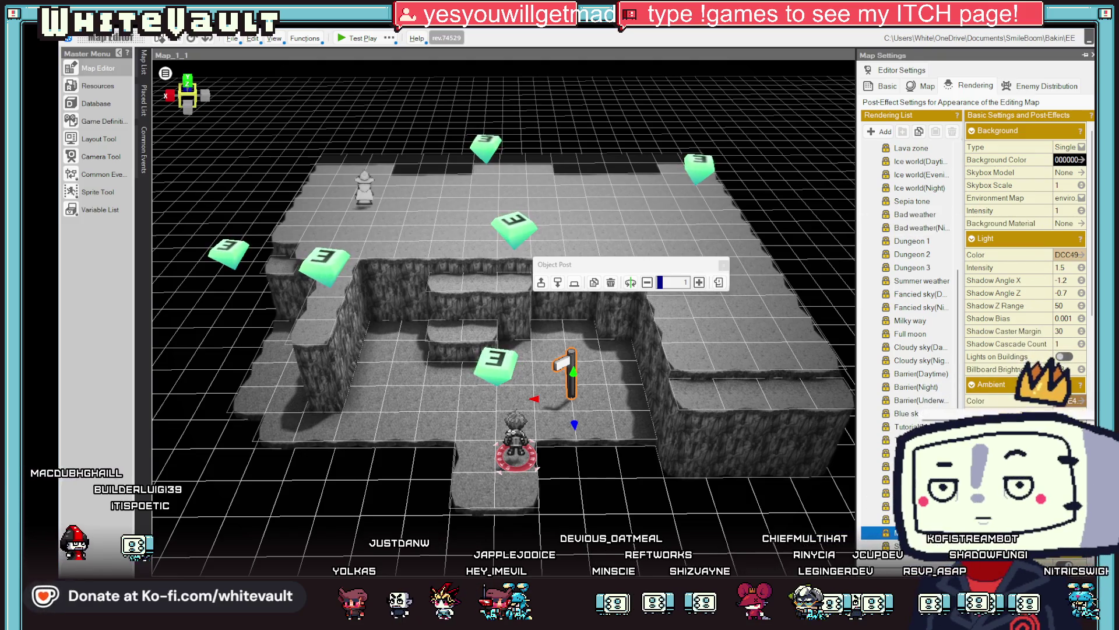
scroll(1067, 401, down, 3)
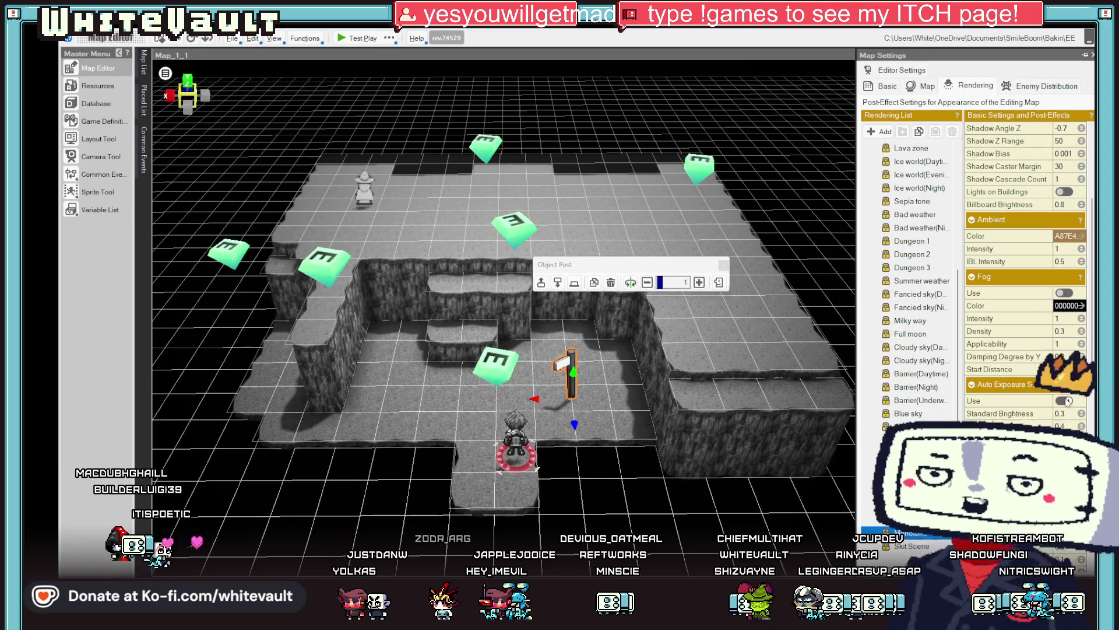
click(1069, 292)
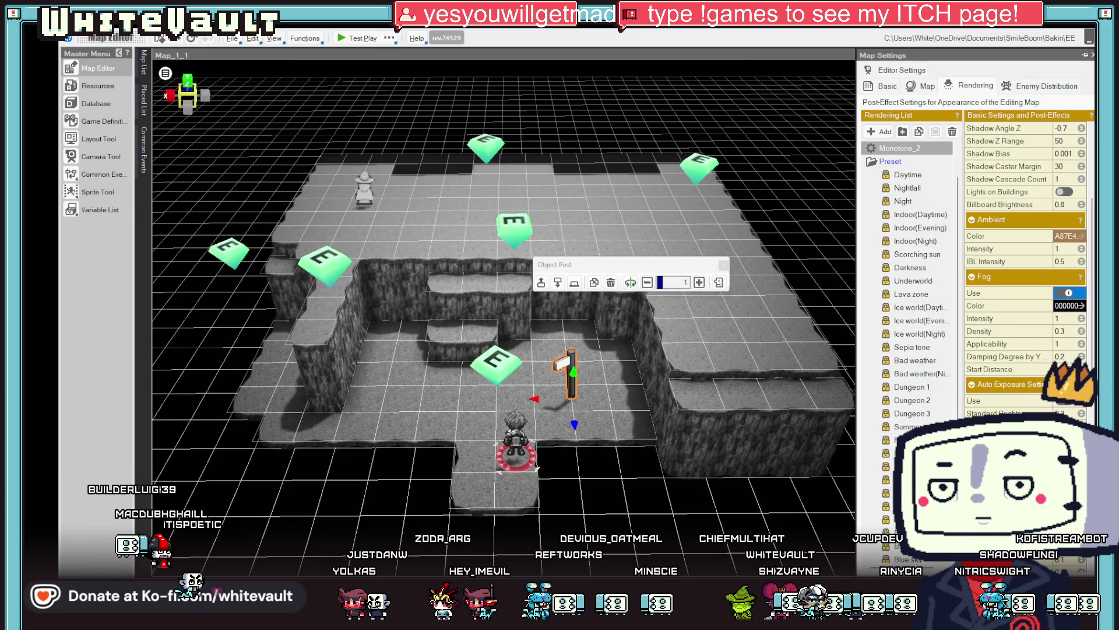
Rename the Monotone_2 rendering preset to 'Black AndWhite' and launch a test play
scroll(1038, 291, down, 3)
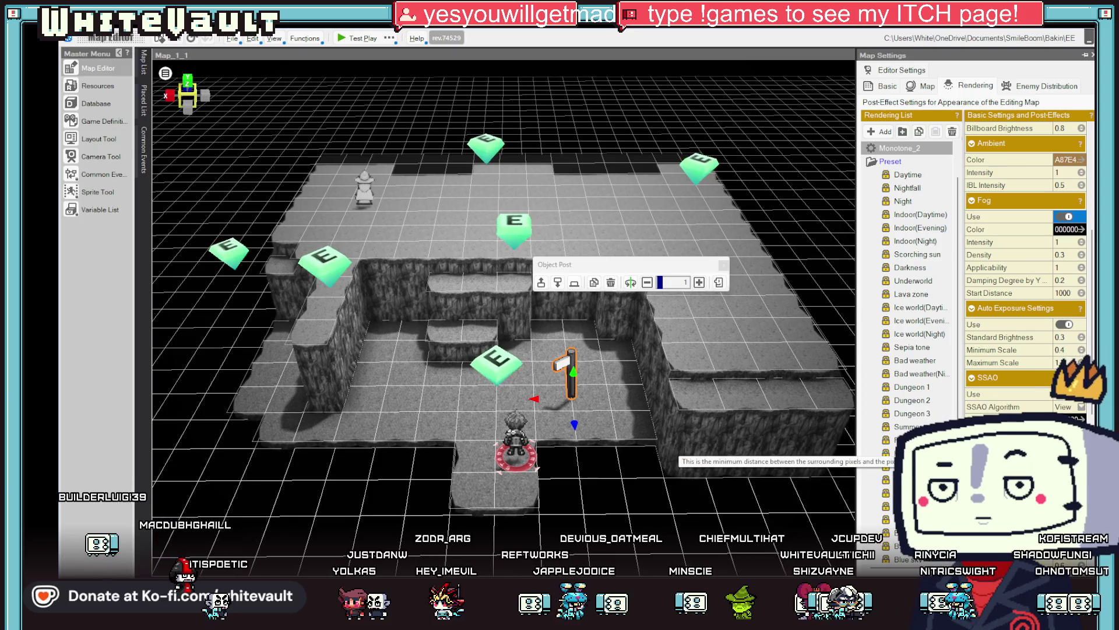
scroll(1026, 262, down, 3)
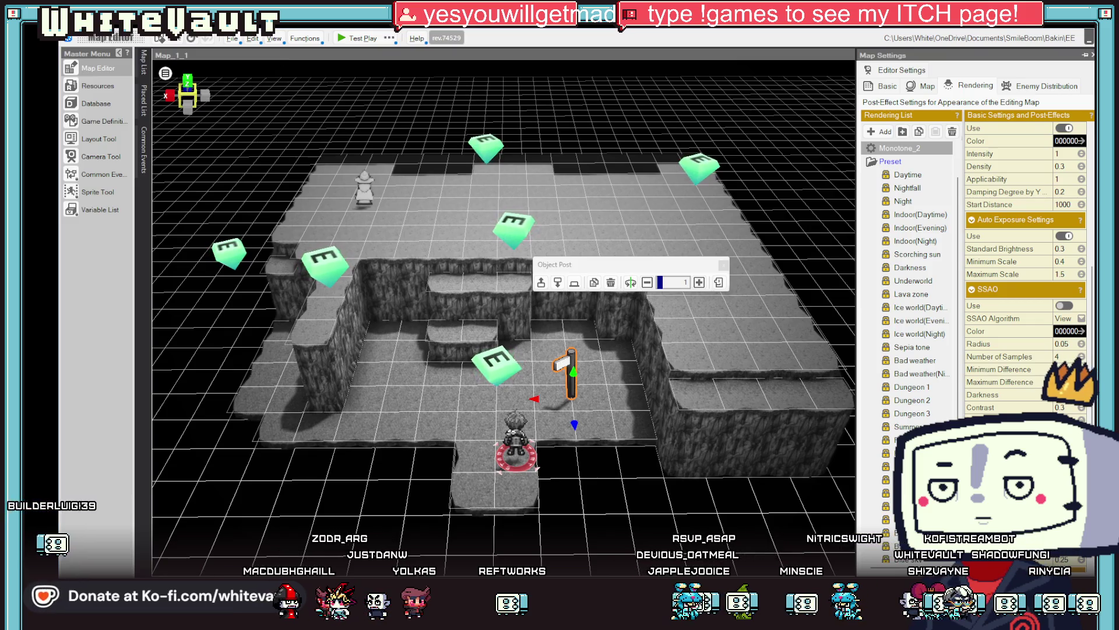
scroll(1026, 263, down, 1)
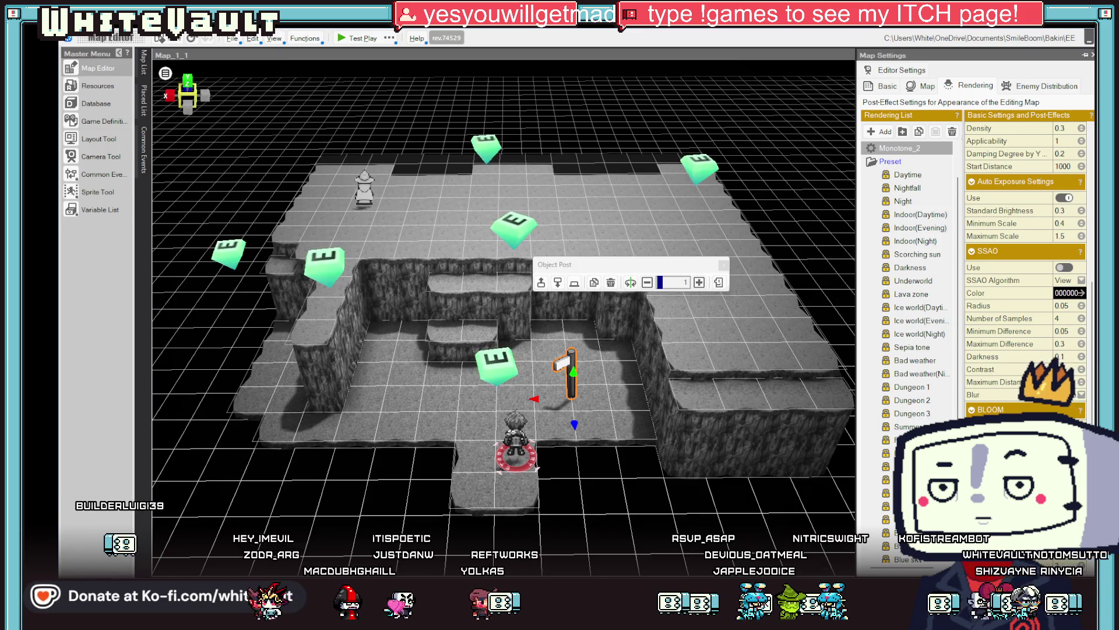
scroll(1026, 262, down, 4)
scroll(1026, 262, down, 3)
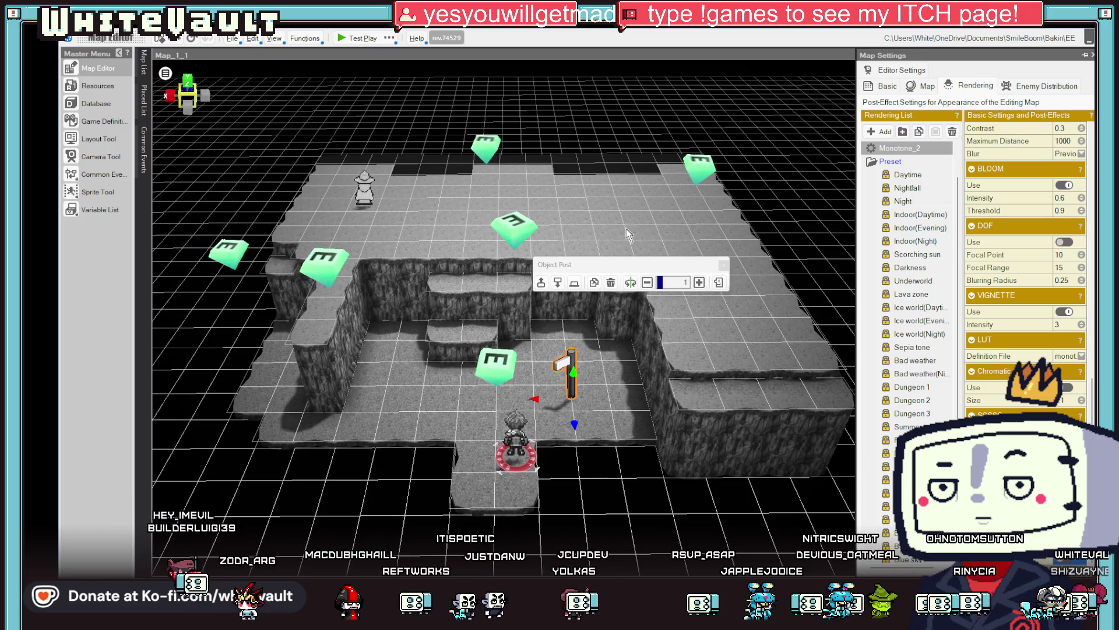
scroll(905, 193, up, 1)
click(905, 189)
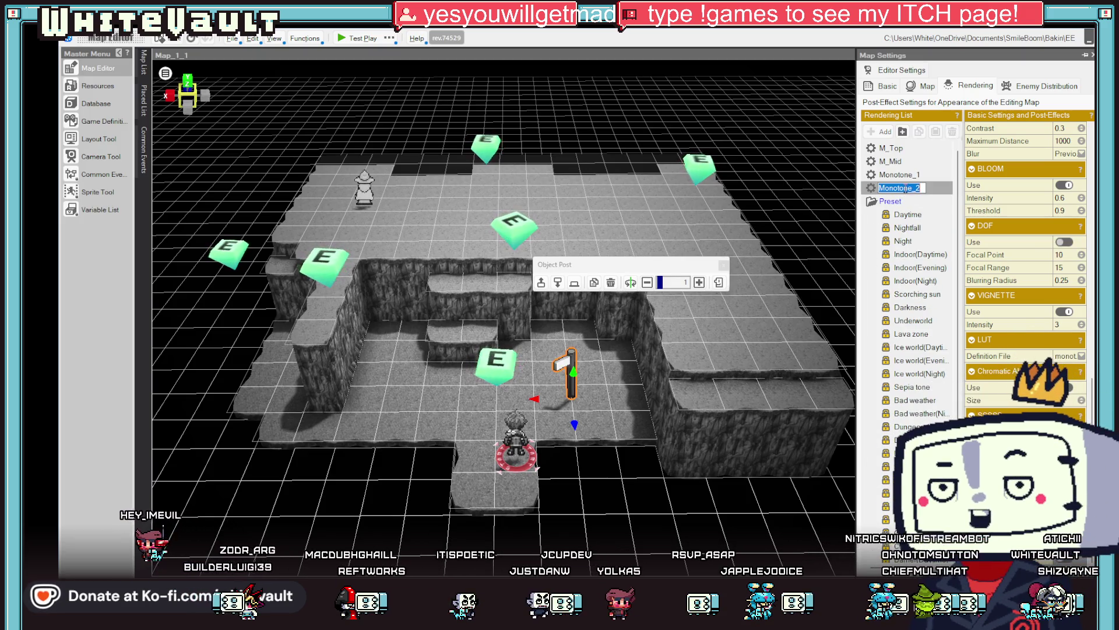
text(Black Add)
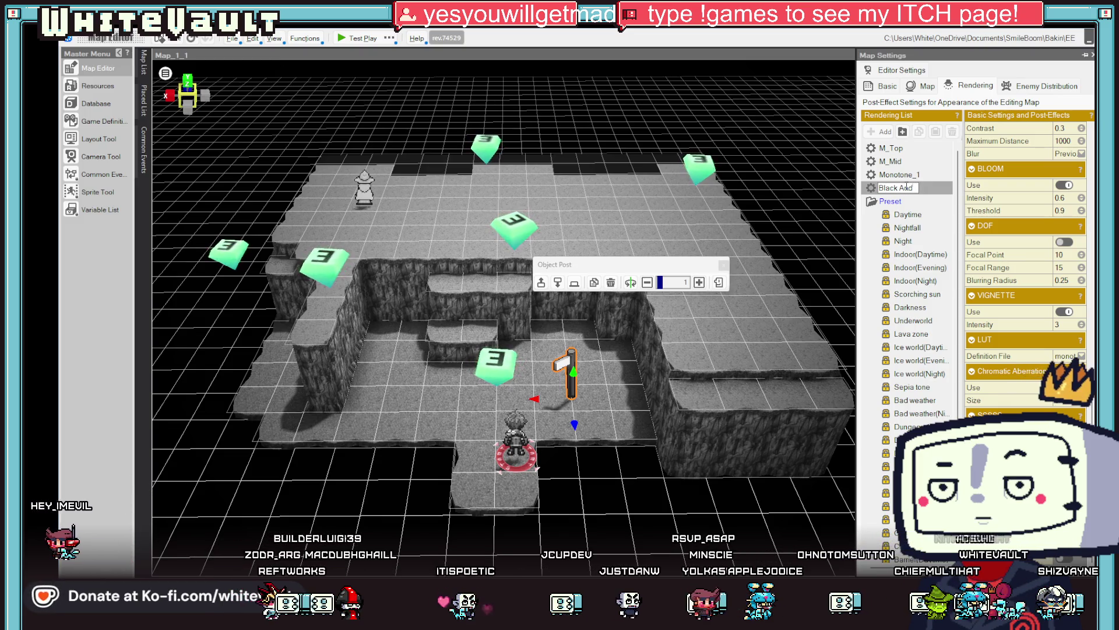
key(Return)
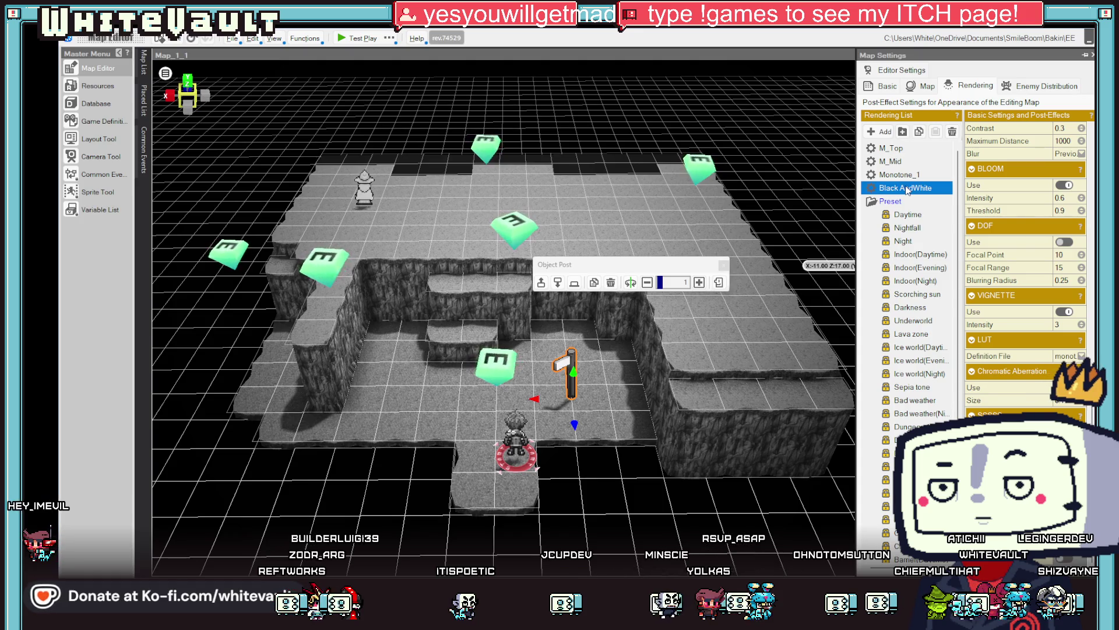
click(352, 39)
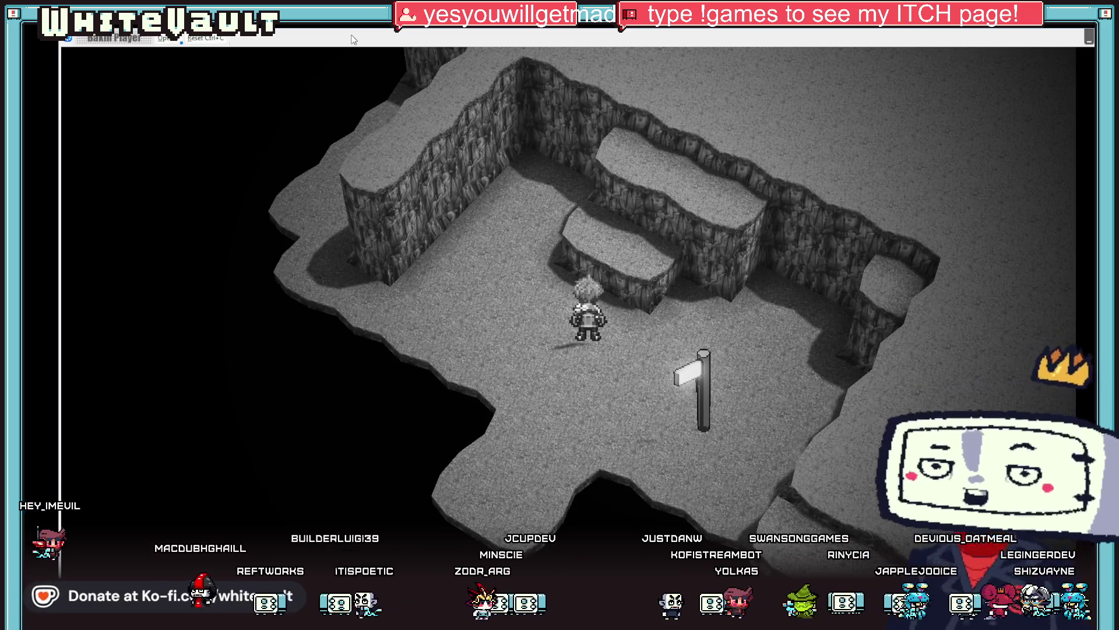
Walk the character to the signpost, ledge and hooded statue, rotate the camera, then exit test play
key(Right)
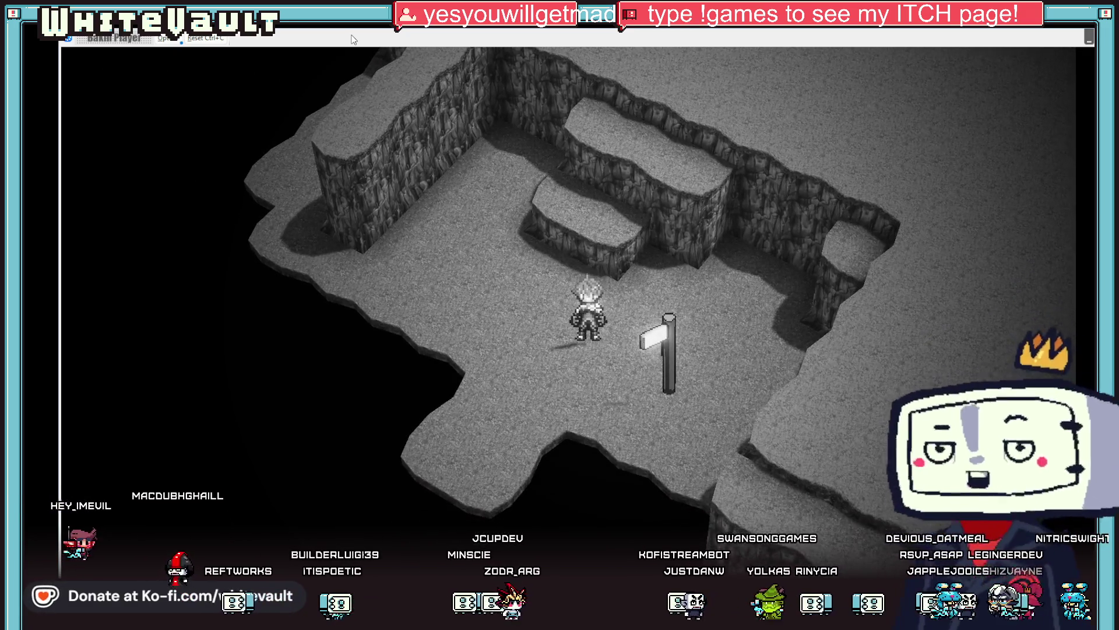
key(Down)
key(Down)
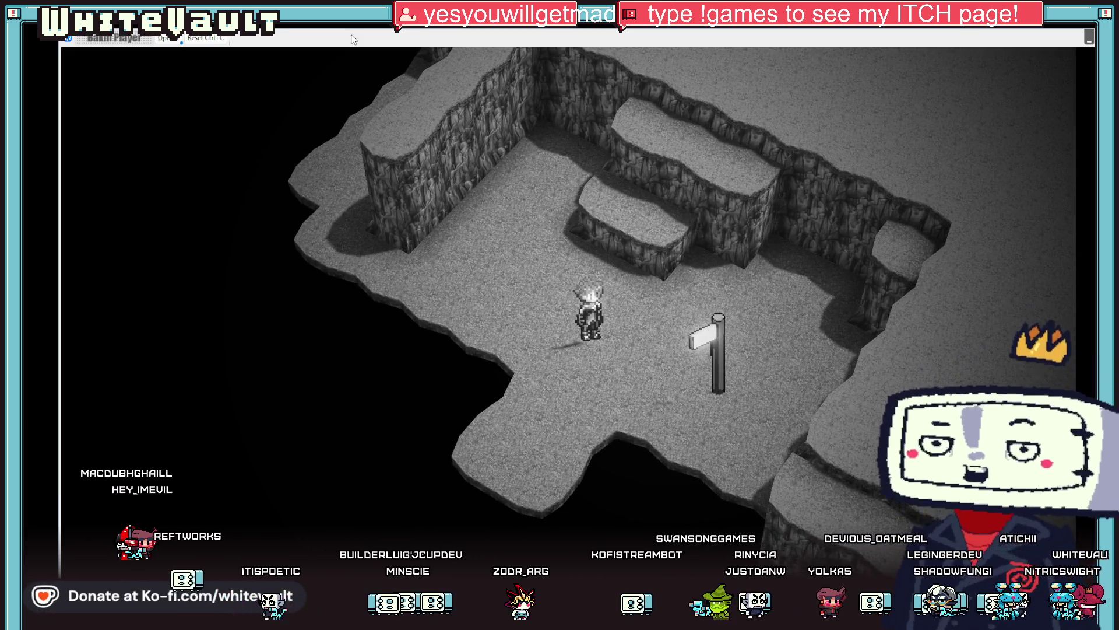
key(Up)
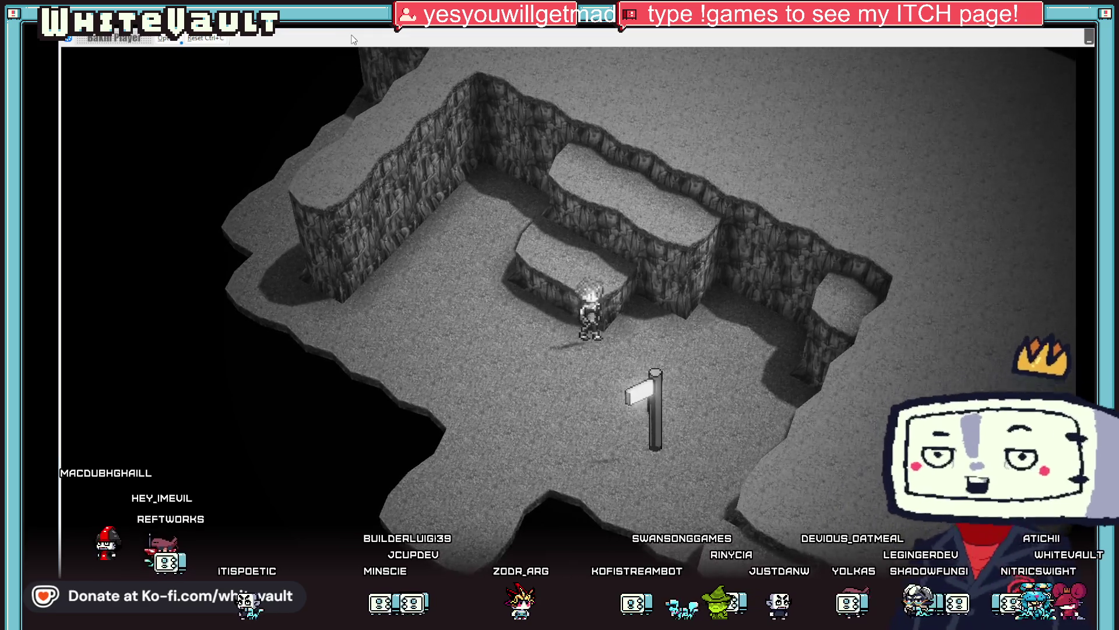
key(Up)
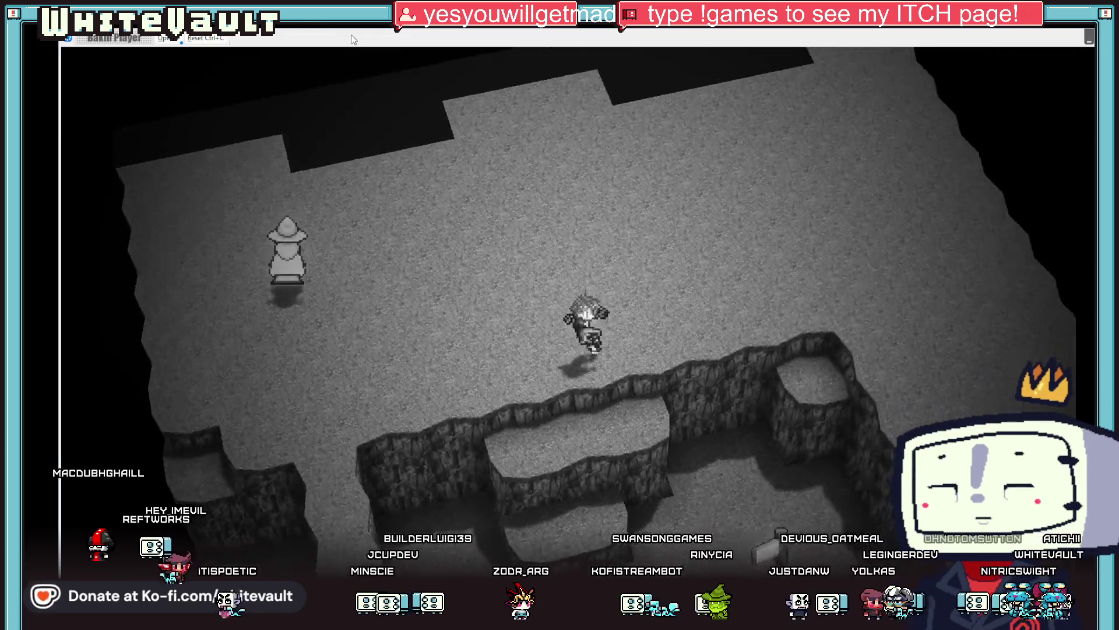
key(Down)
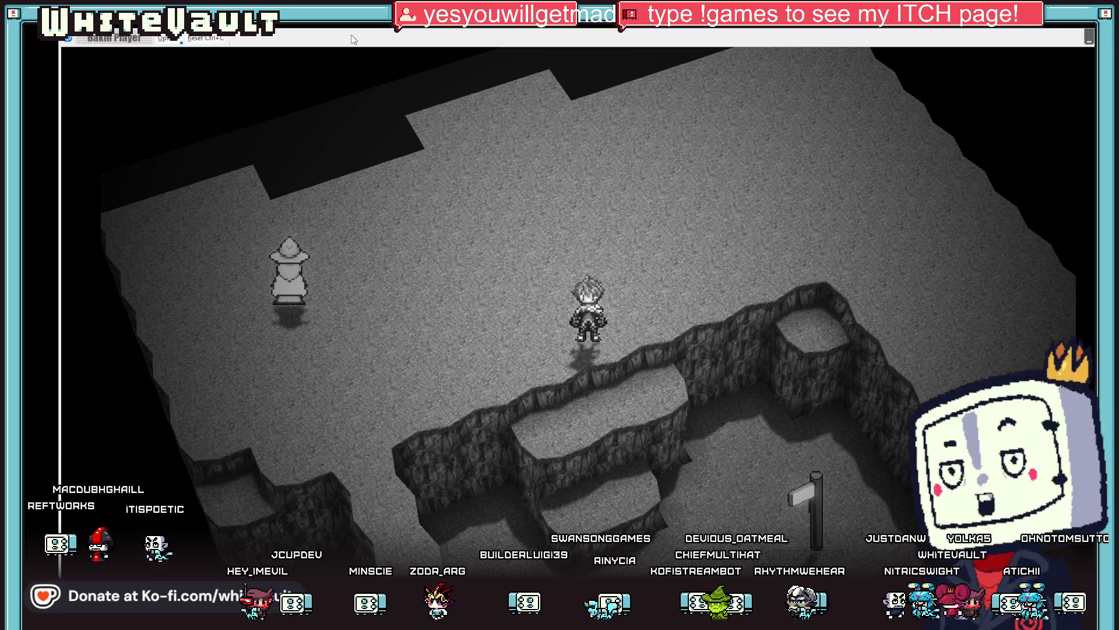
key(Down)
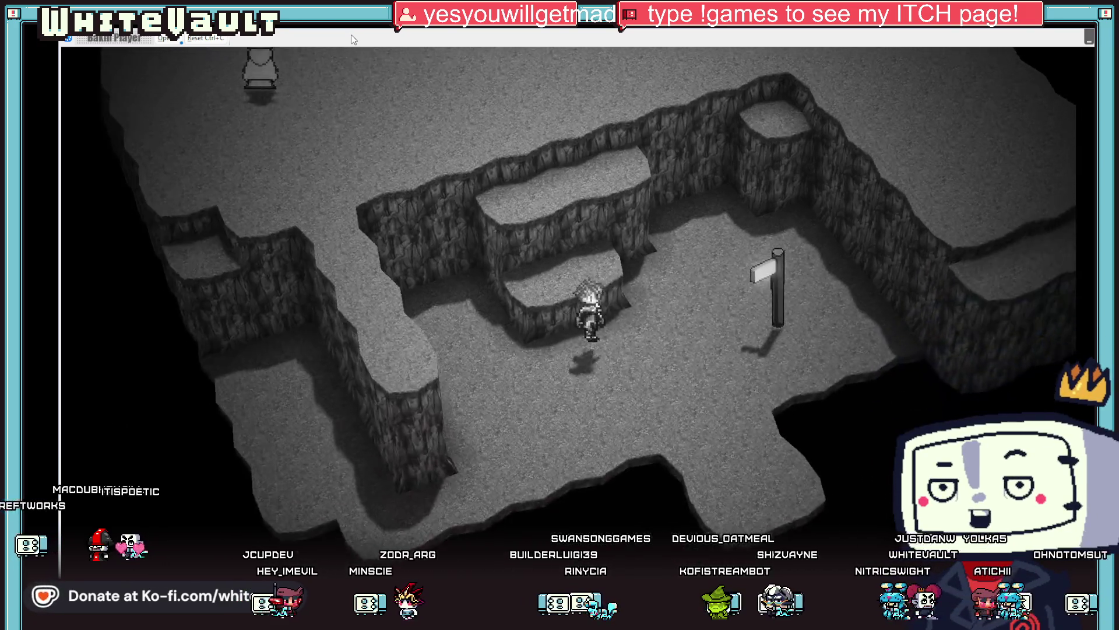
key(q)
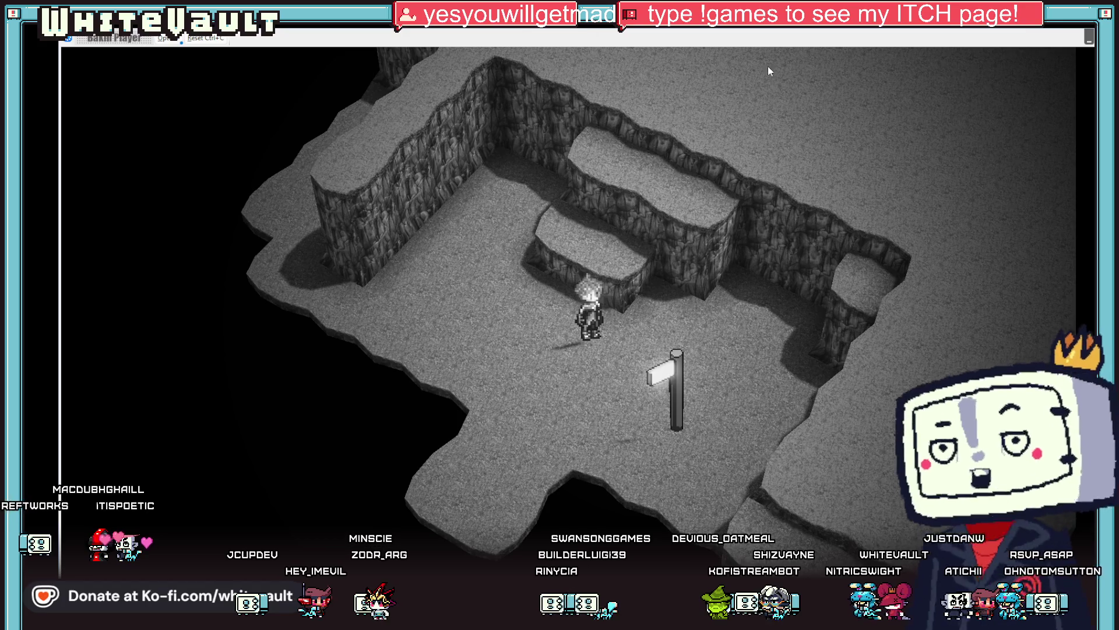
key(alt+F4)
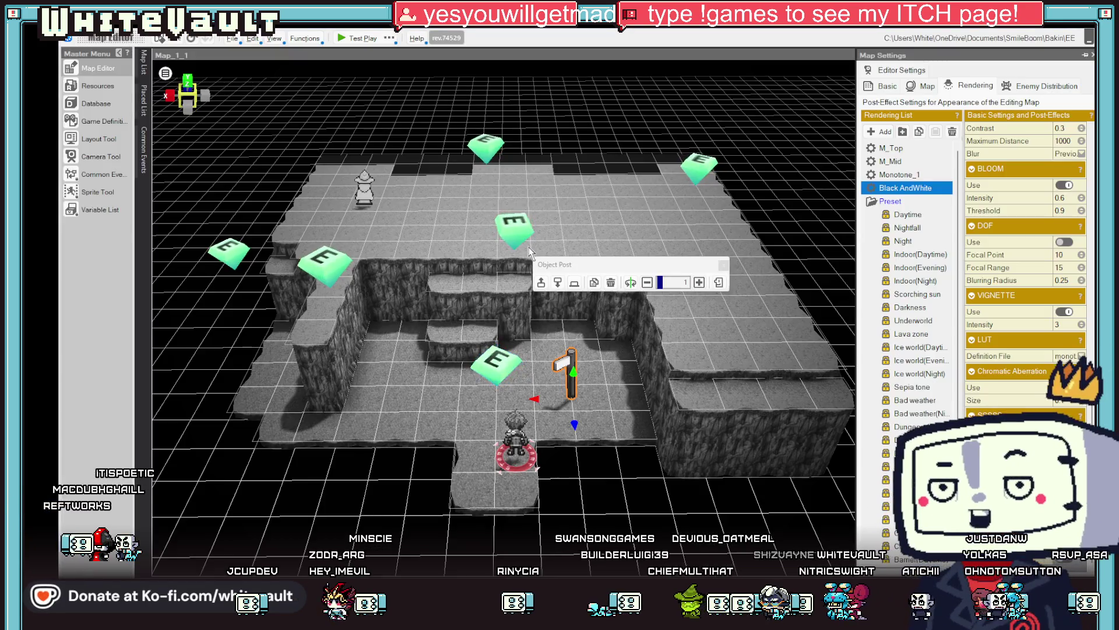
Inspect Event_1_2_1, which sets Camera_State to 4, then bring up the Camera Tool
double_click(521, 220)
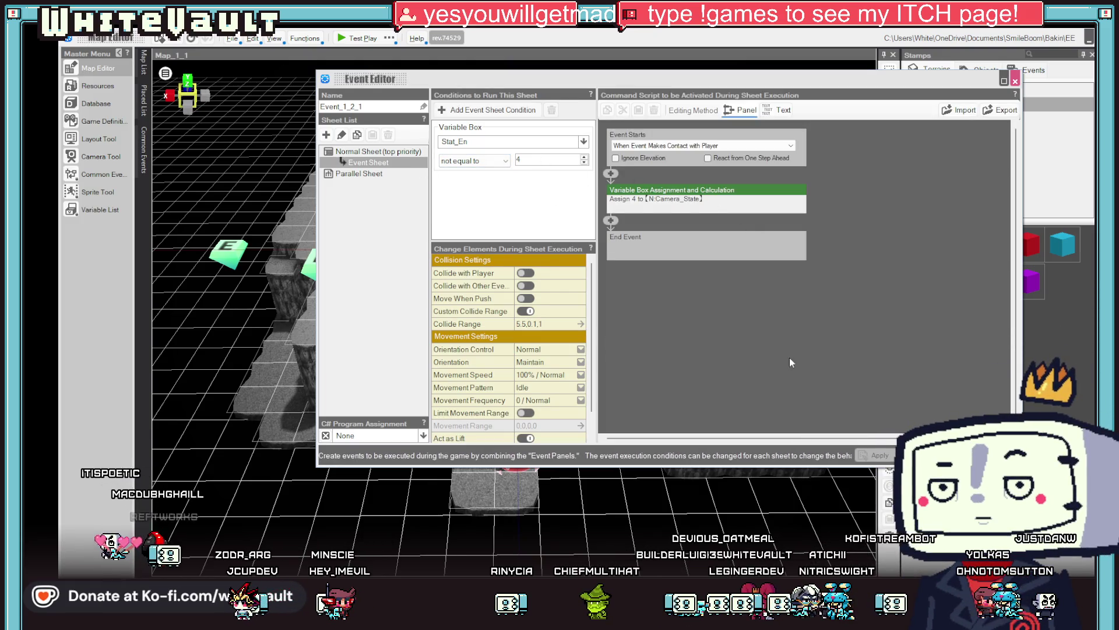
key(Escape)
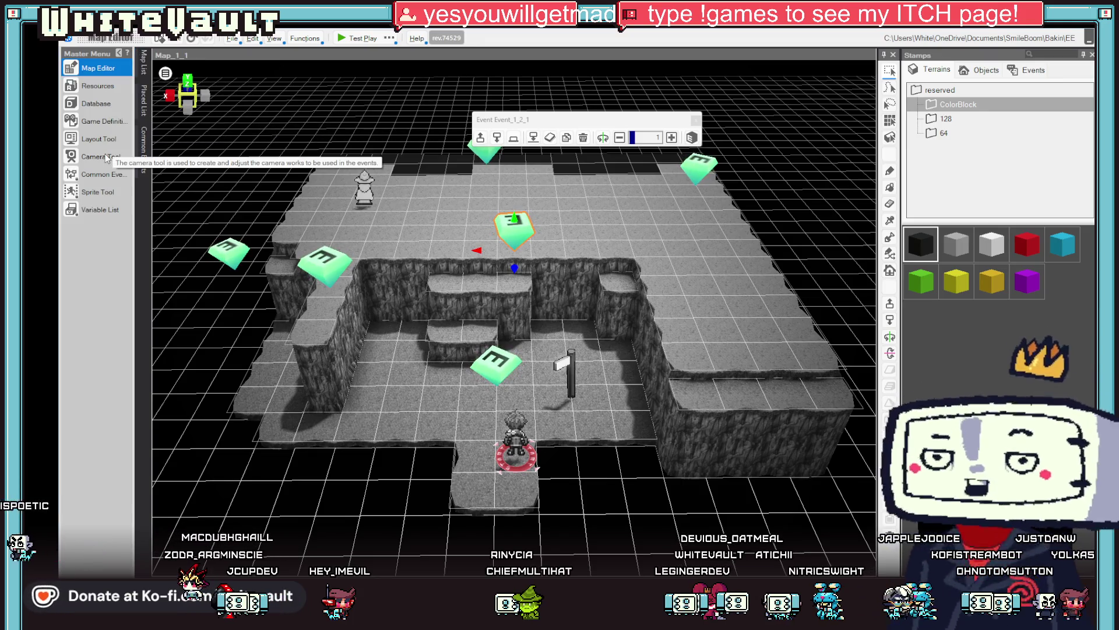
click(125, 167)
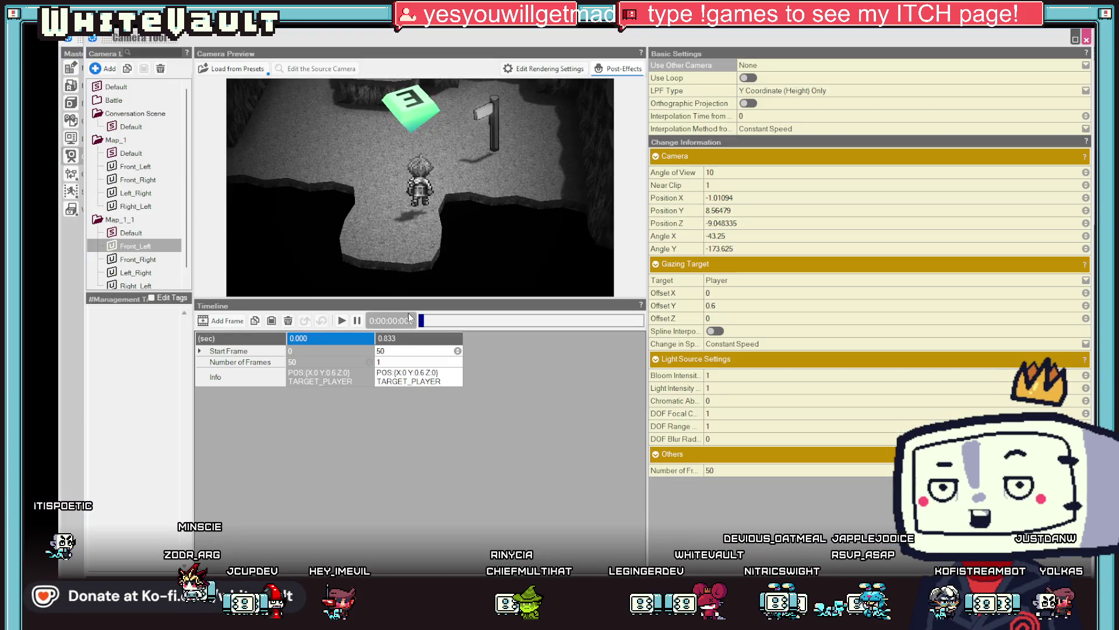
Preview Front_Right's 0.833 s and 0 s keyframes, then orbit the Left_Right camera to a new angle
scroll(170, 275, down, 1)
click(140, 247)
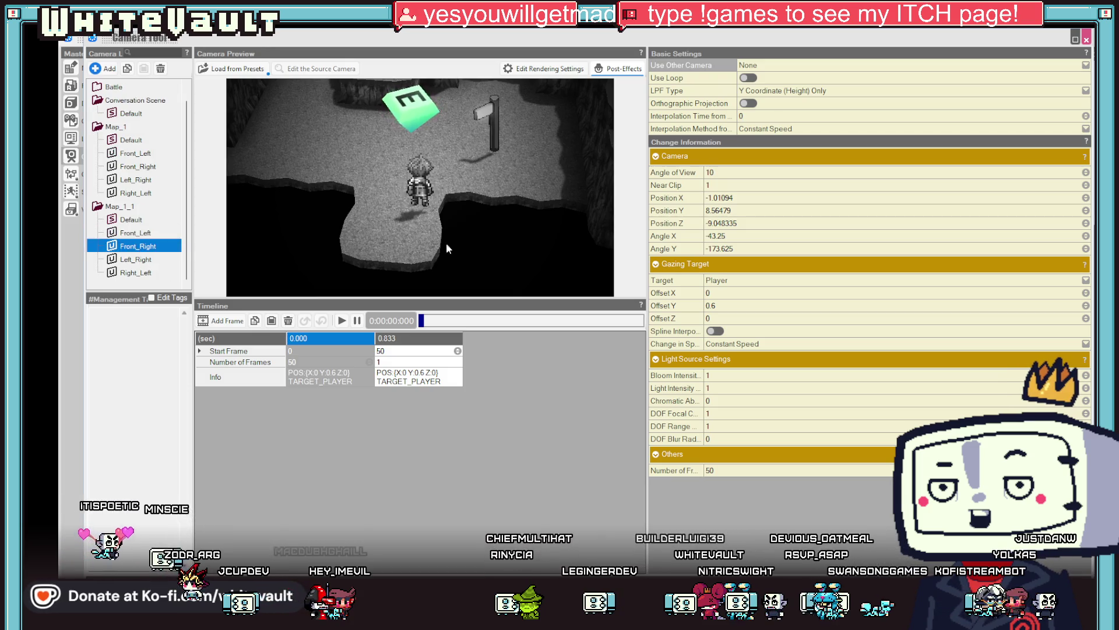
click(451, 374)
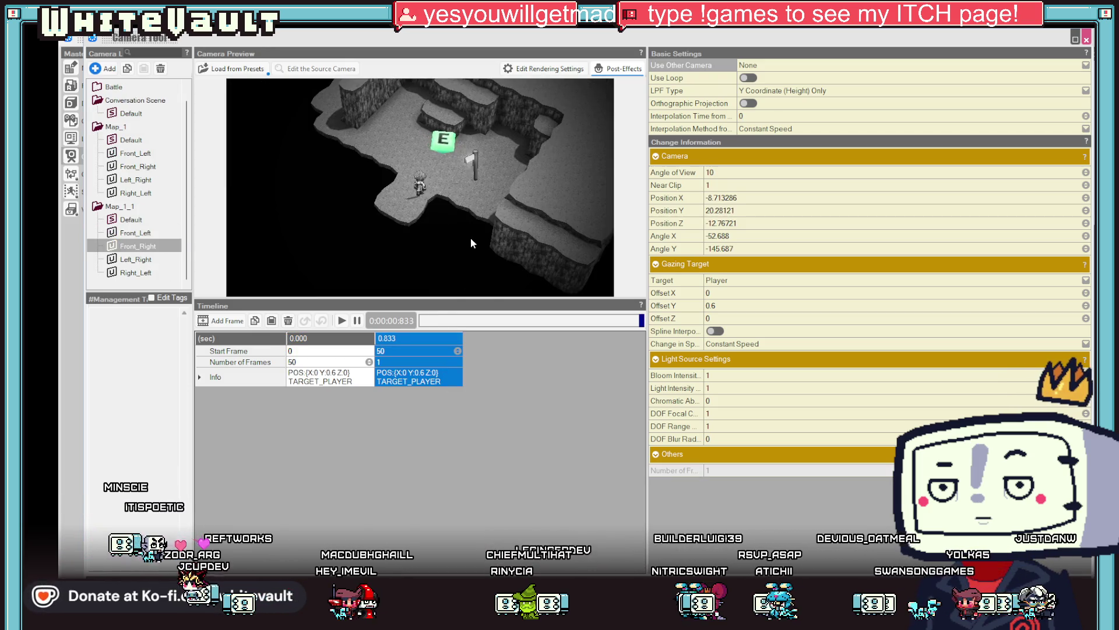
click(337, 378)
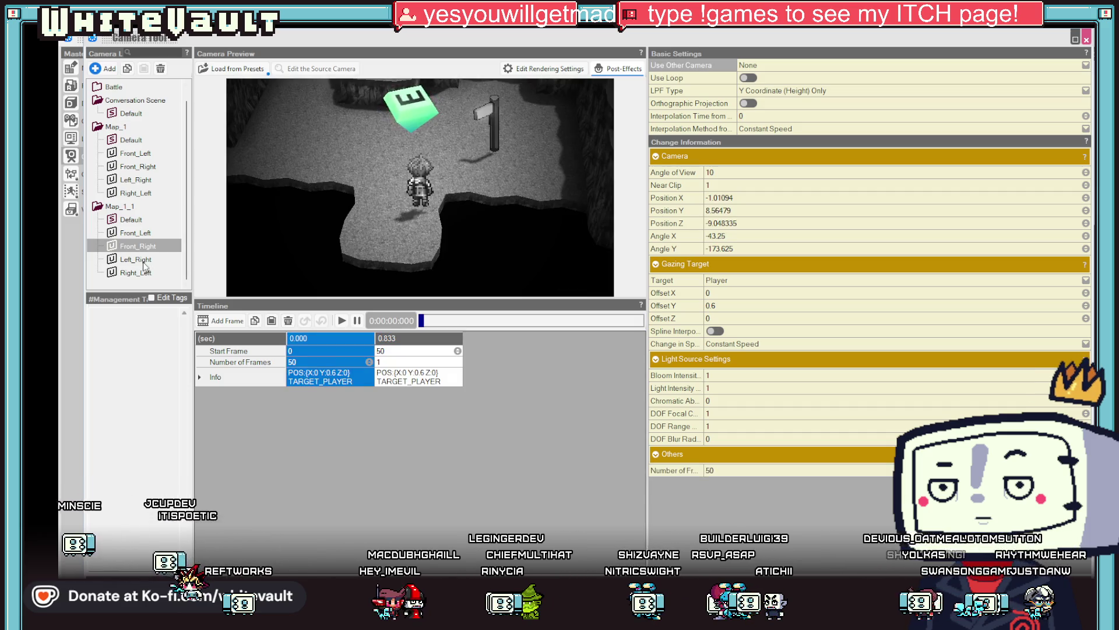
click(143, 262)
mouse_move(524, 173)
mouse_down()
mouse_move(578, 216)
mouse_move(505, 207)
mouse_move(516, 180)
mouse_move(540, 186)
mouse_move(499, 195)
mouse_move(514, 199)
mouse_up()
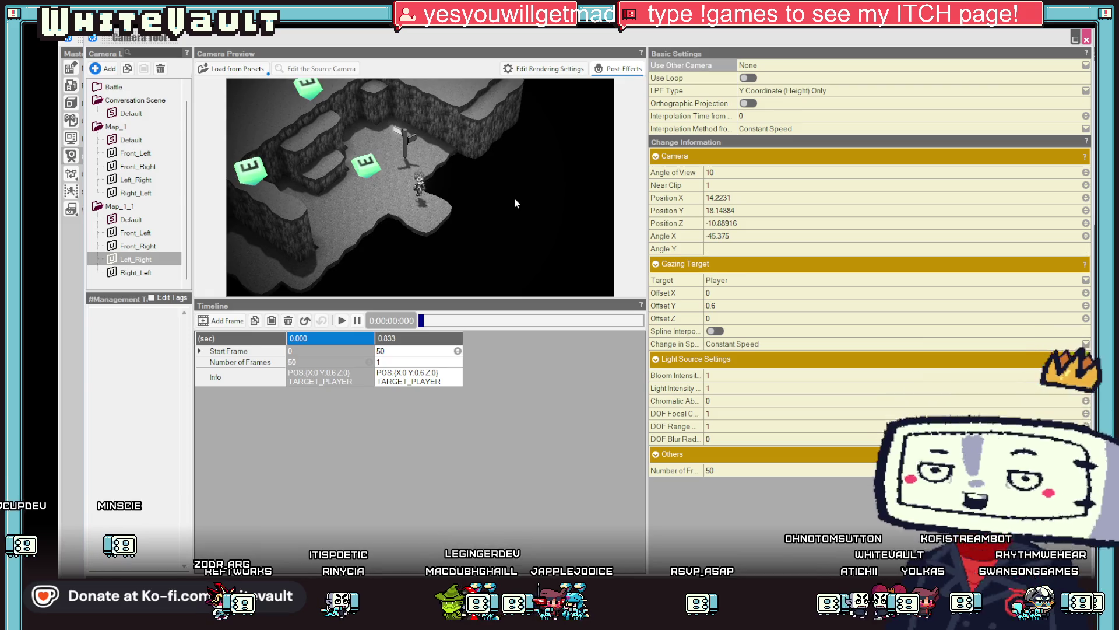
Re-angle Right_Left's 0.833 s end keyframe, close the Camera Tool and start a test play
click(146, 275)
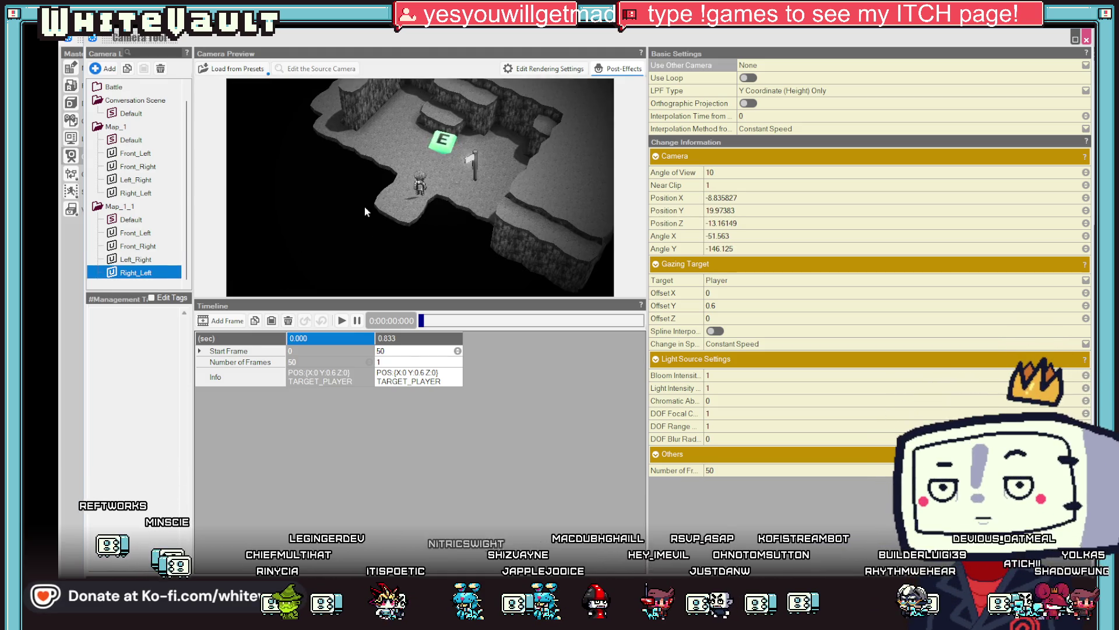
click(410, 373)
mouse_move(386, 259)
mouse_down()
mouse_move(521, 250)
mouse_move(439, 223)
mouse_move(515, 258)
mouse_up()
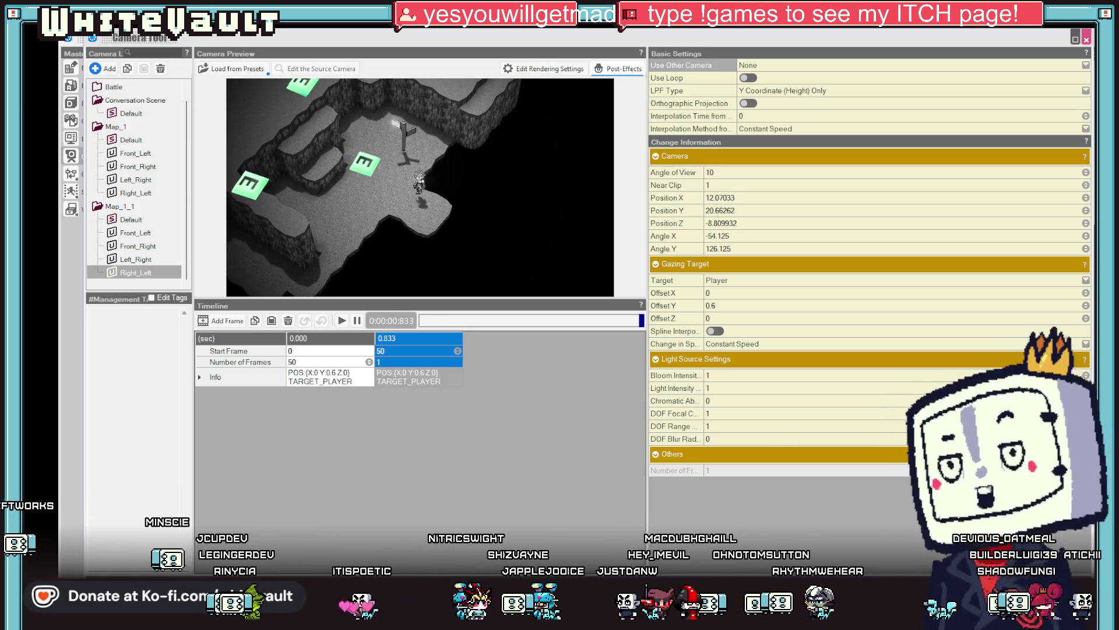
click(1087, 39)
click(356, 39)
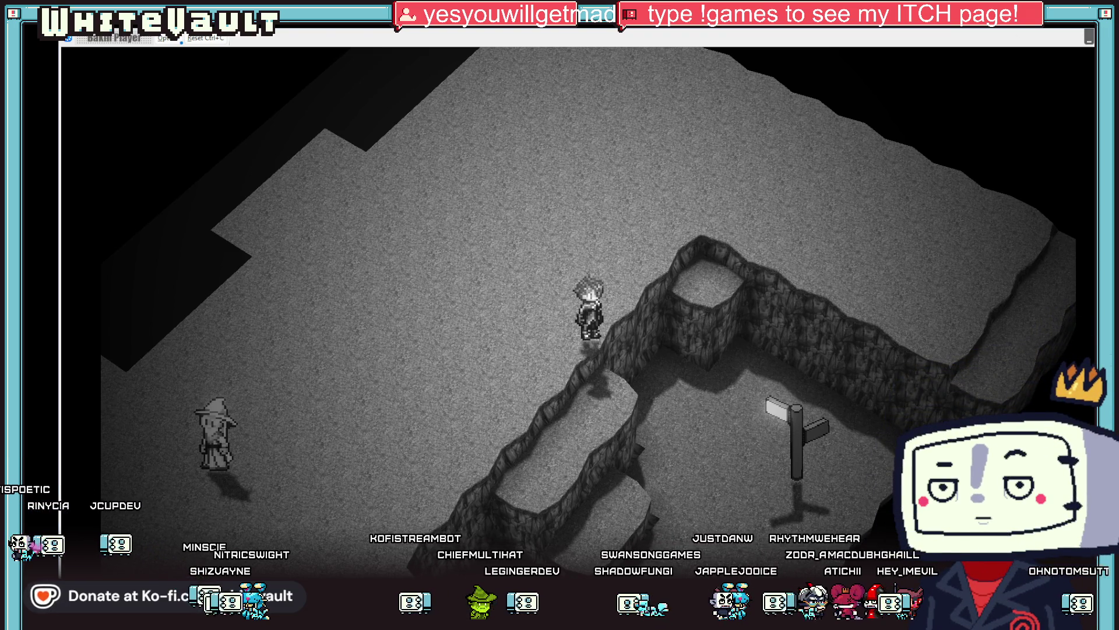
End the cave test play with Escape and return to the Map_1_1 editor
key(Escape)
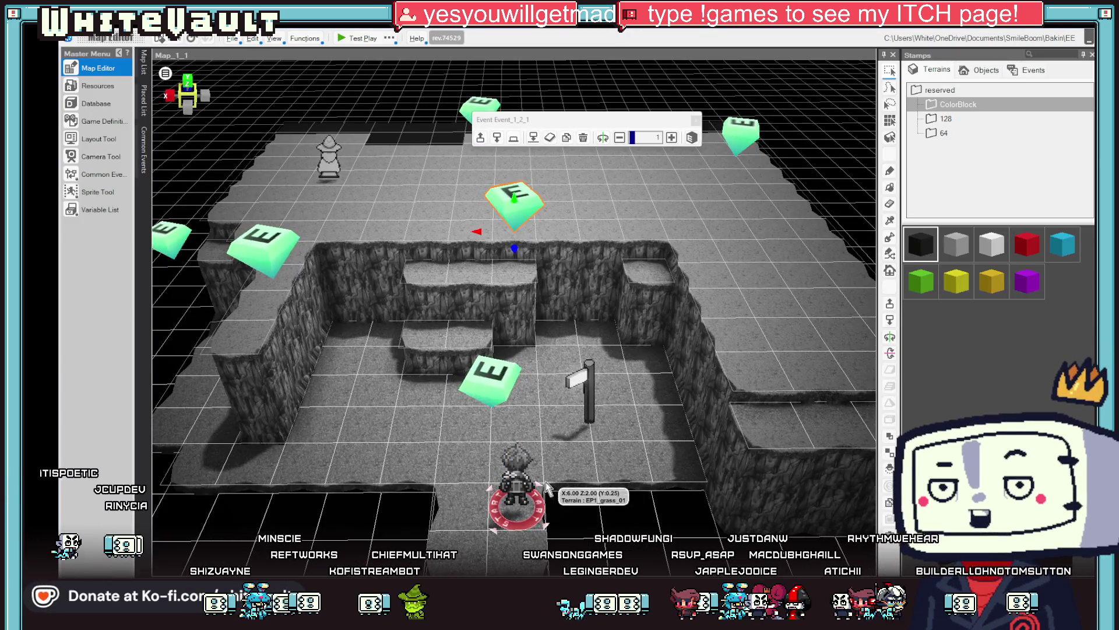
Select the player start point, switch to the Map List, and open the Camera Tool
click(516, 491)
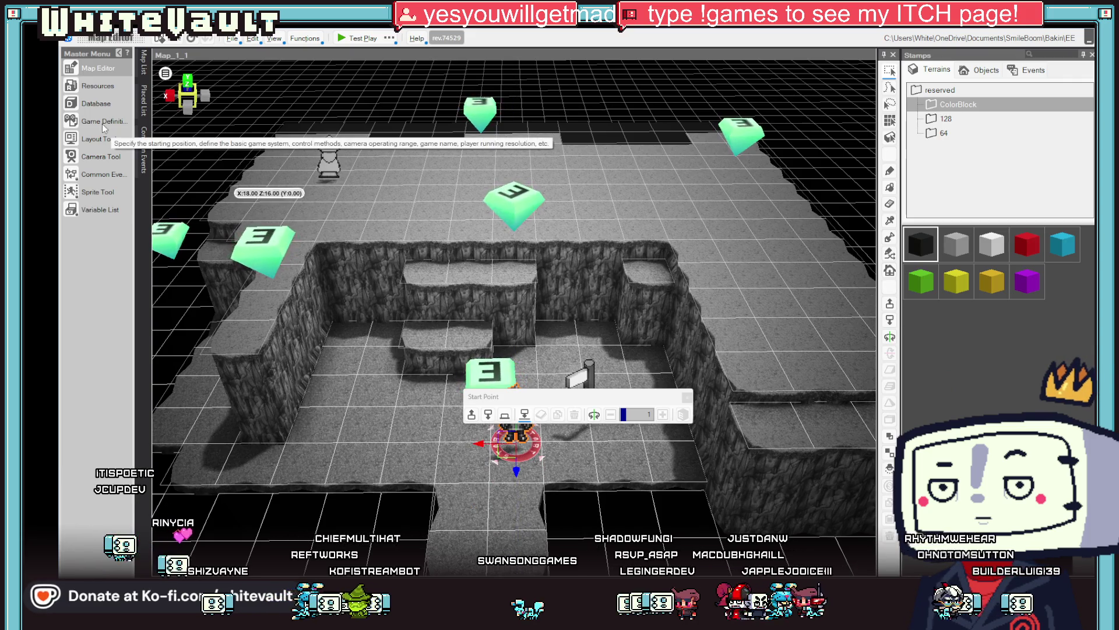
click(143, 61)
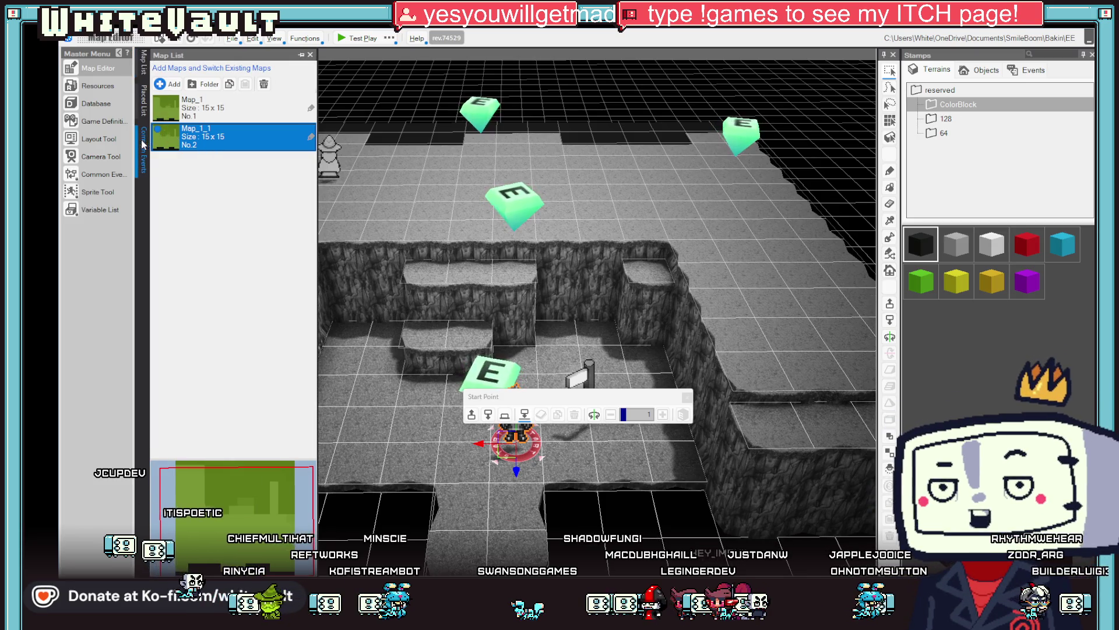
click(101, 157)
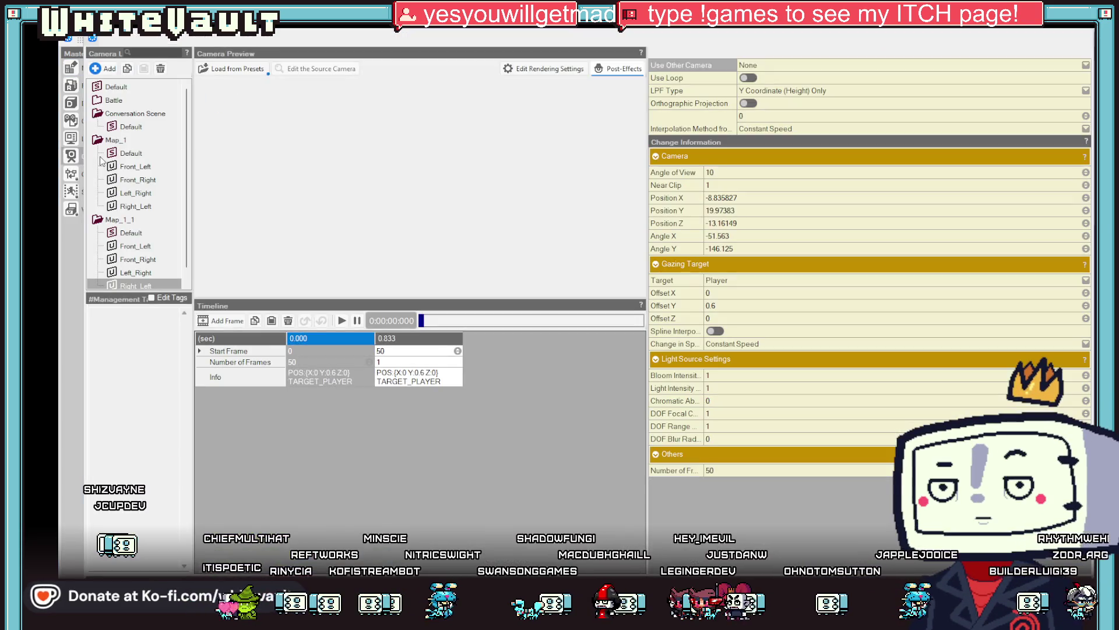
Copy the Right_Left camera and paste it into Map_1_1 as Right_Left_1
right_click(155, 285)
key(Escape)
right_click(126, 220)
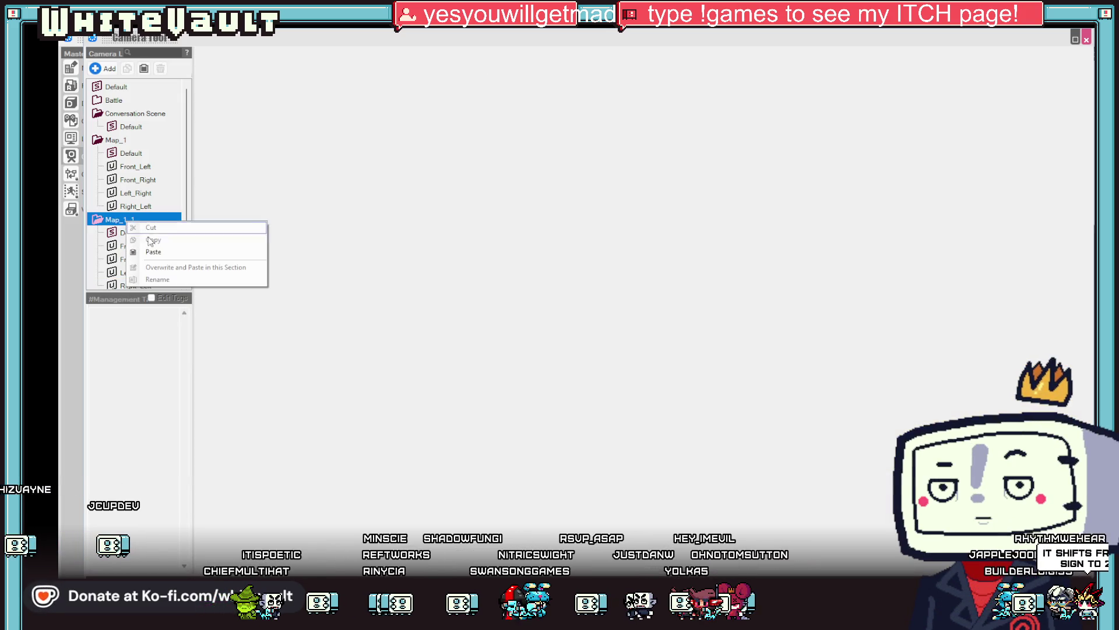
click(146, 247)
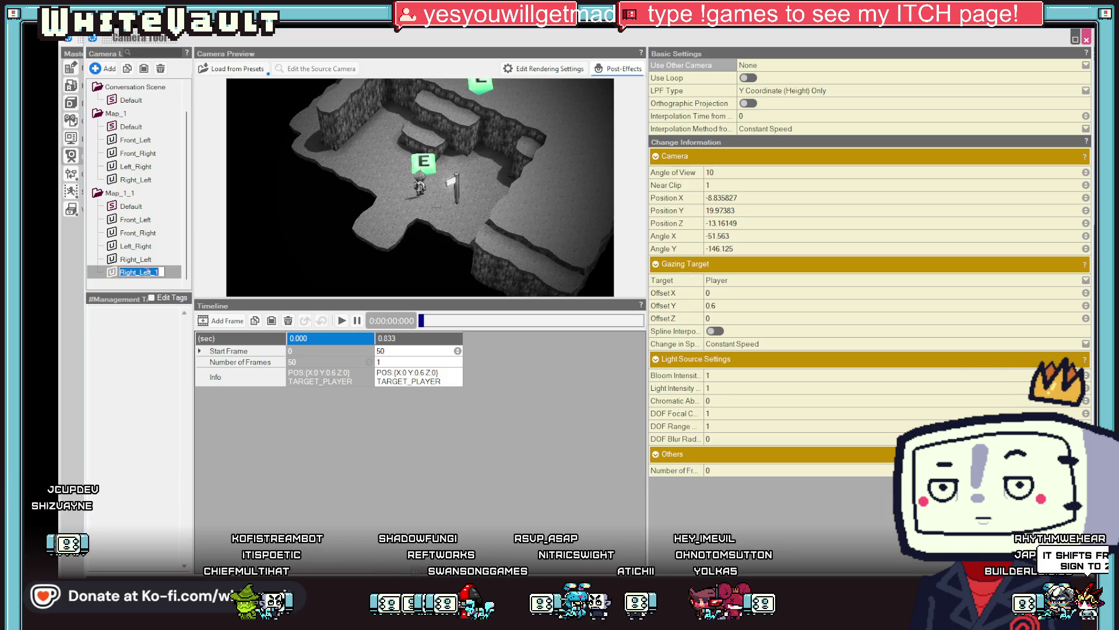
click(344, 382)
Flatten Right_Left_1's camera angles at the 0.000 start and 0.833 end keyframes
scroll(485, 155, up, 3)
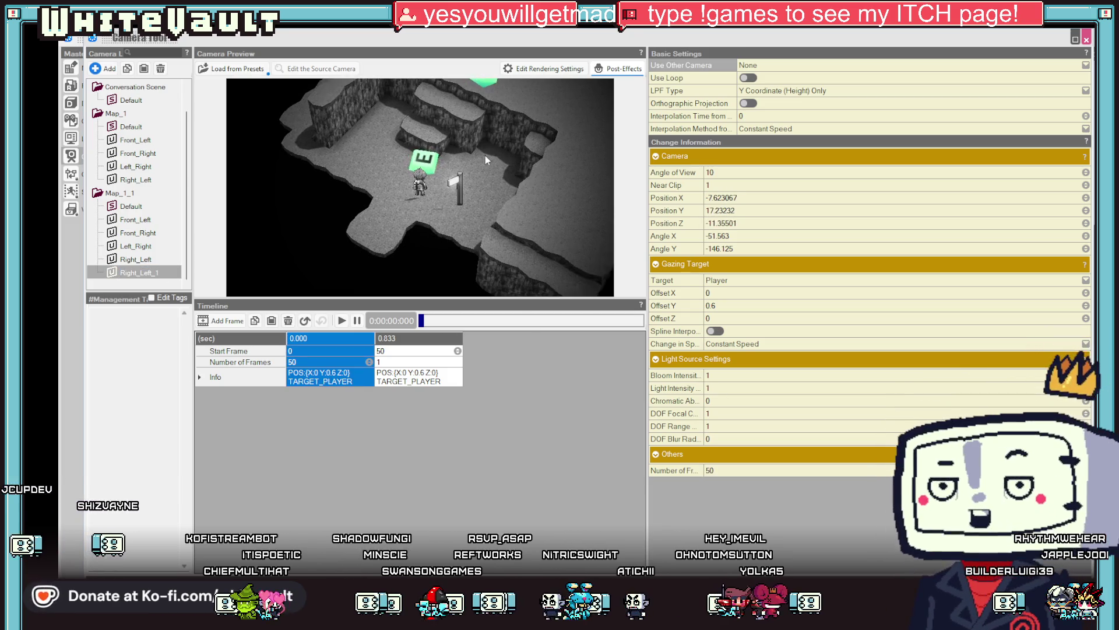
mouse_move(499, 184)
mouse_down()
mouse_move(430, 125)
mouse_move(433, 86)
mouse_move(509, 187)
mouse_move(470, 187)
mouse_up()
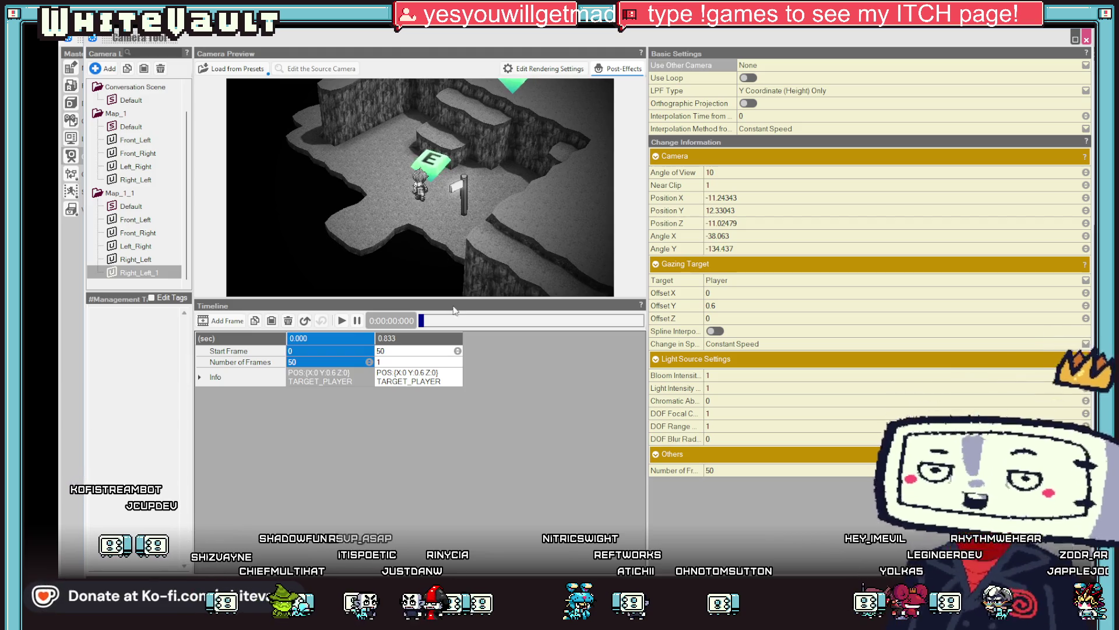
click(388, 383)
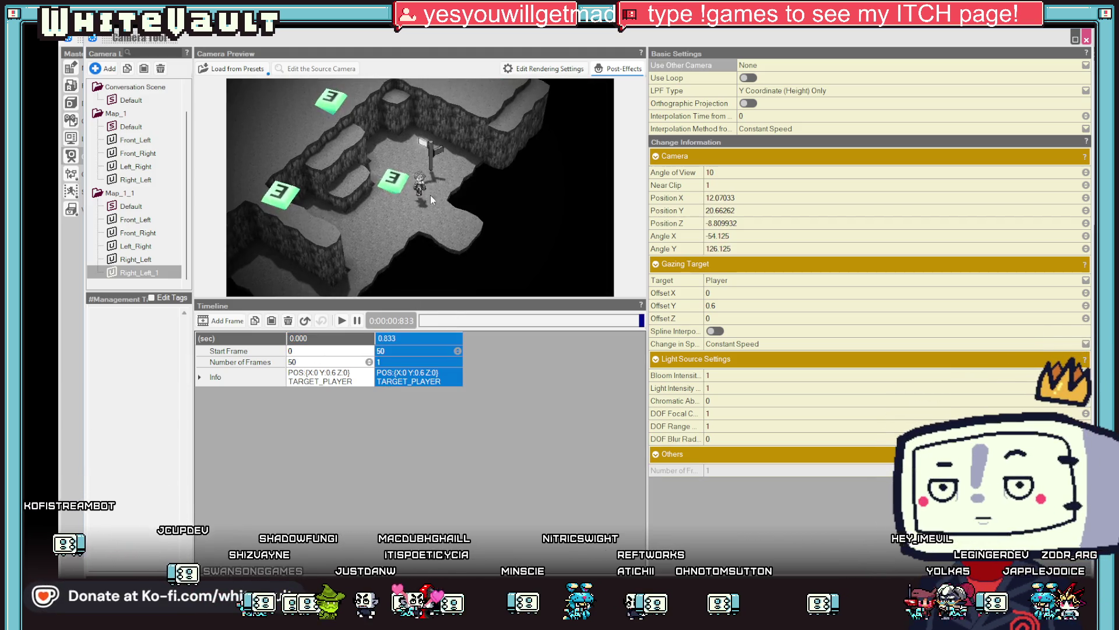
mouse_move(455, 202)
mouse_down()
mouse_move(454, 138)
mouse_move(472, 233)
mouse_move(445, 209)
mouse_move(448, 166)
mouse_move(418, 165)
mouse_up()
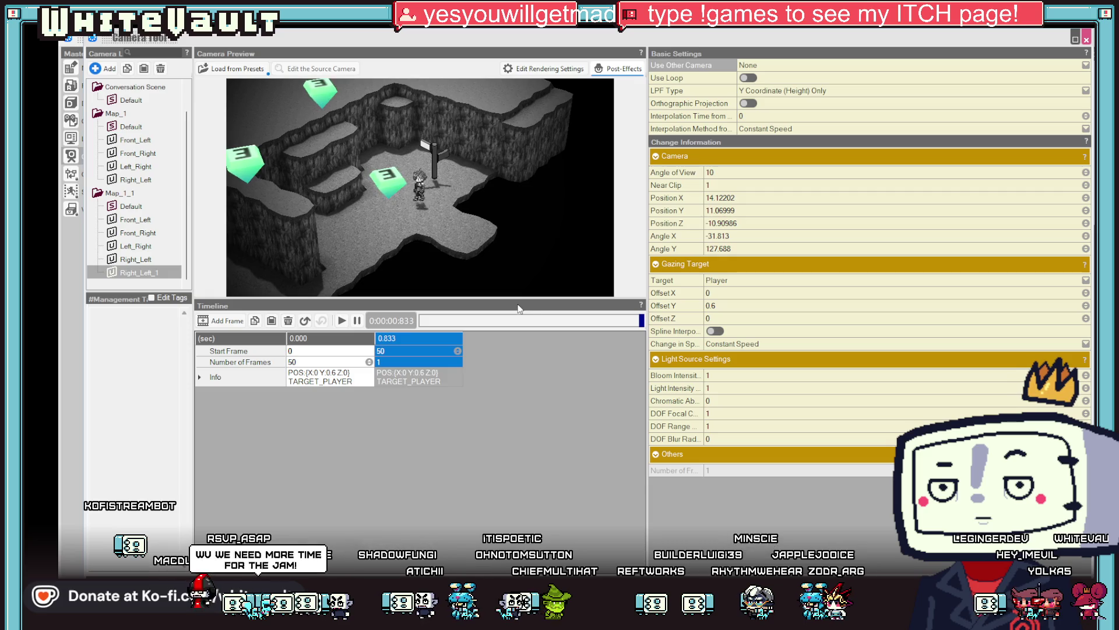
click(337, 366)
mouse_move(453, 275)
mouse_down()
mouse_move(454, 237)
mouse_move(464, 237)
mouse_up()
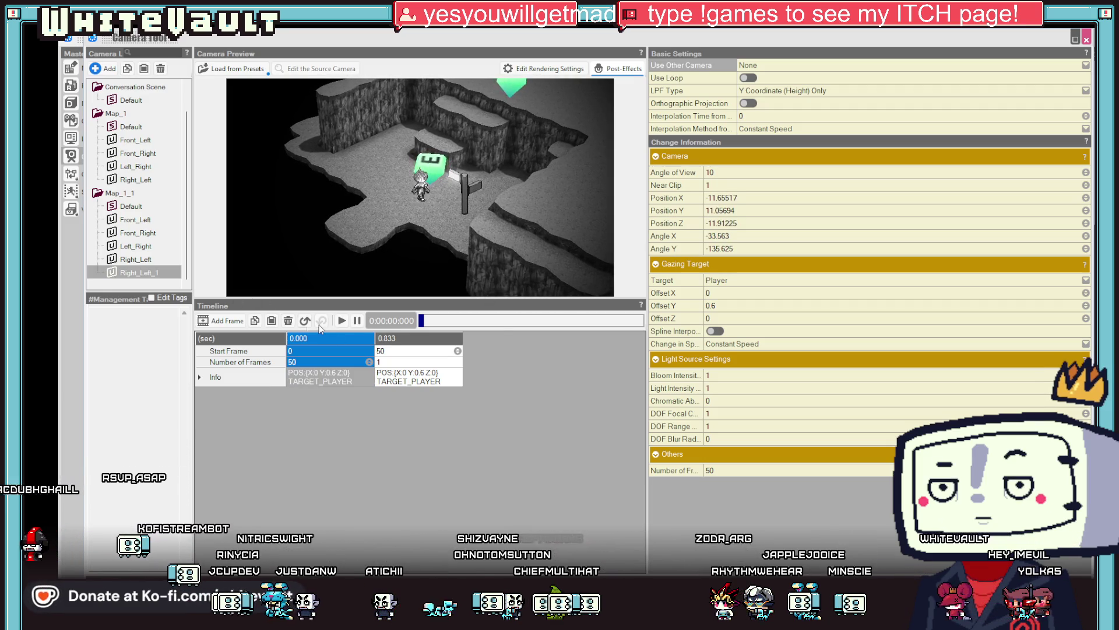
Play back the Right_Left_1 camera move several times to check it
click(343, 321)
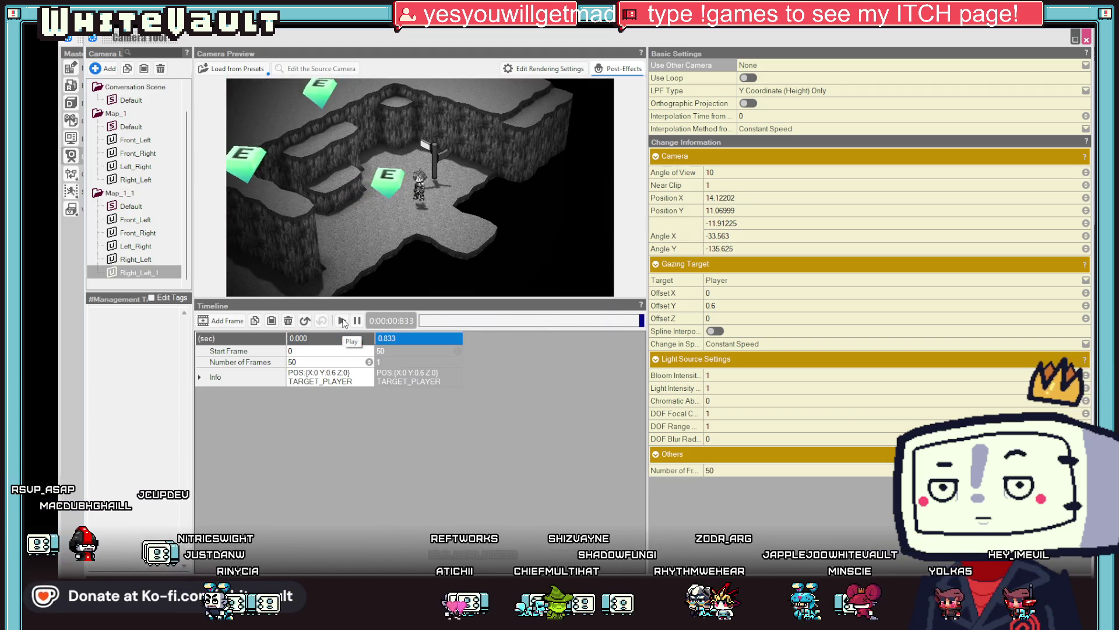
click(343, 321)
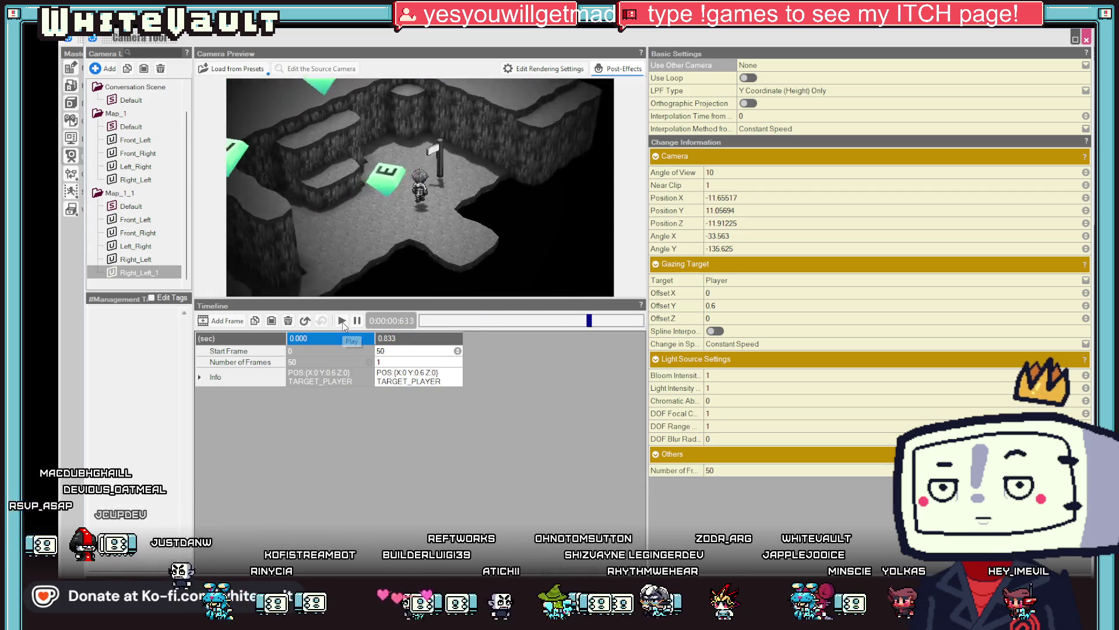
click(342, 321)
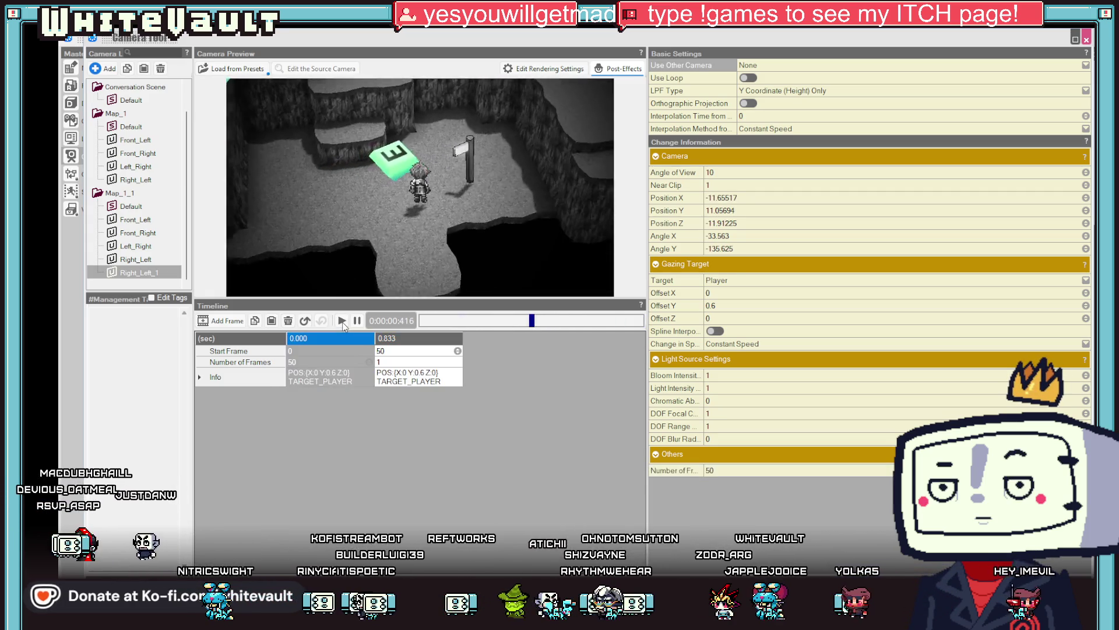
click(342, 322)
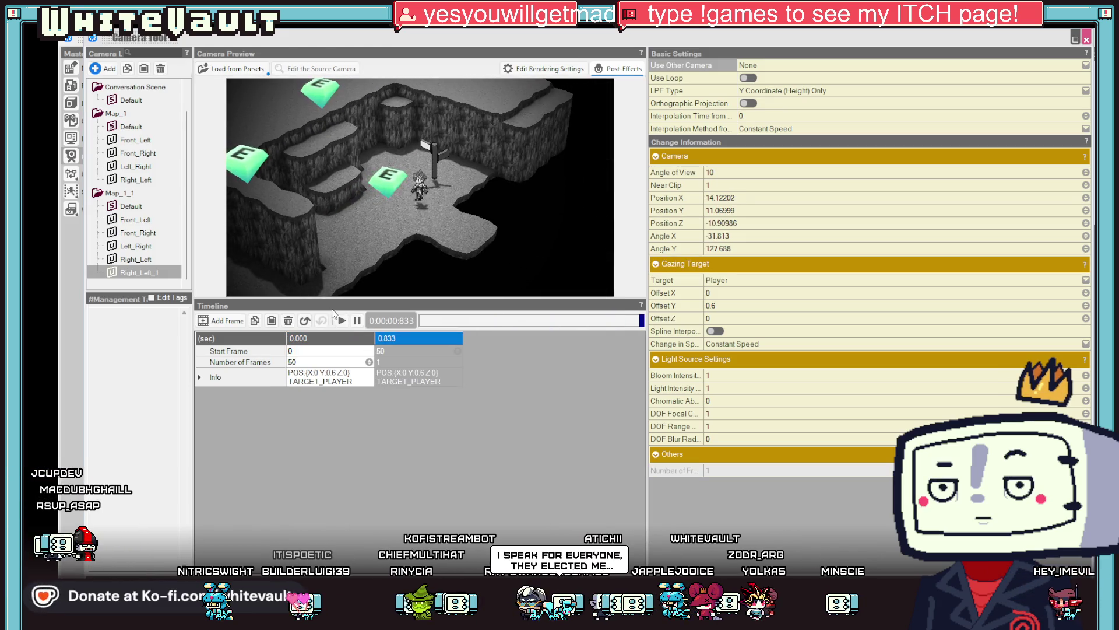
click(341, 321)
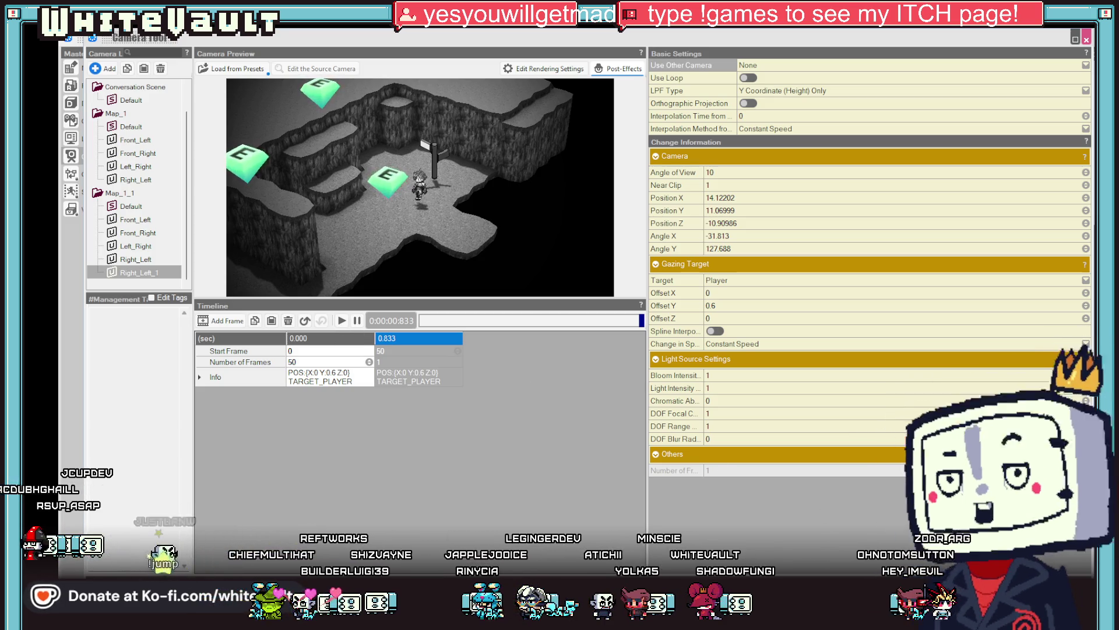
key(alt+Tab)
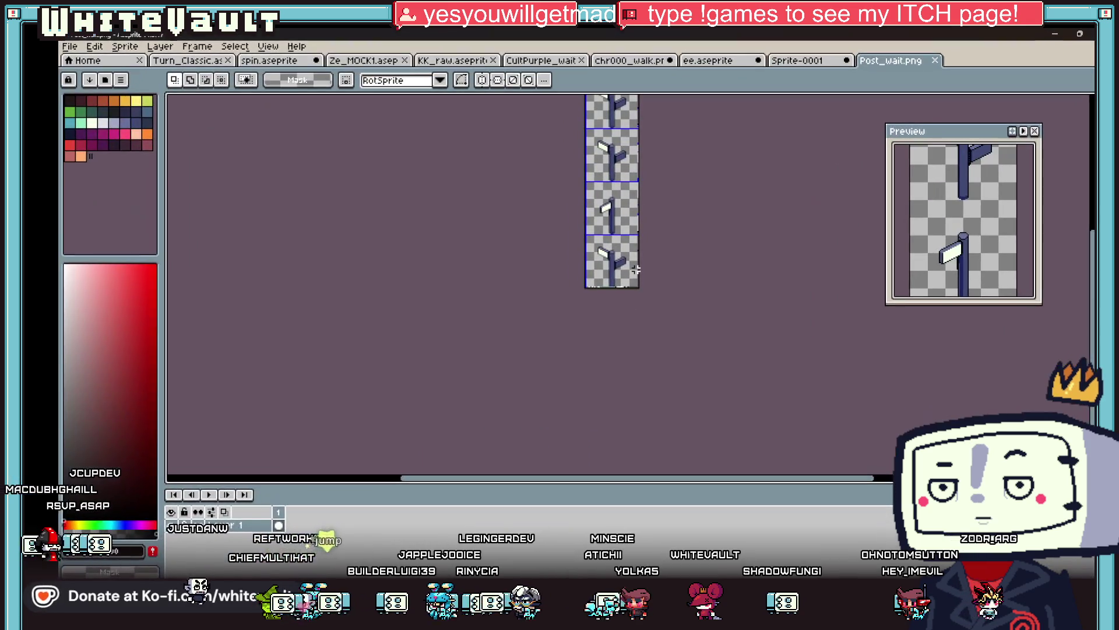
Widen the Post_wait canvas on the right to 414 px via Canvas Size
click(134, 49)
click(175, 115)
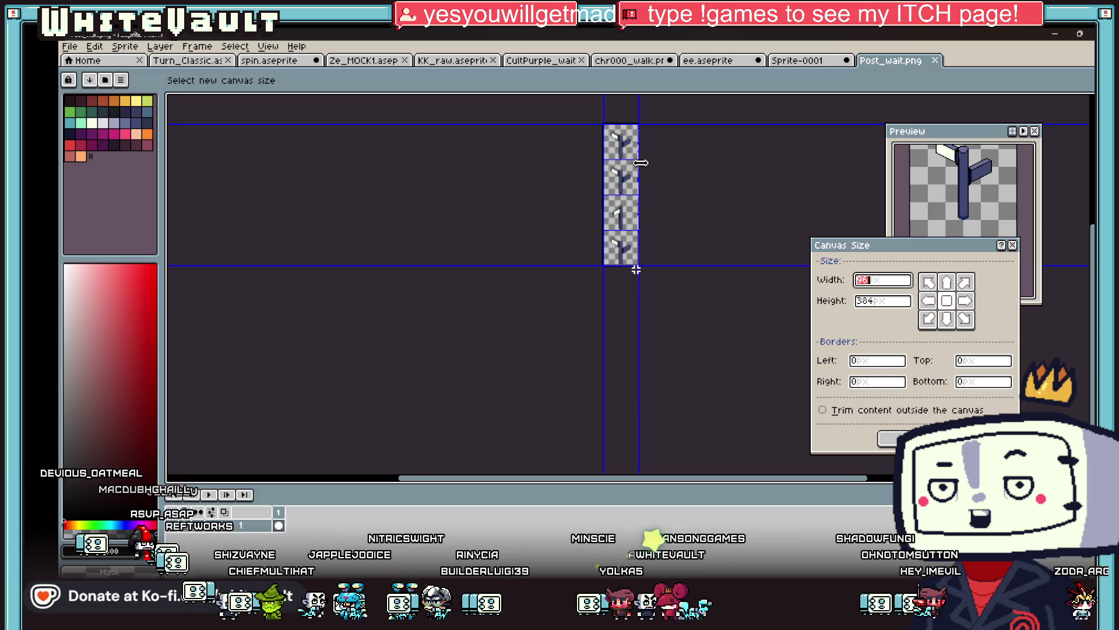
drag(667, 187, 756, 185)
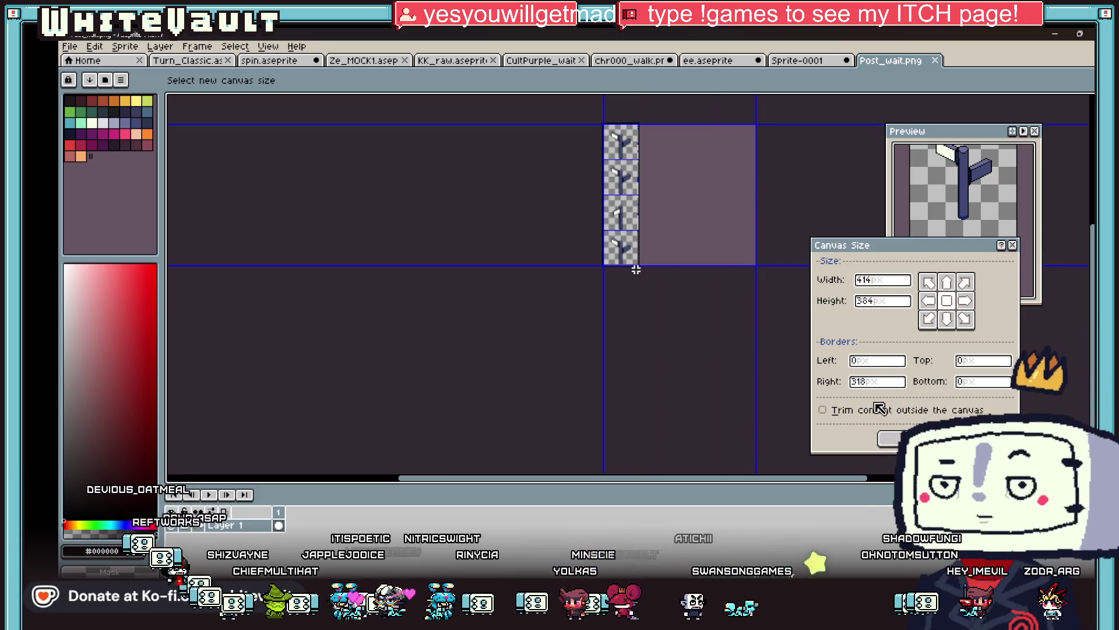
click(892, 438)
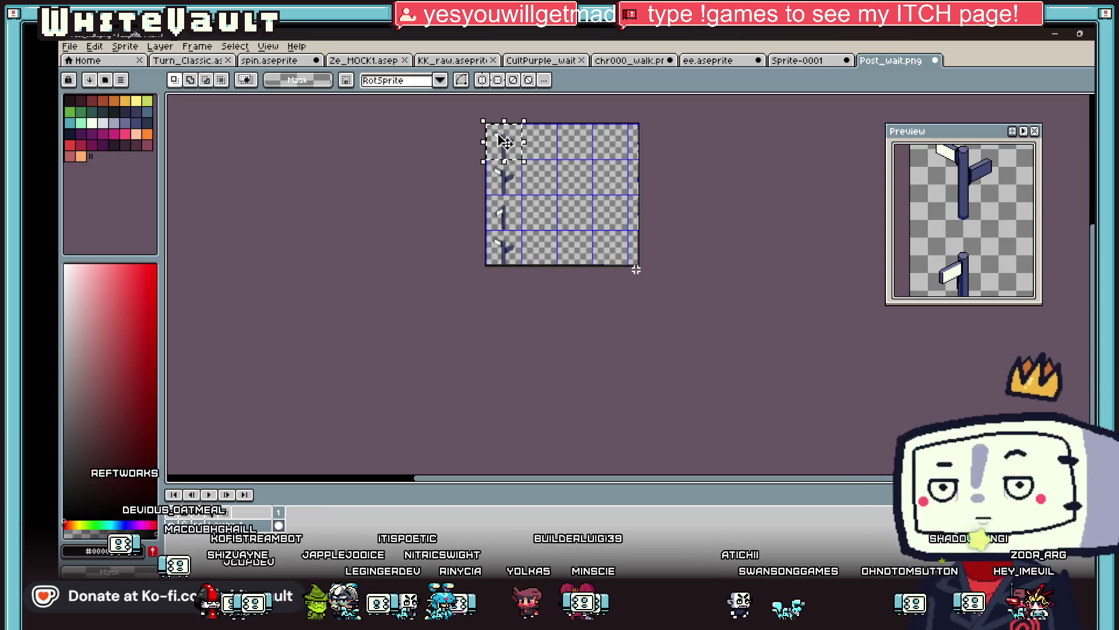
Copy the left column of post sprites into the third column
scroll(500, 139, up, 1)
drag(500, 139, 507, 256)
drag(523, 312, 528, 319)
mouse_move(516, 274)
mouse_down()
mouse_move(620, 320)
mouse_move(682, 308)
mouse_up()
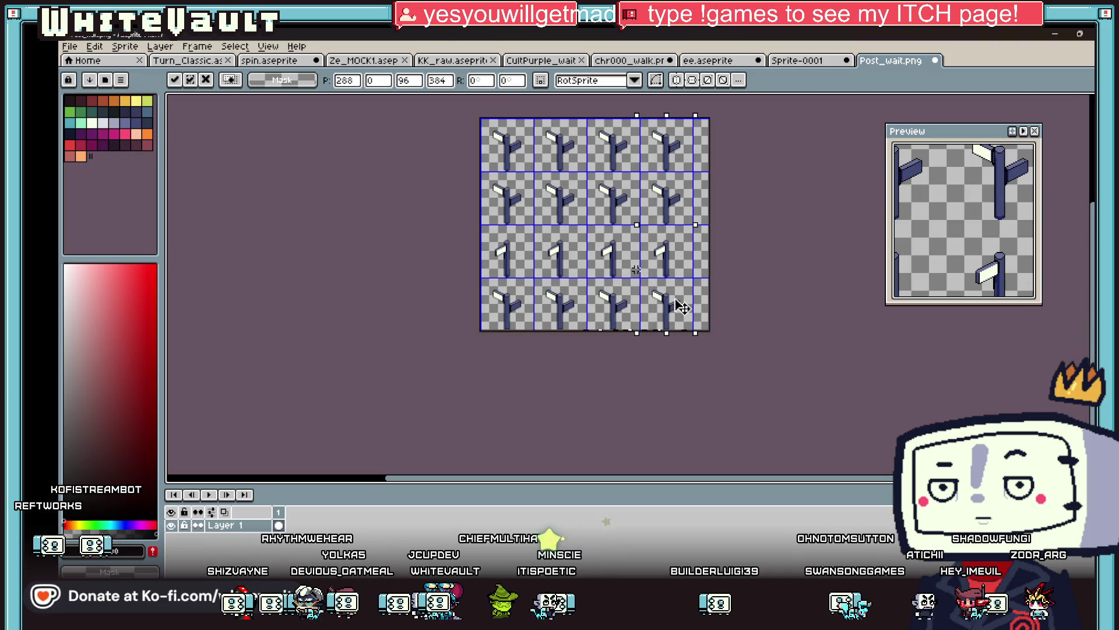
click(125, 46)
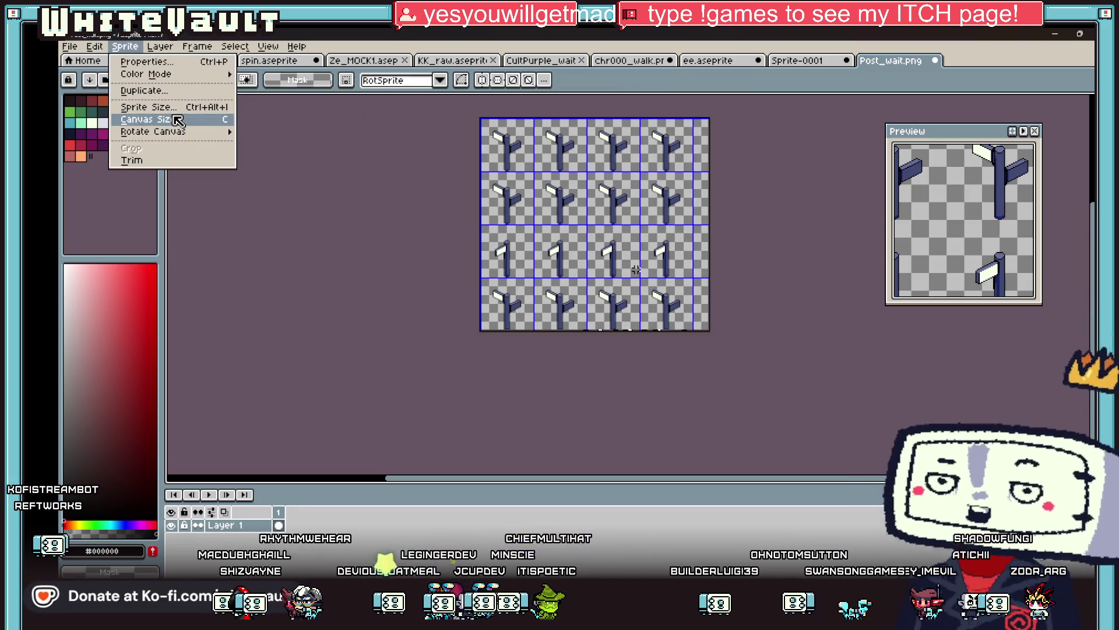
Trim the canvas to 384 px wide and erase the sprites in the two left columns
click(137, 120)
scroll(748, 140, up, 3)
mouse_move(711, 270)
mouse_down()
mouse_move(627, 269)
mouse_move(636, 269)
mouse_up()
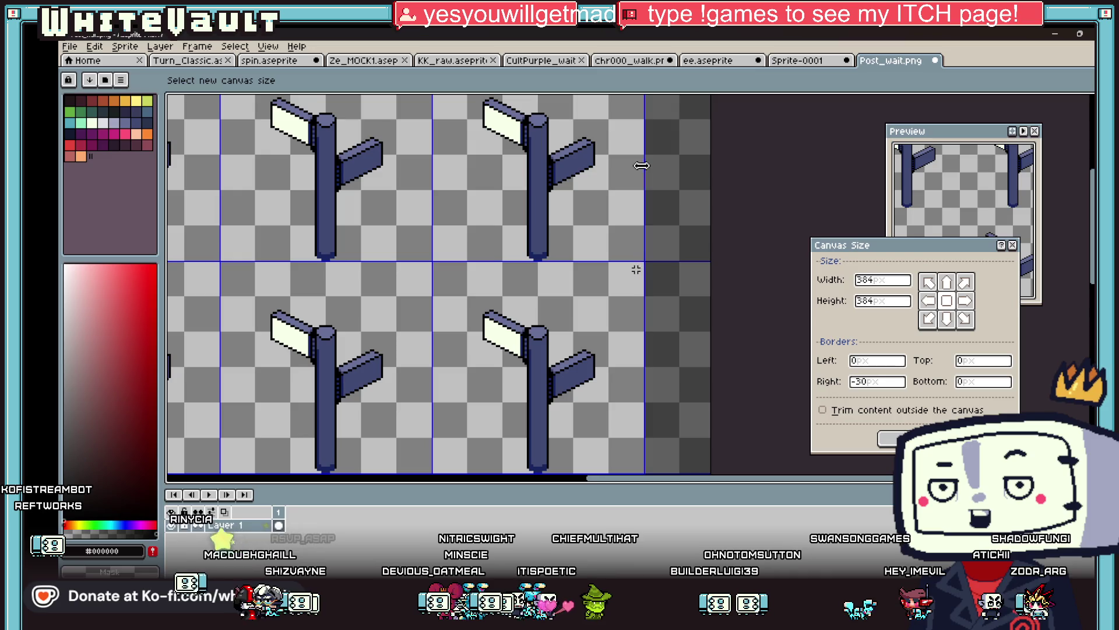
key(Return)
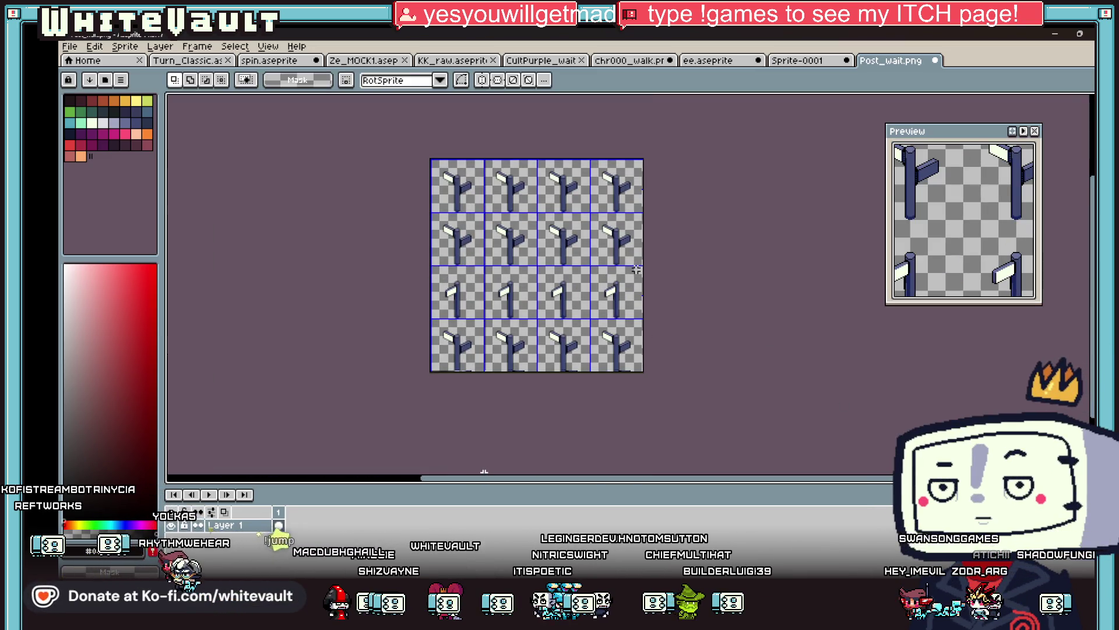
key(Delete)
drag(465, 157, 537, 405)
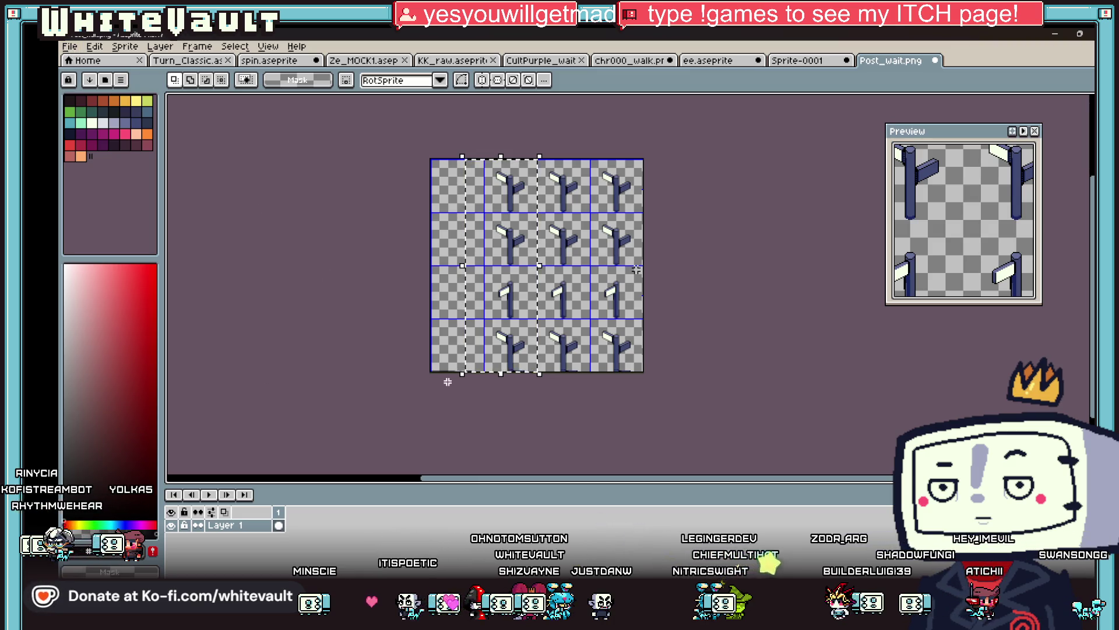
key(Delete)
Paste the post column onto a new Layer 2 and set its opacity to 20%
right_click(245, 524)
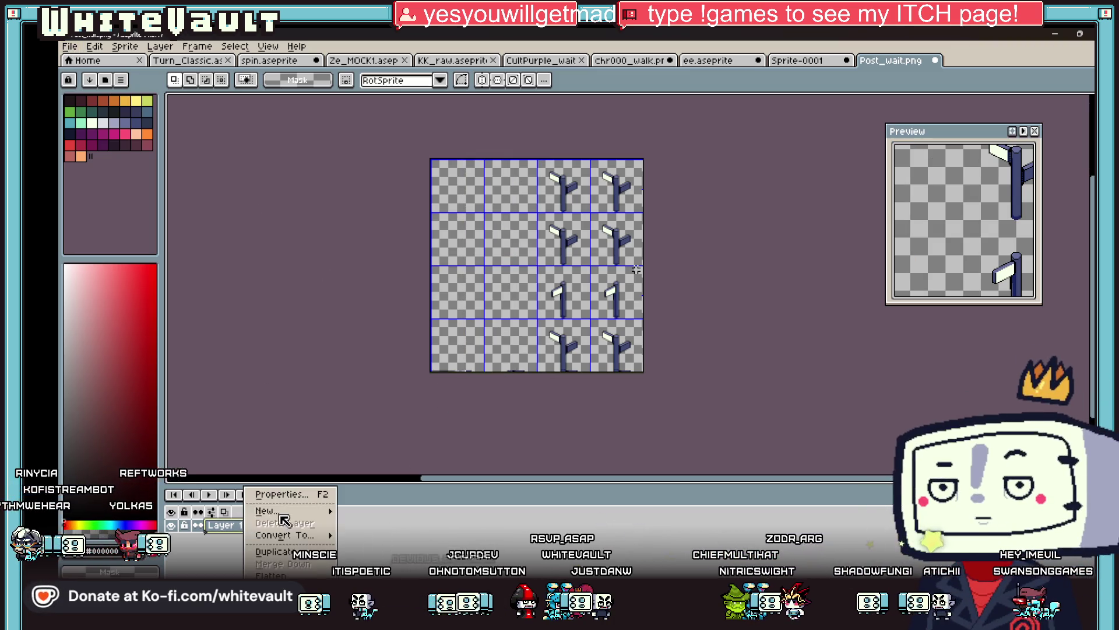
click(394, 517)
key(ctrl+v)
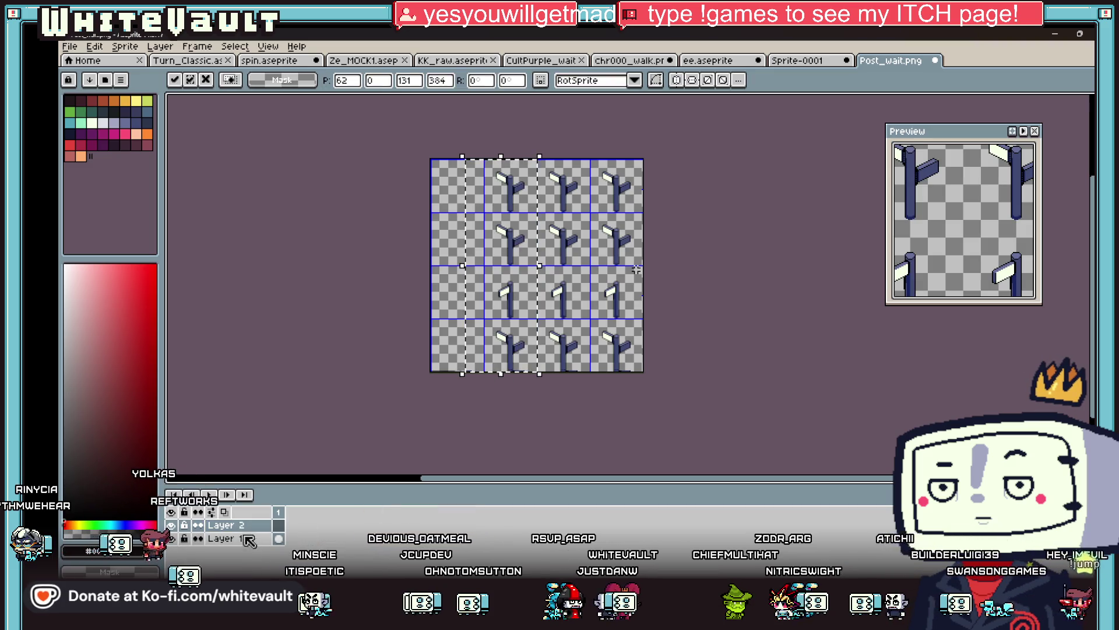
key(Return)
double_click(245, 525)
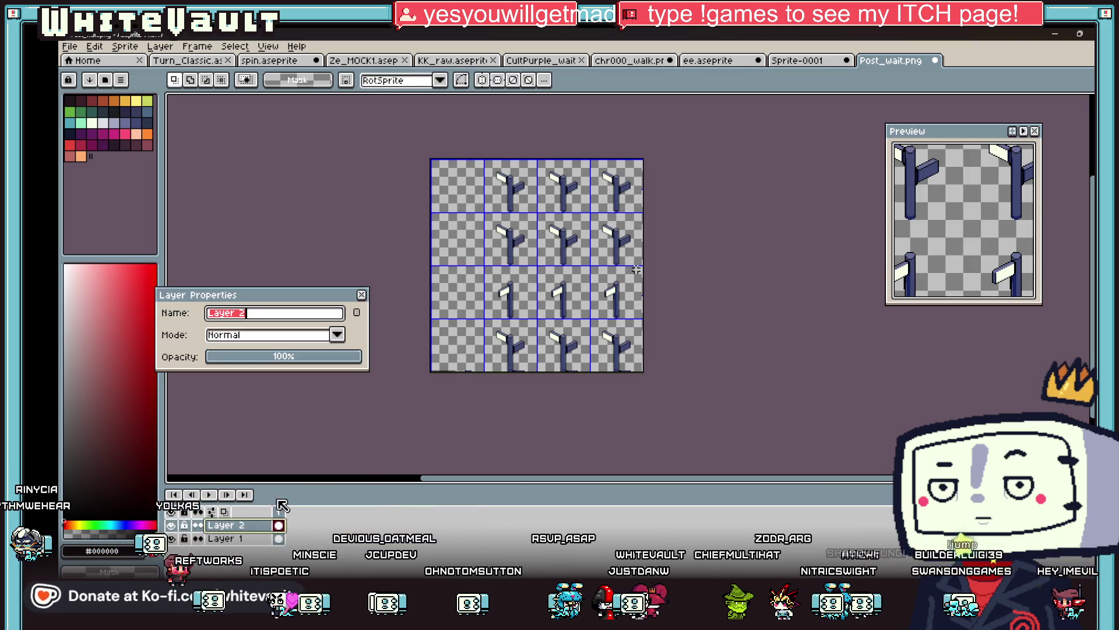
click(241, 356)
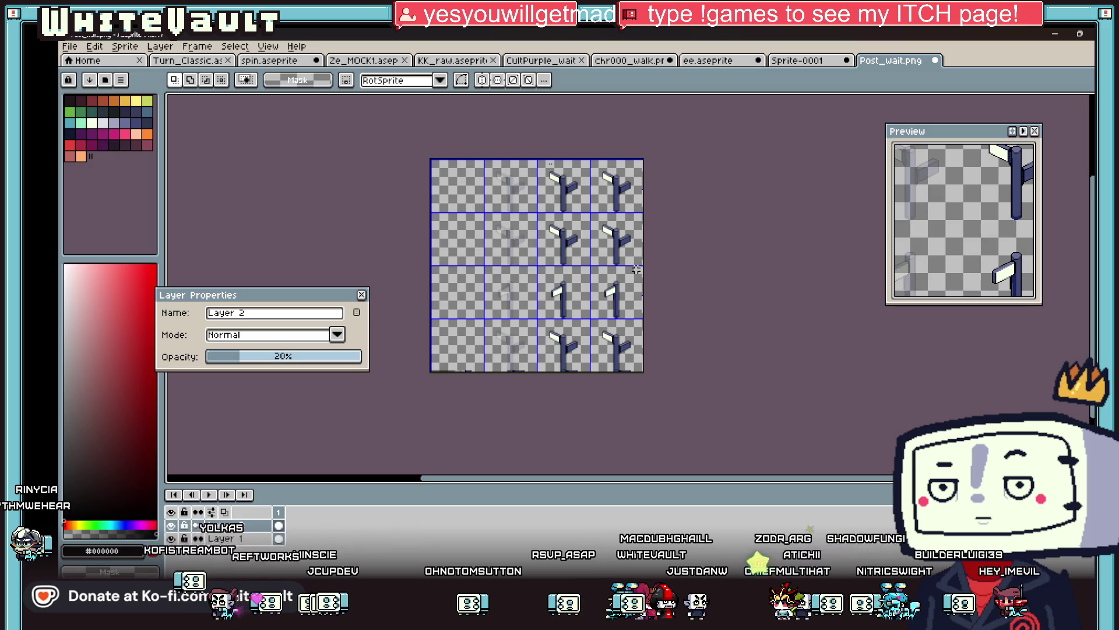
click(365, 294)
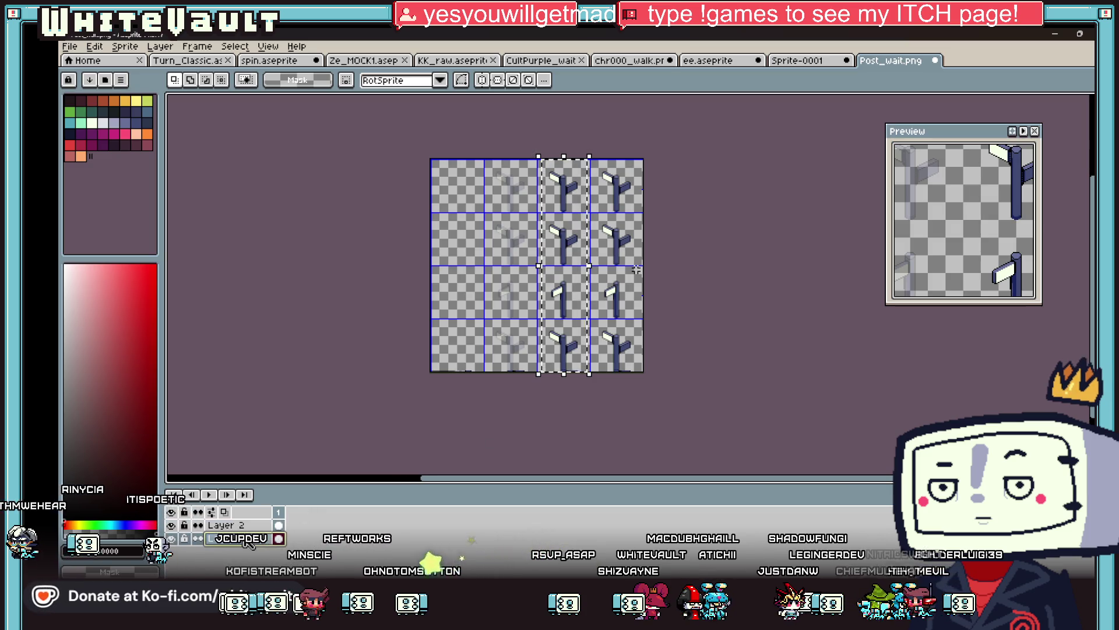
Move the third column of posts between Layer 1 and Layer 2, cutting and restoring it
key(Delete)
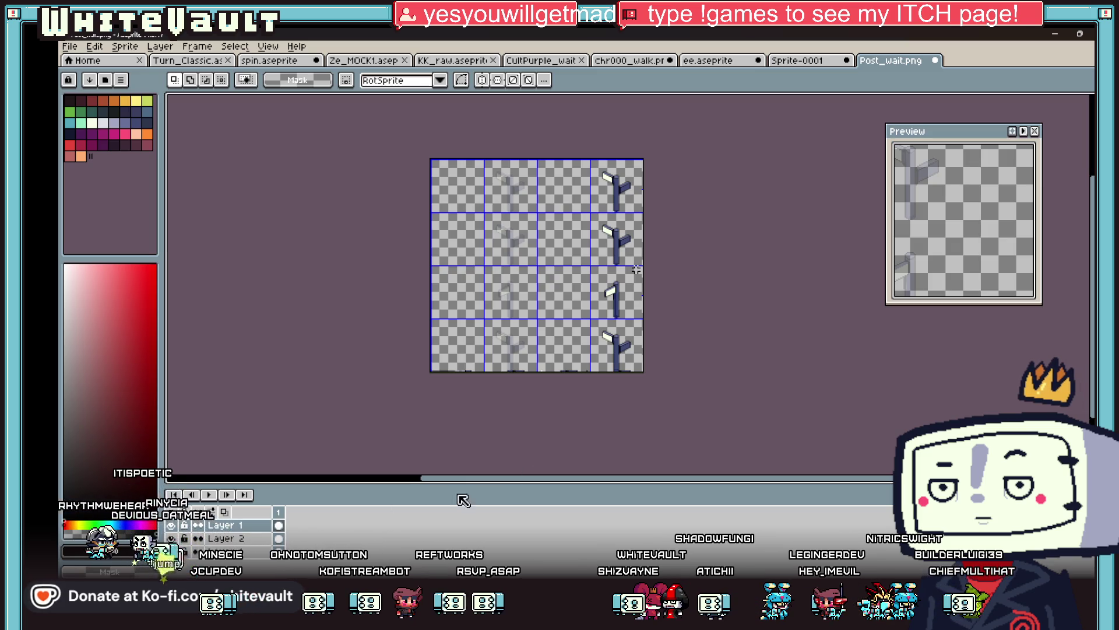
key(ctrl+z)
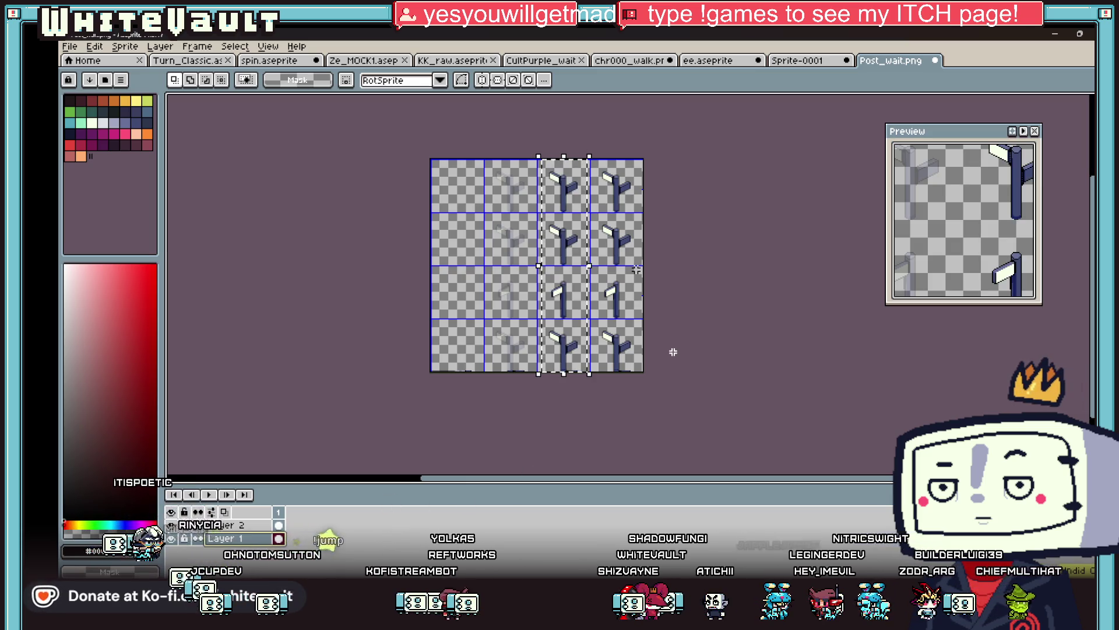
click(577, 352)
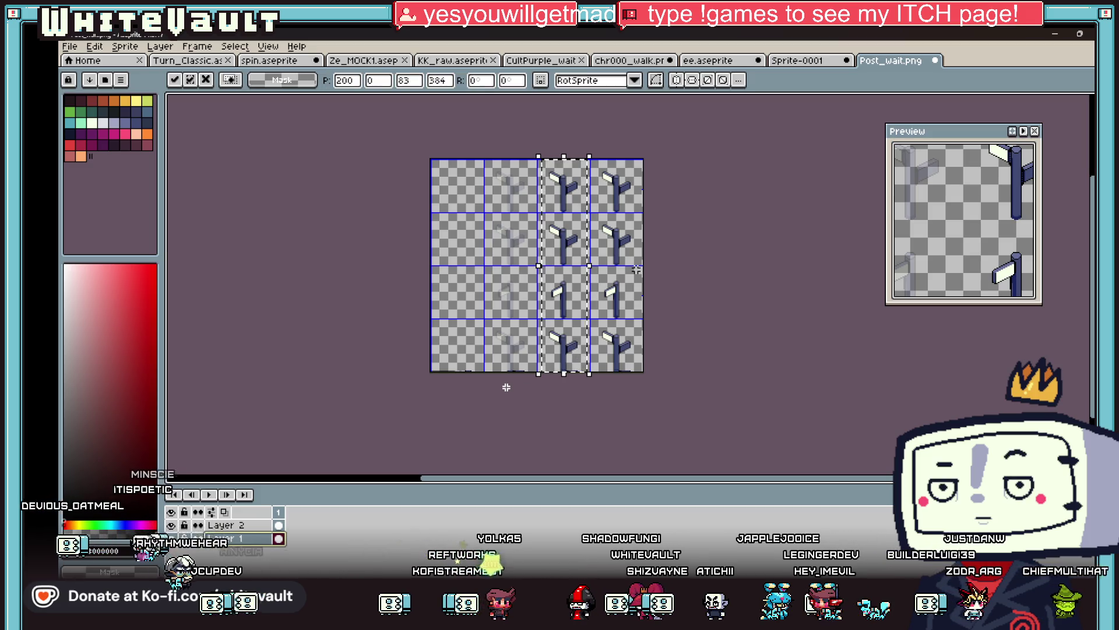
click(233, 525)
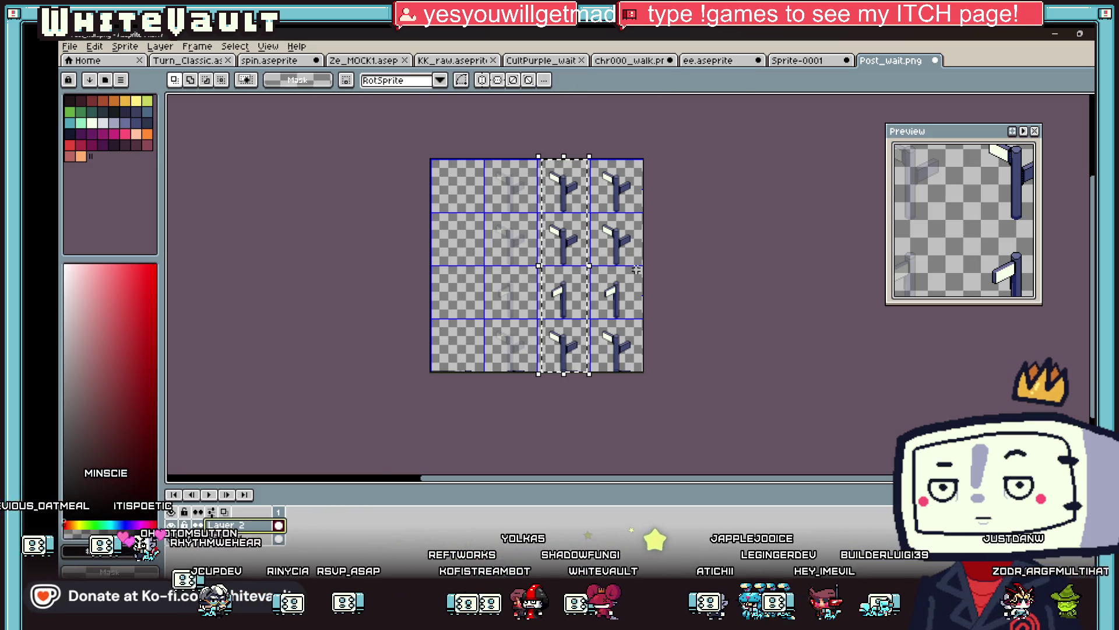
key(Delete)
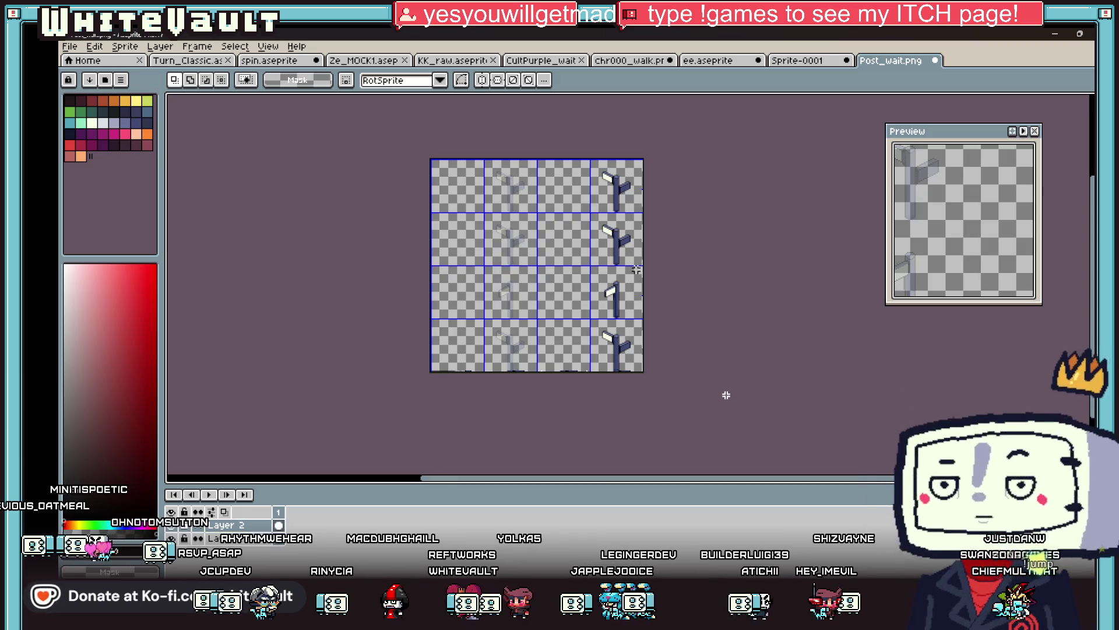
click(254, 539)
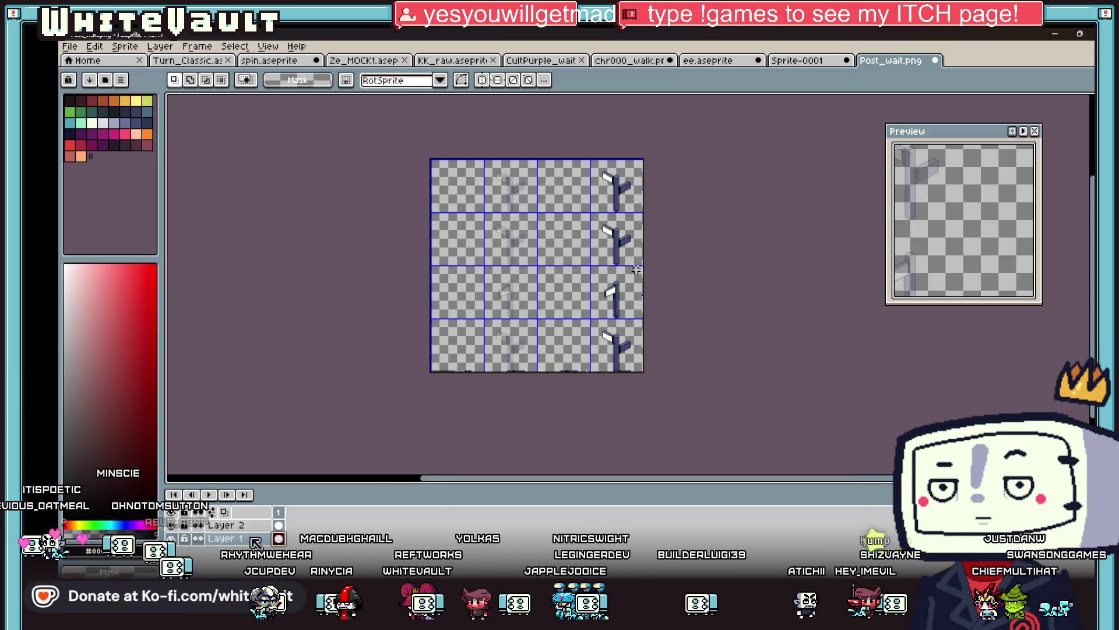
key(ctrl+z)
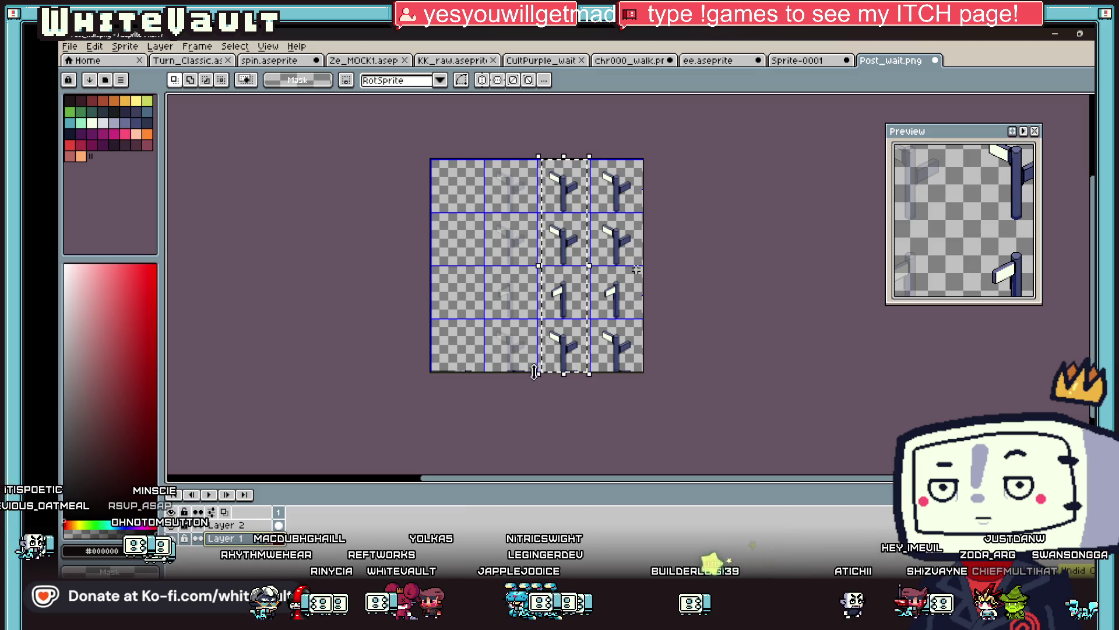
click(578, 349)
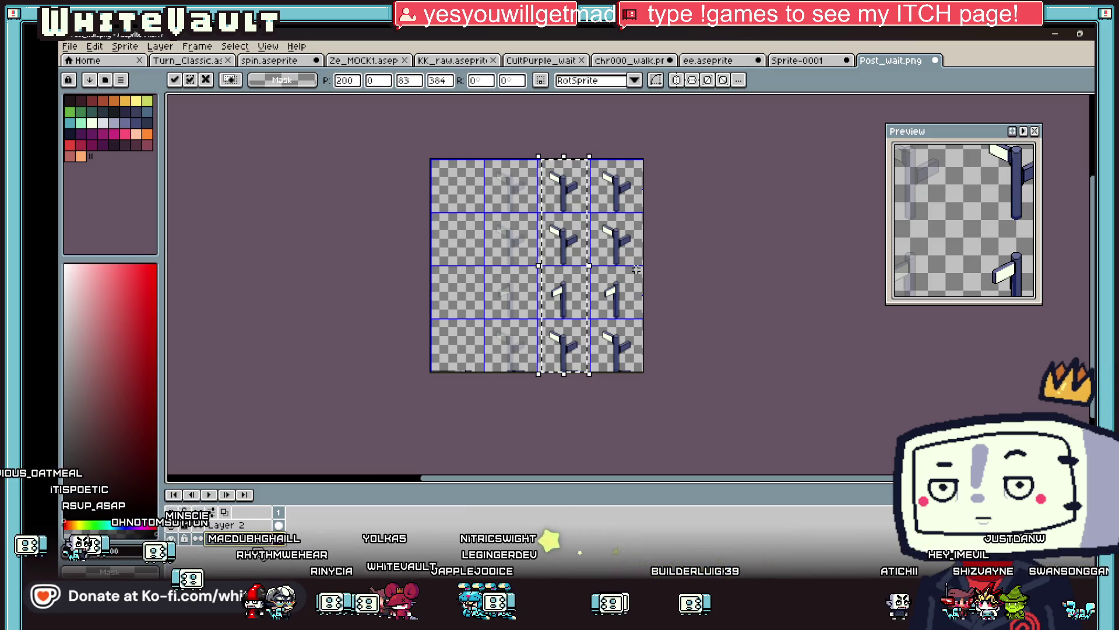
key(Delete)
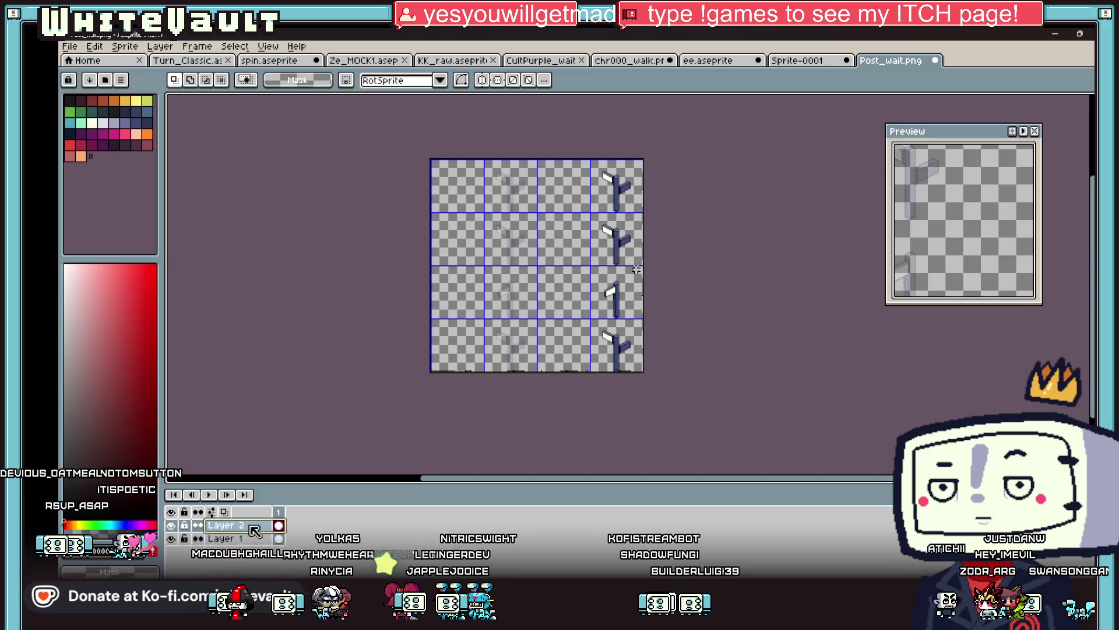
key(ctrl+z)
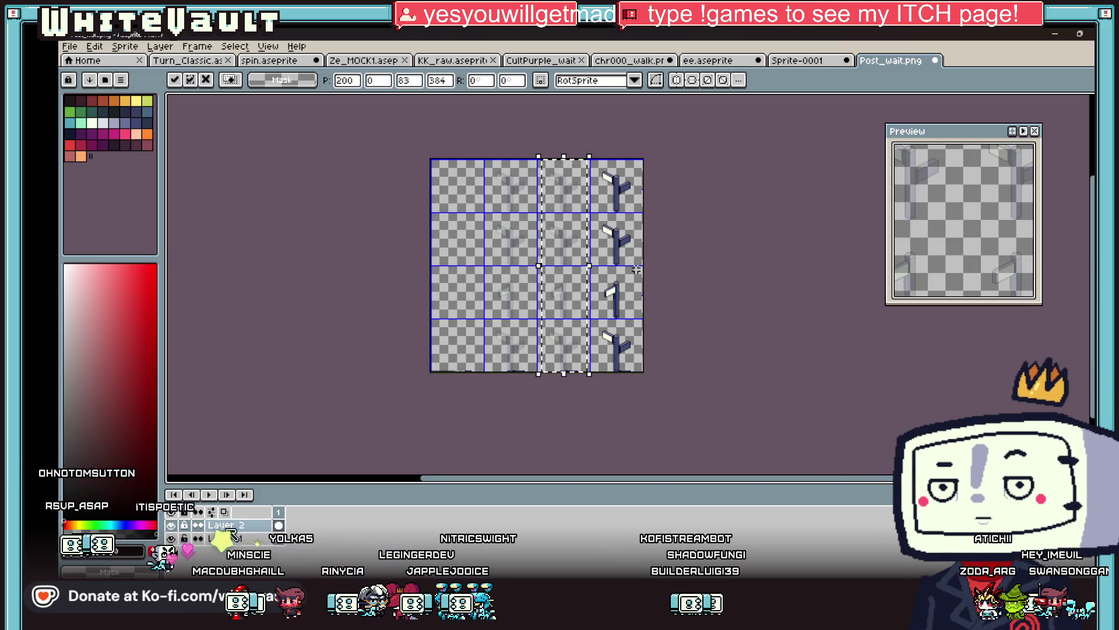
Paste the posts onto a new Layer 3 with 55% opacity and clear the selection
right_click(232, 528)
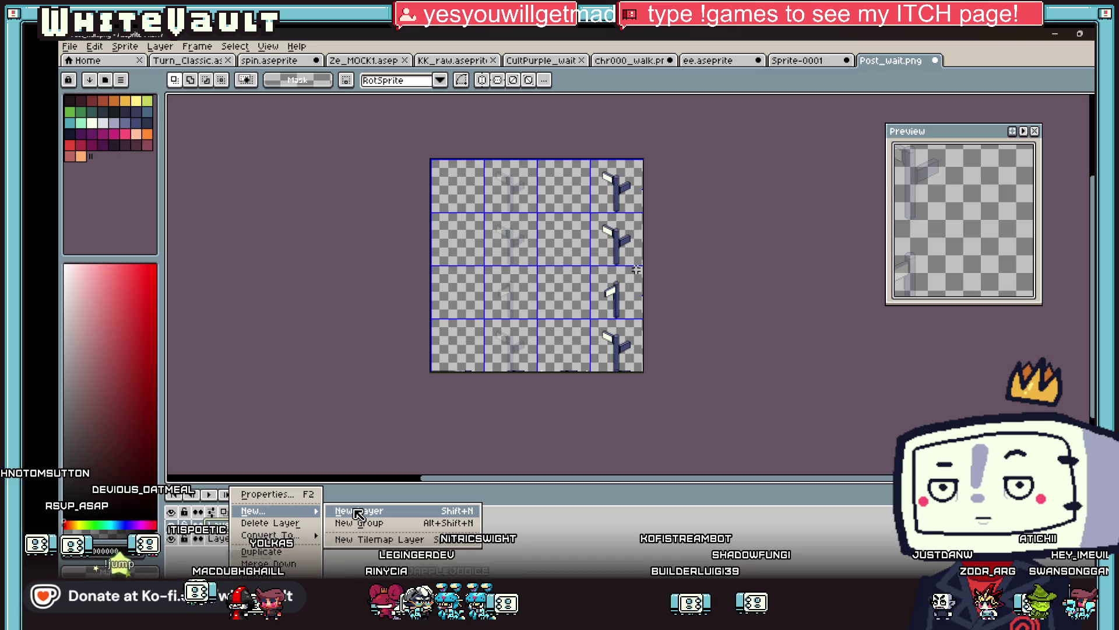
click(358, 513)
key(ctrl+v)
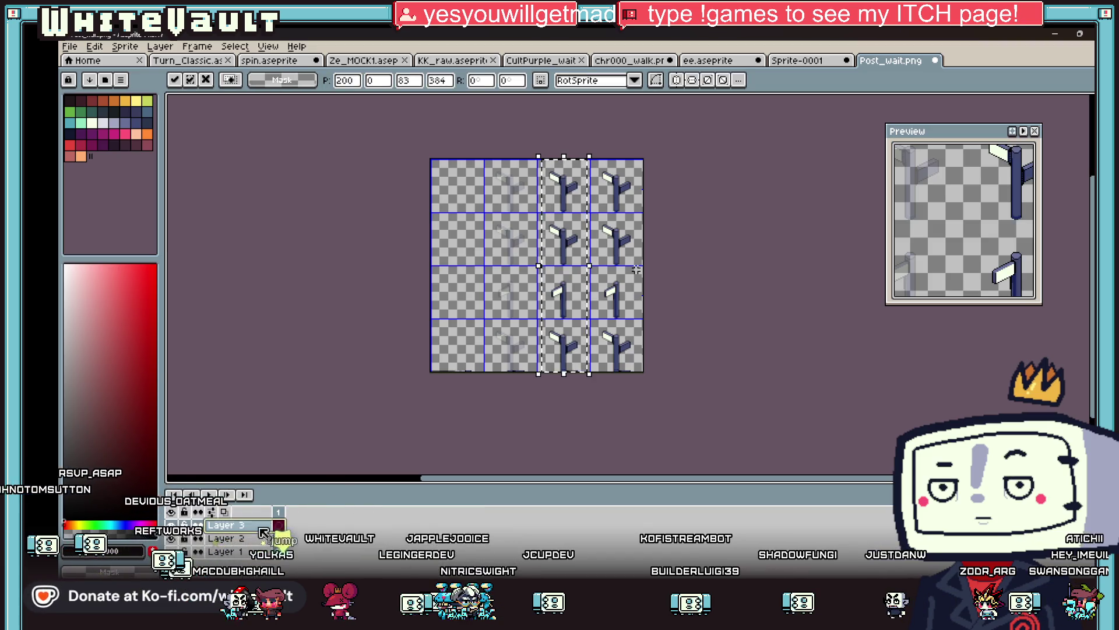
double_click(260, 527)
click(295, 357)
click(448, 441)
key(Return)
Flatten all layers, save Post_wait.png, and return to RPG Developer Bakin
right_click(248, 524)
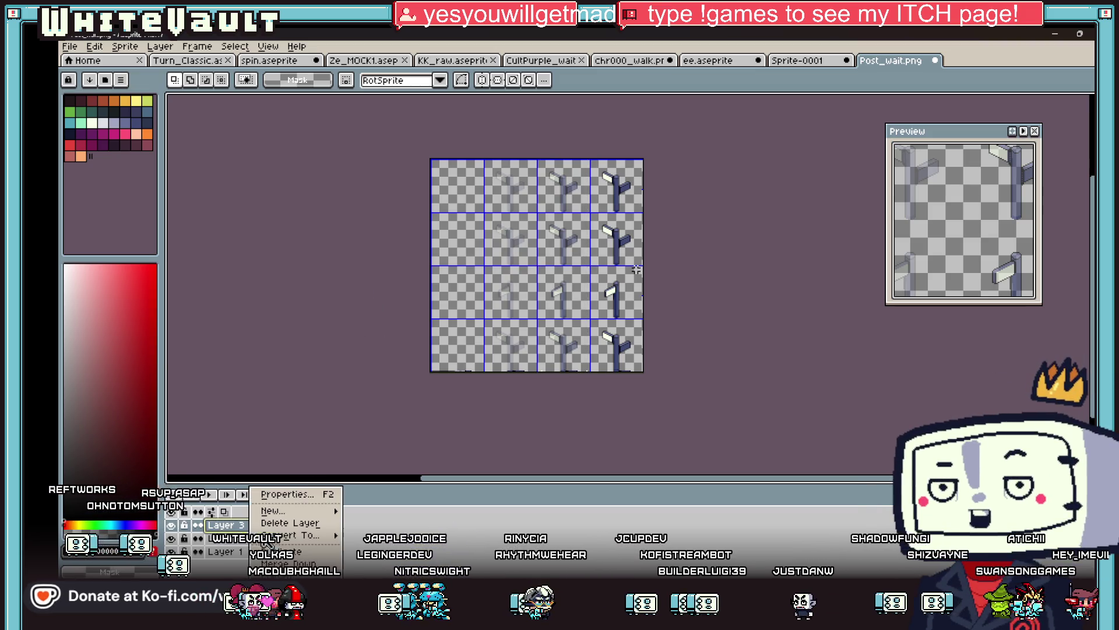
click(274, 576)
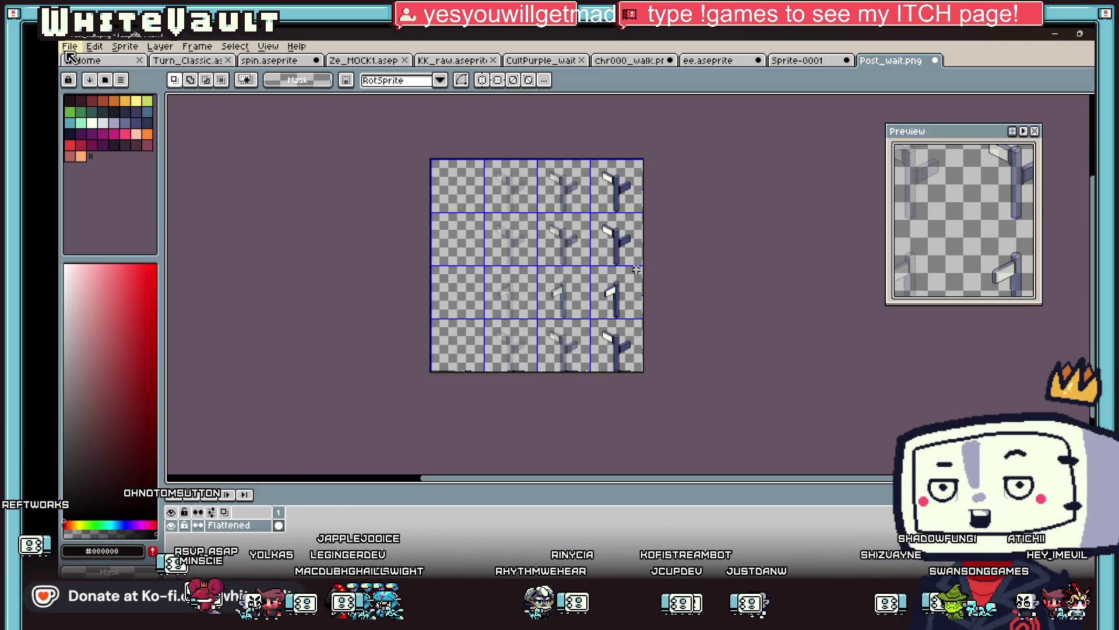
click(70, 46)
click(113, 106)
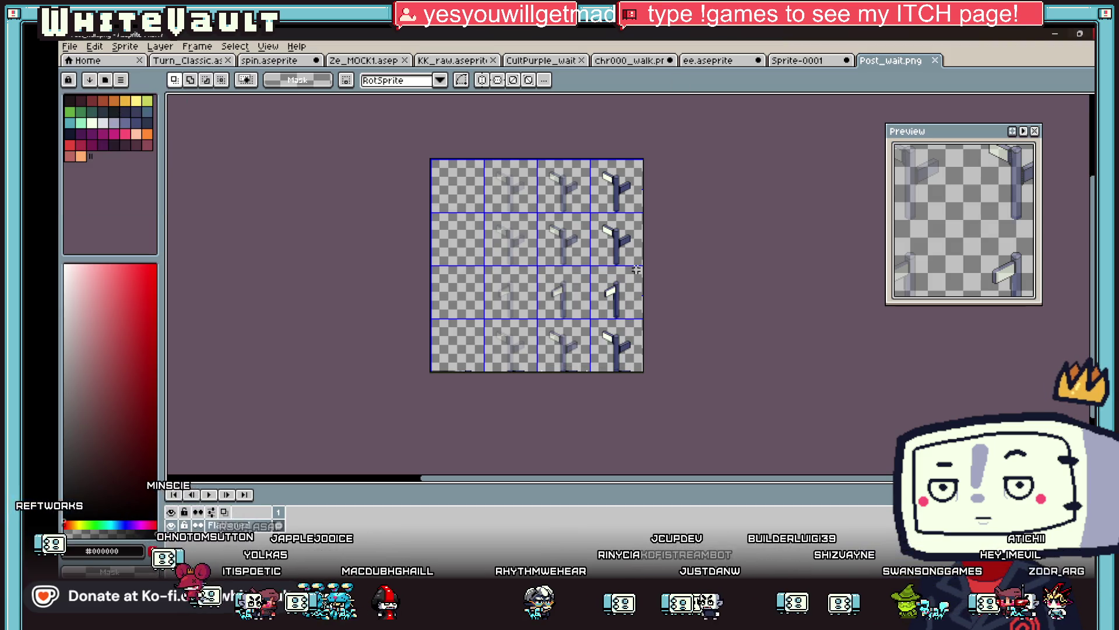
click(1054, 33)
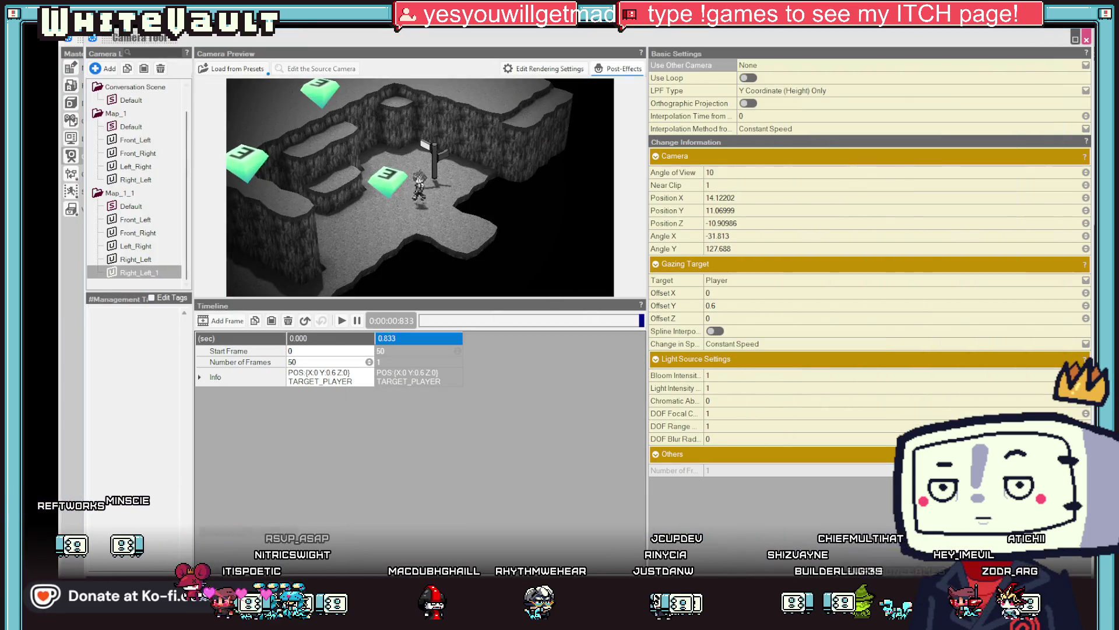
From the Map Editor, open Resources showing the Post_wait image
click(70, 67)
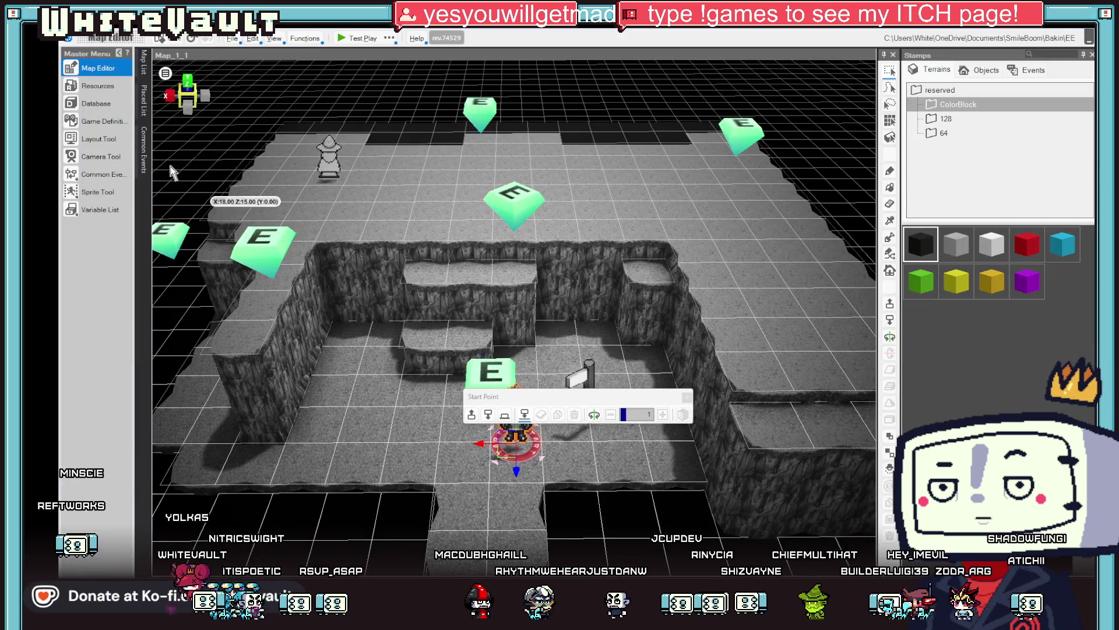
click(90, 87)
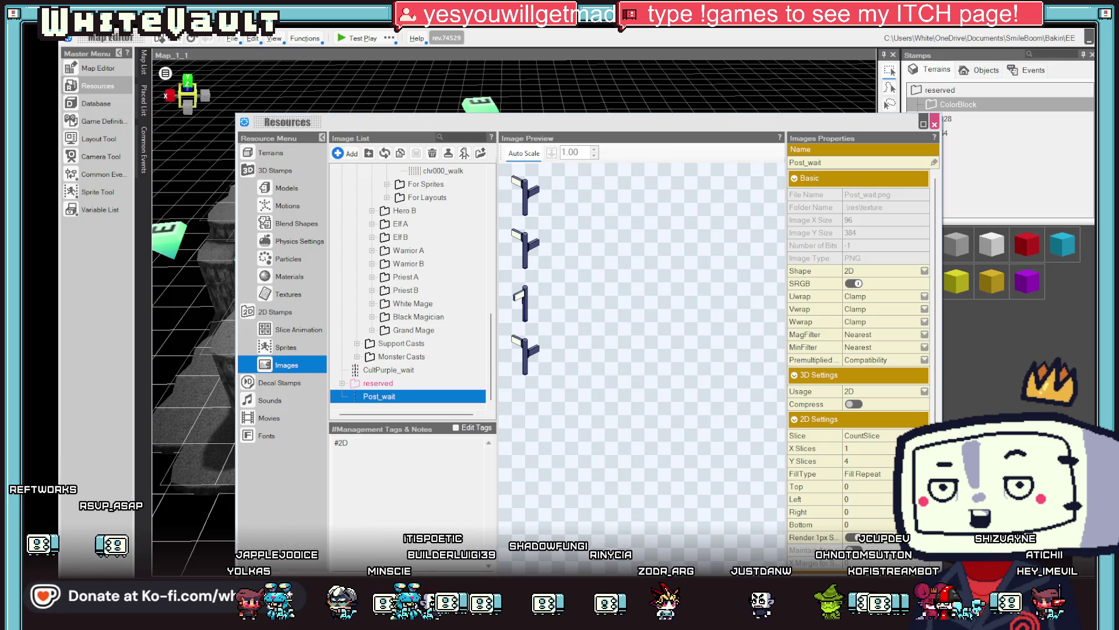
Reload Post_wait as its 384-wide sheet, set X Slices to 4, and close Resources
click(385, 153)
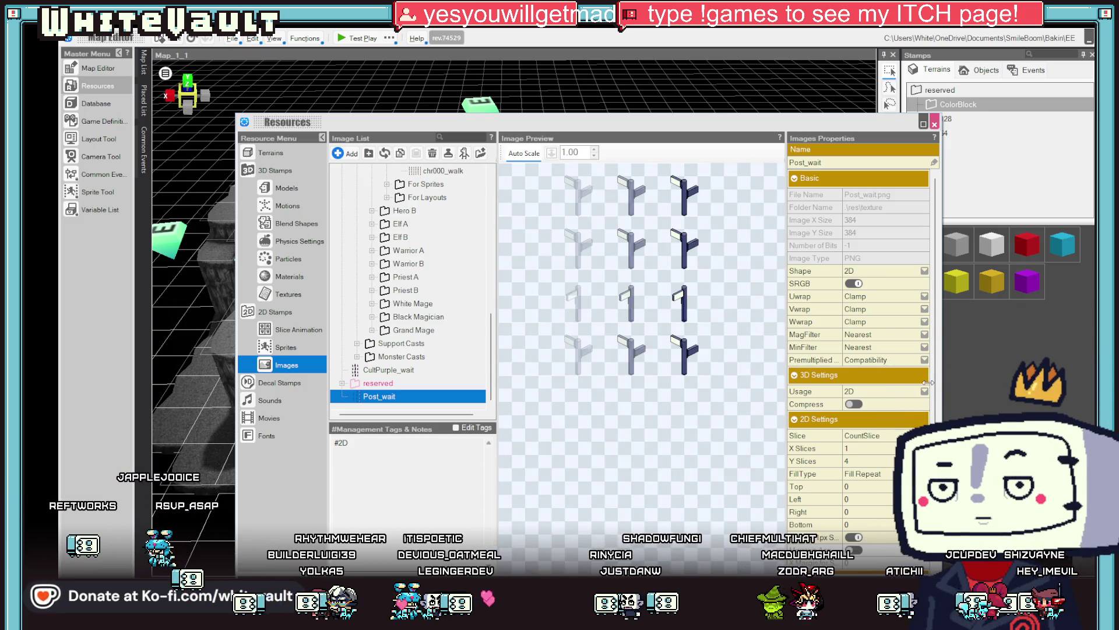
click(868, 448)
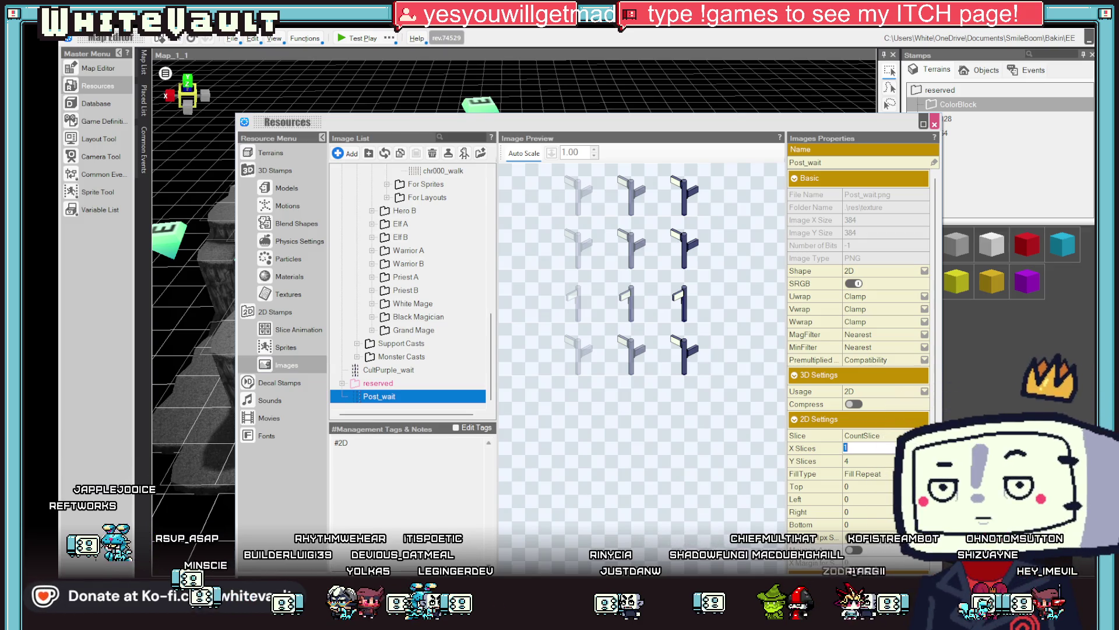
text(5)
key(BackSpace)
text(6)
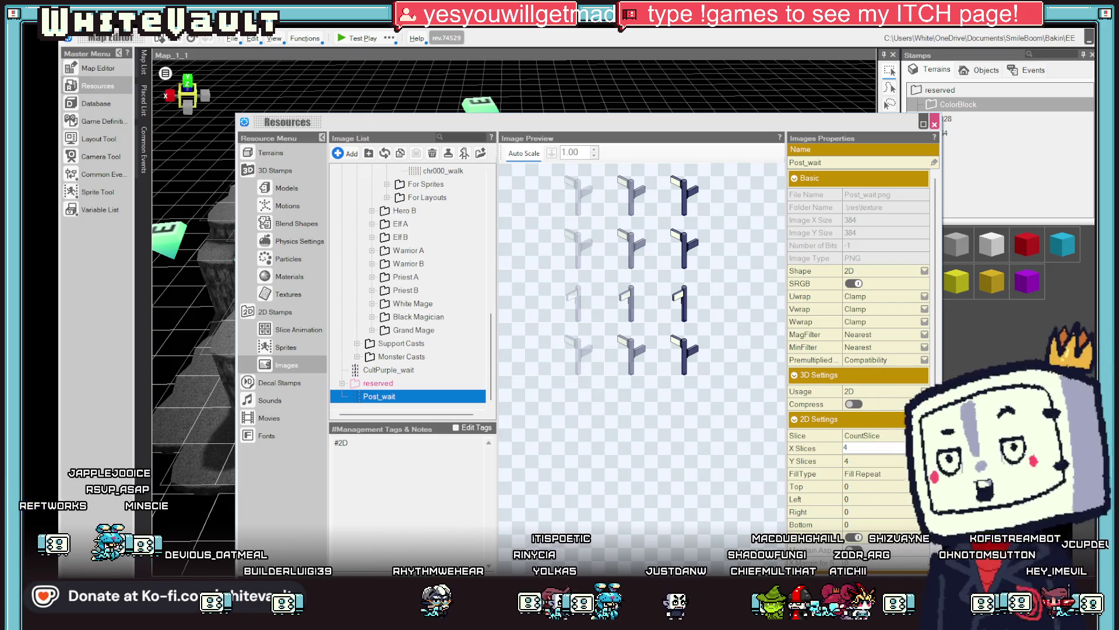
key(Escape)
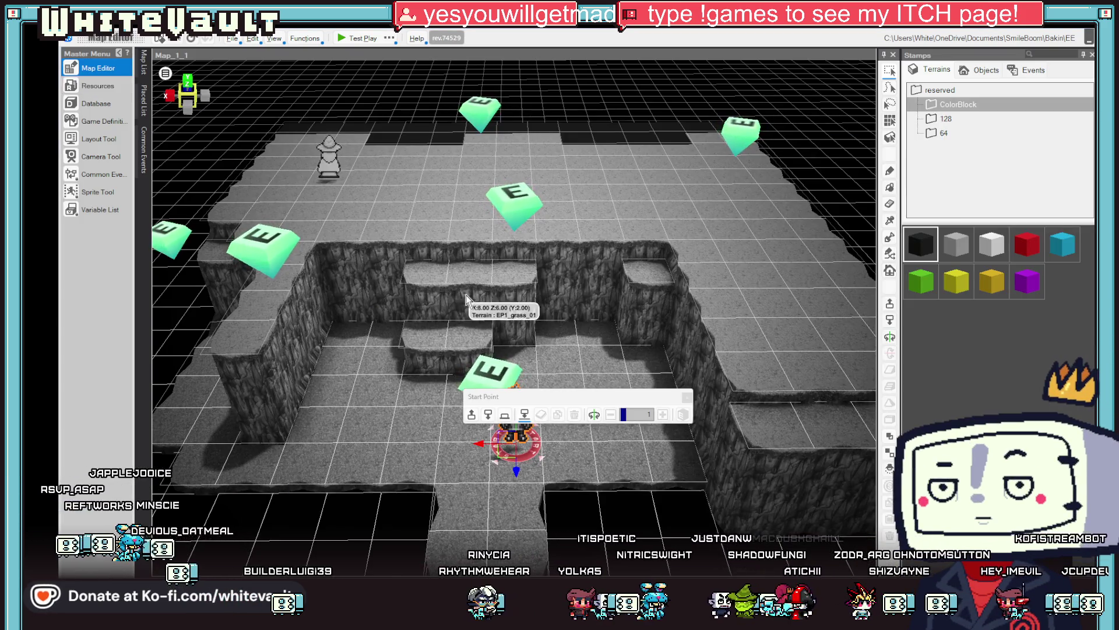
click(344, 39)
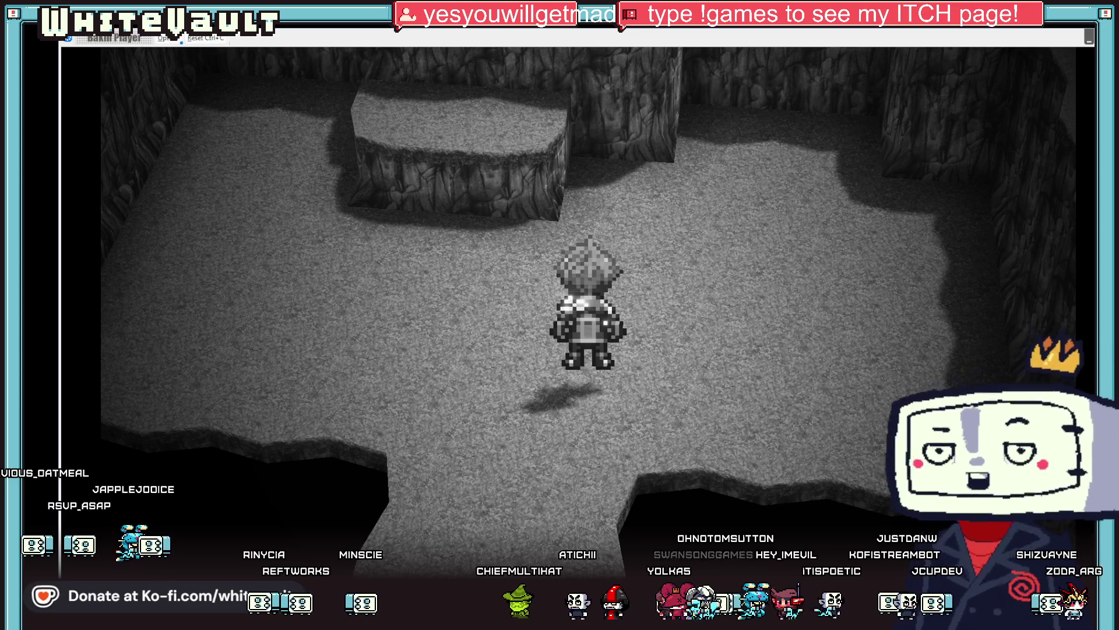
key(alt+F4)
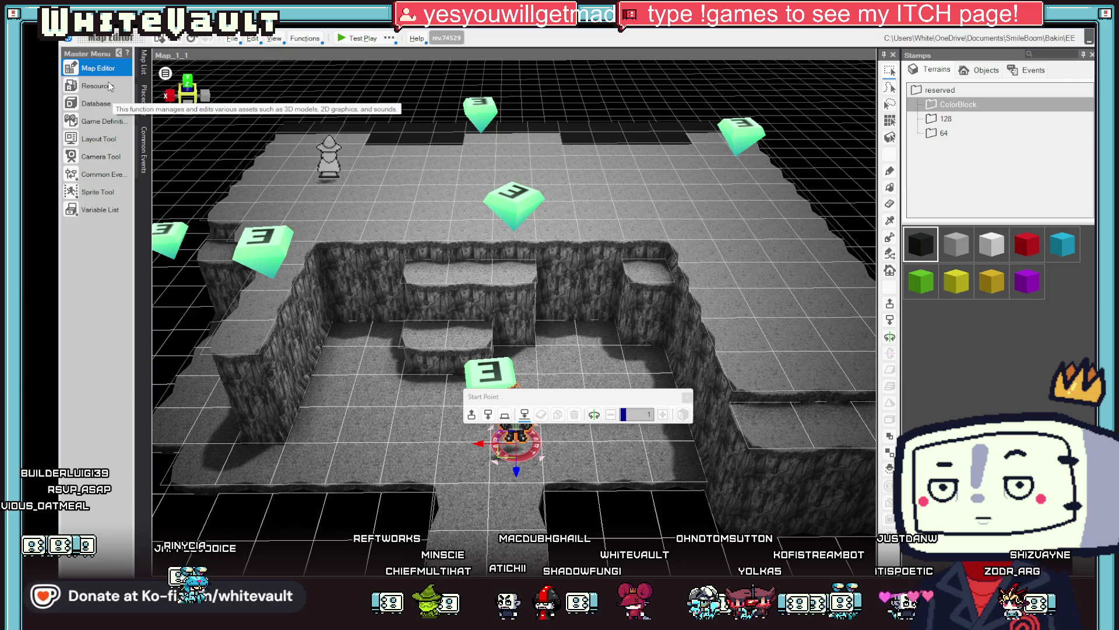
Give the Post slice animation's wait motion playback None and the Post texture, then close Resources
click(94, 86)
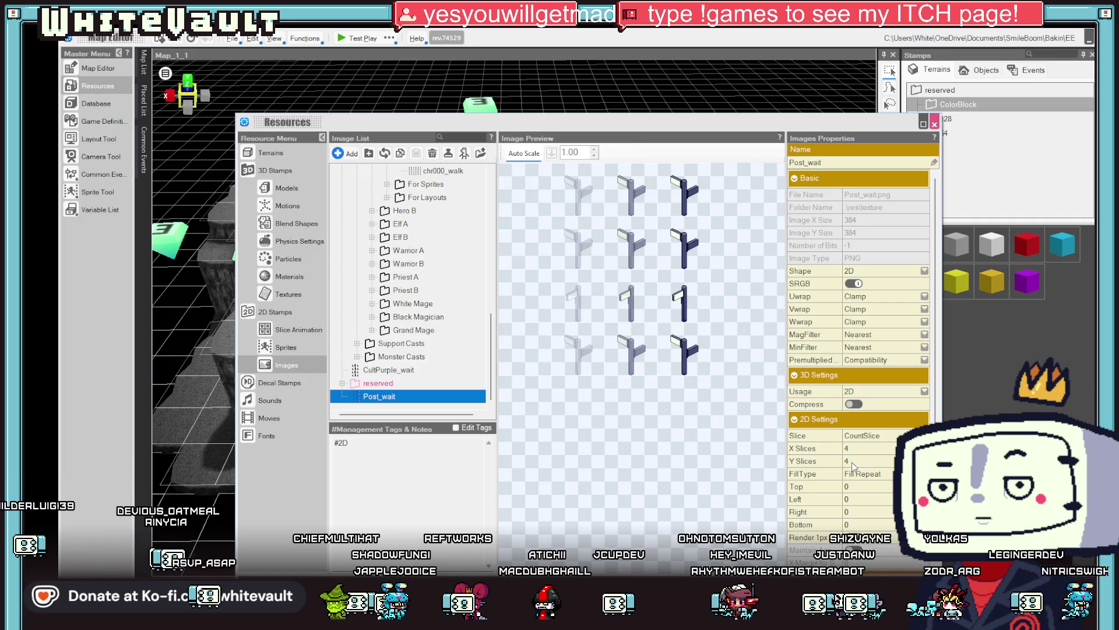
scroll(862, 455, down, 3)
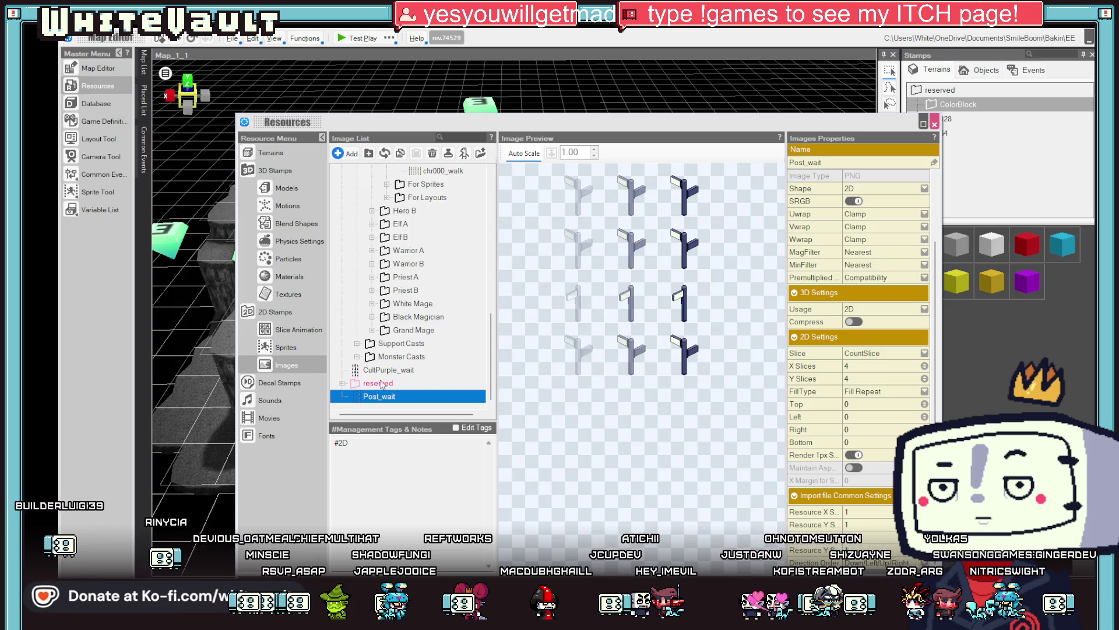
click(308, 329)
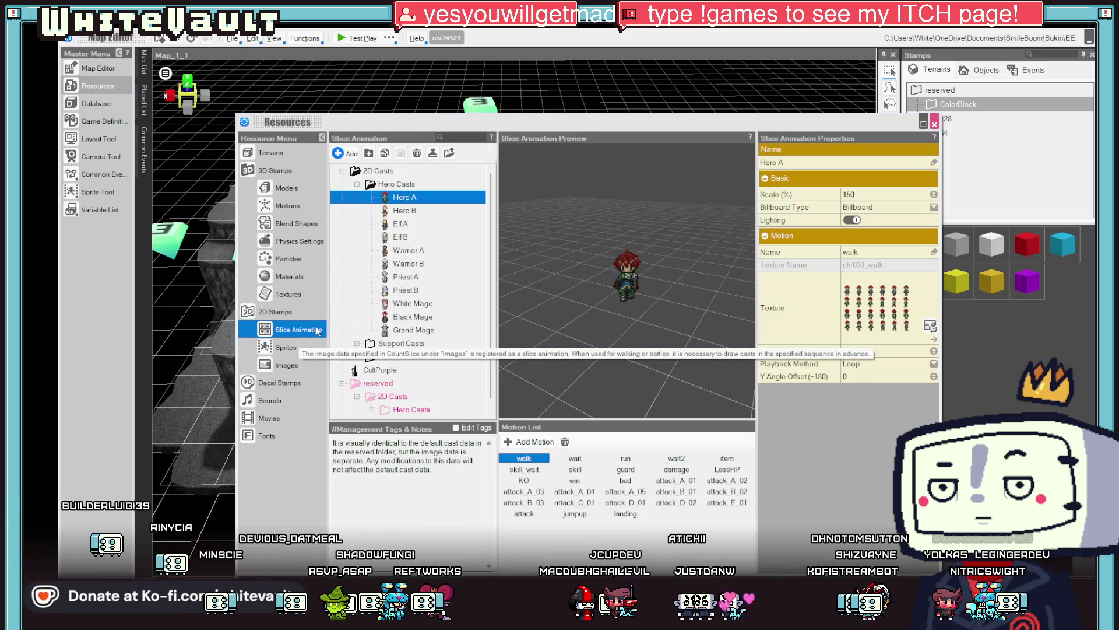
scroll(372, 403, down, 1)
click(371, 410)
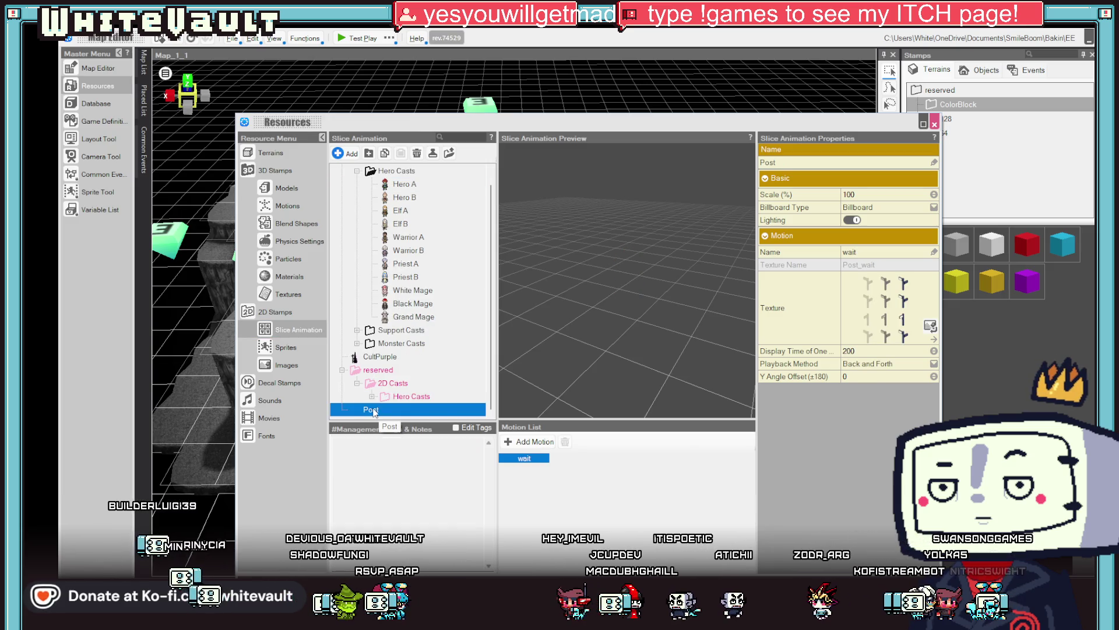
click(874, 363)
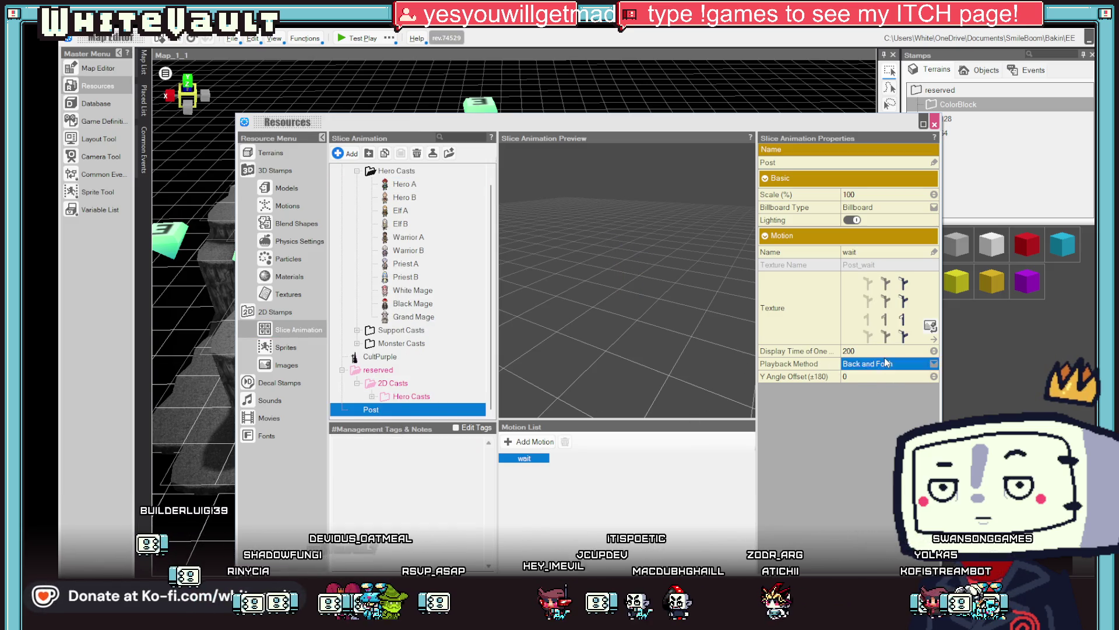
click(841, 407)
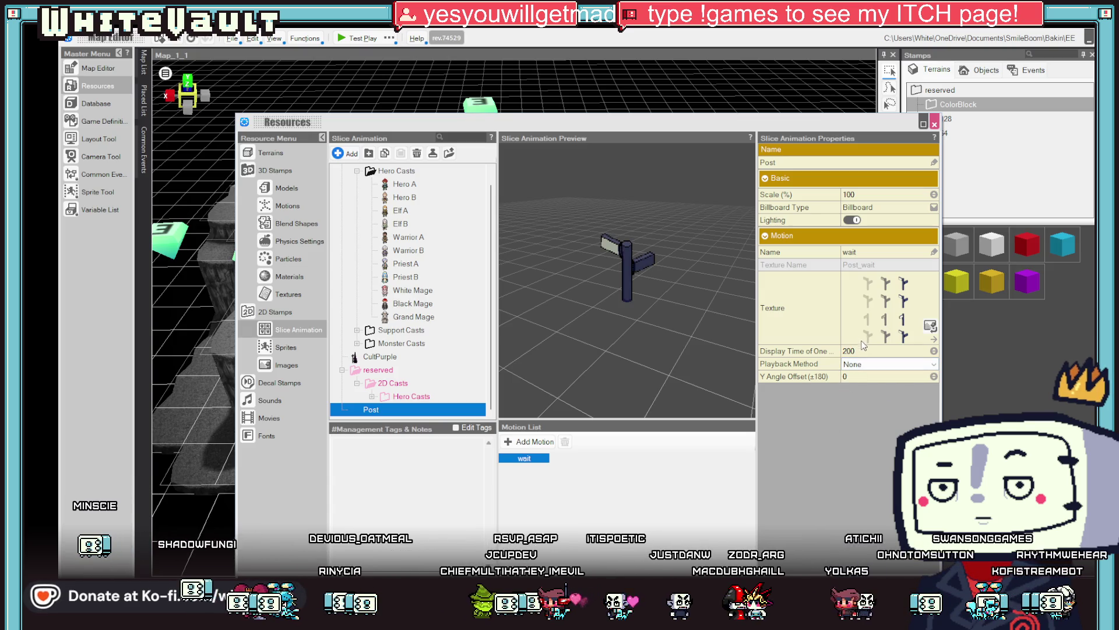
double_click(859, 310)
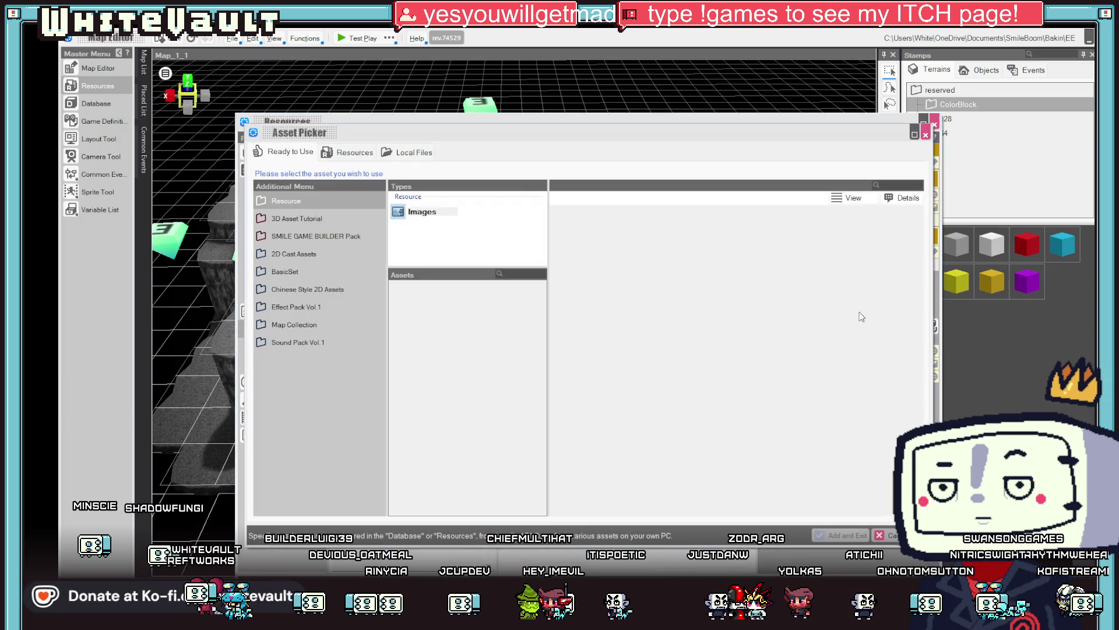
click(862, 535)
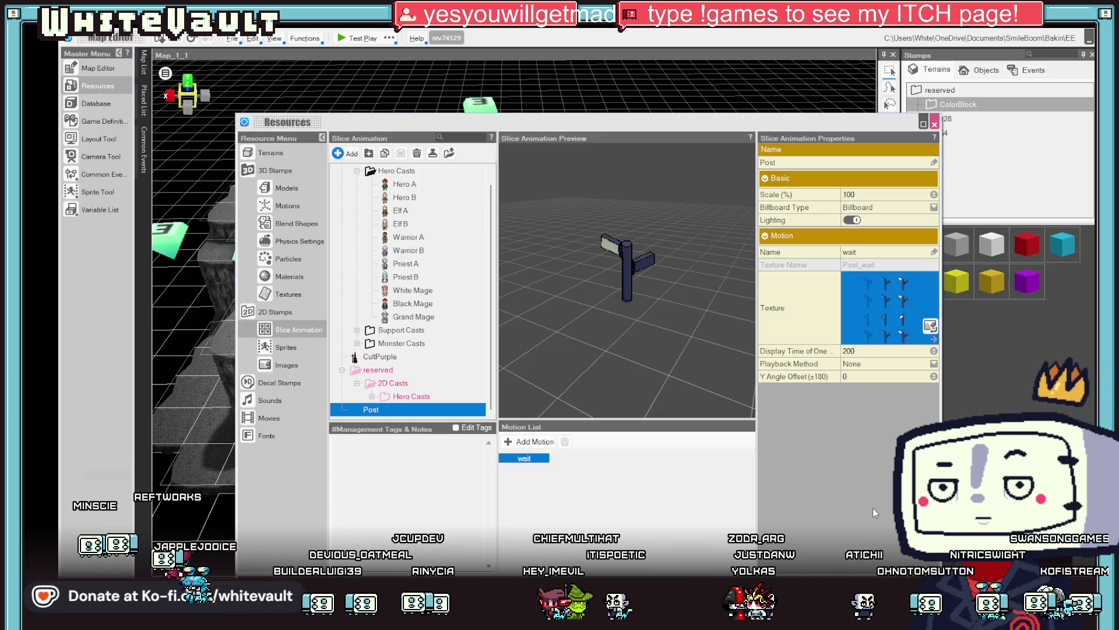
click(934, 125)
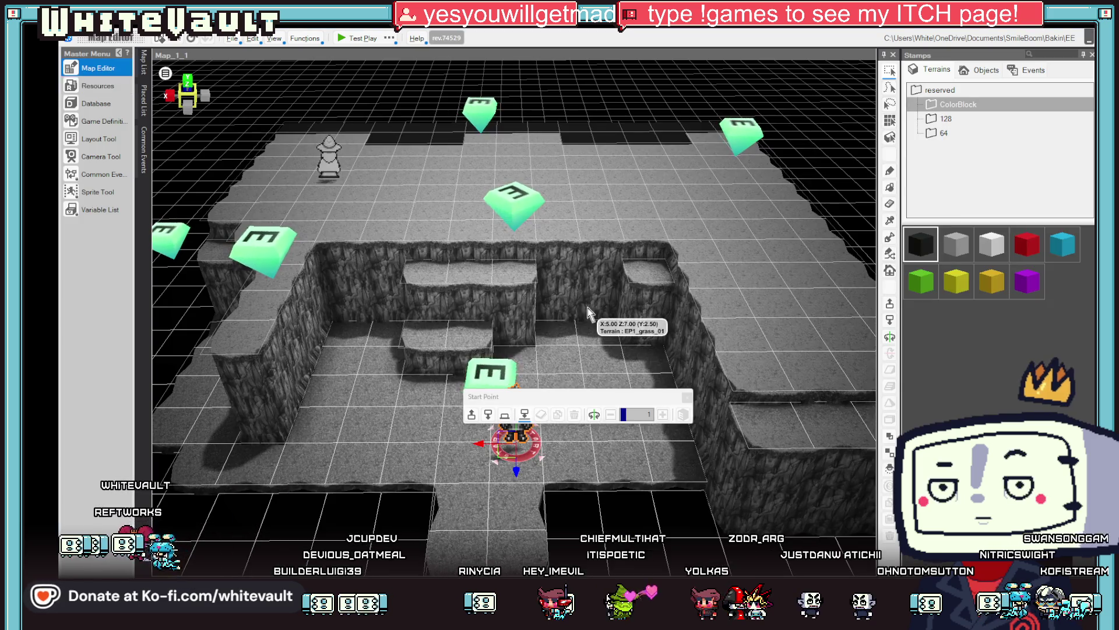
click(357, 39)
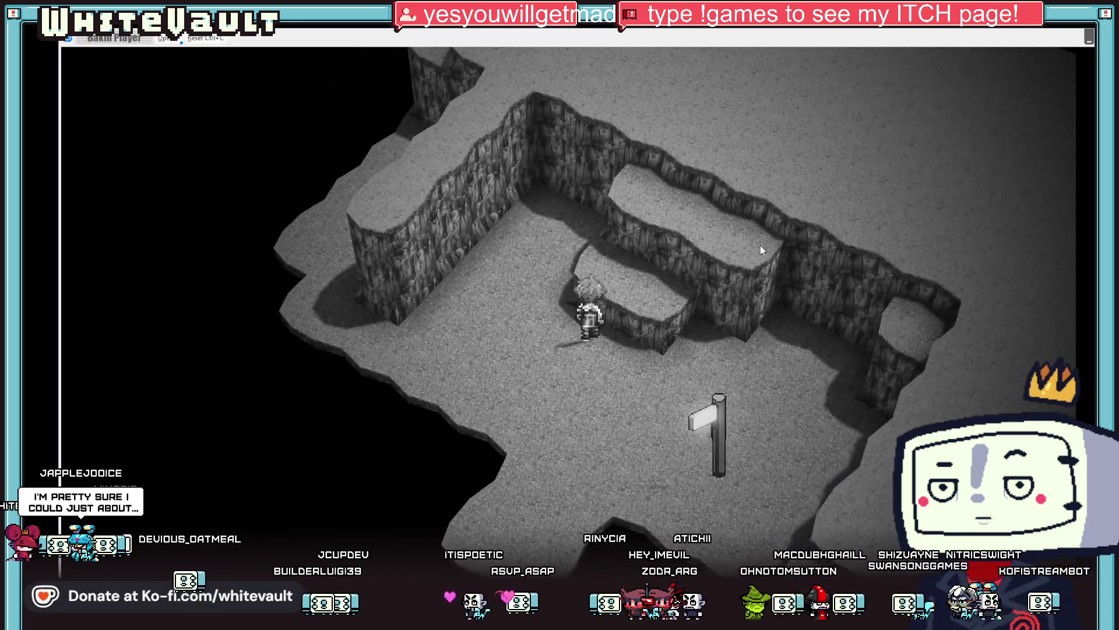
key(Up)
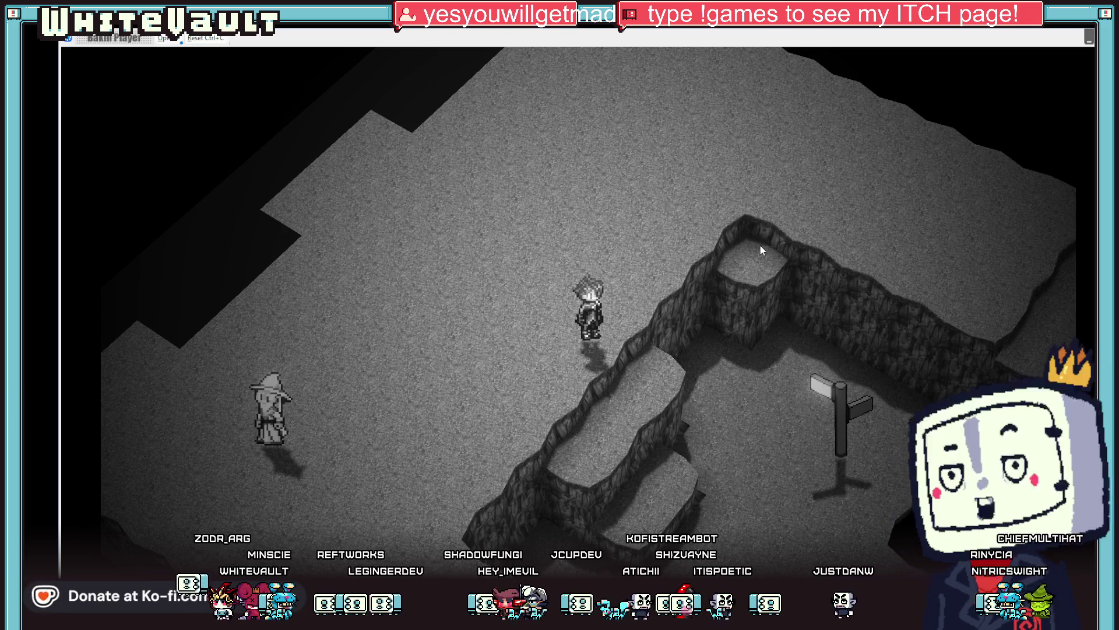
key(Down)
key(Right)
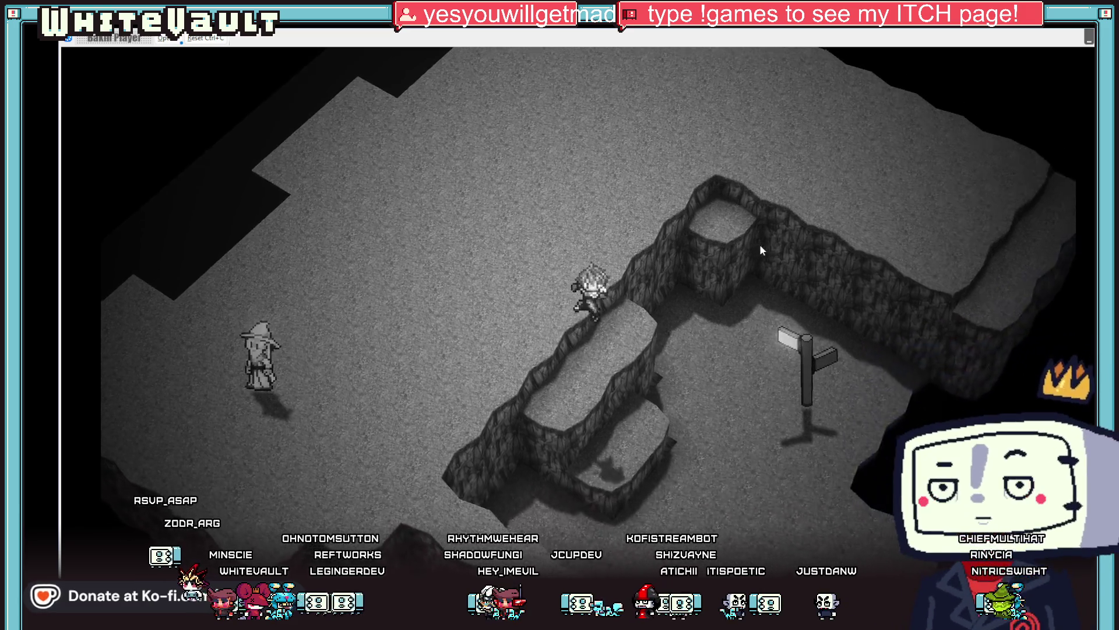
key(e)
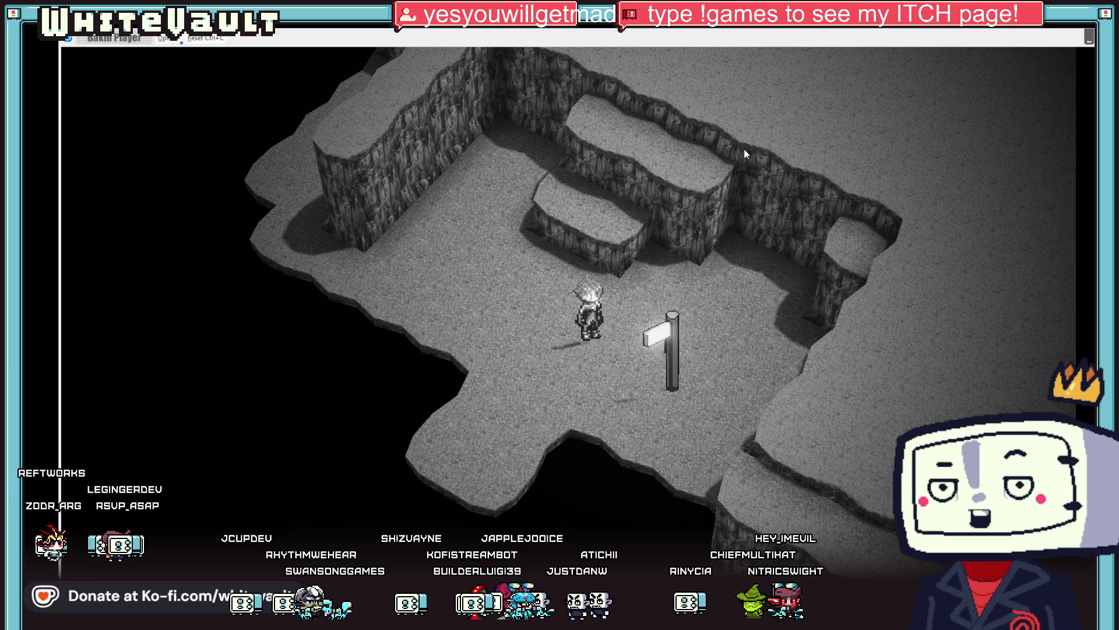
key(alt+F4)
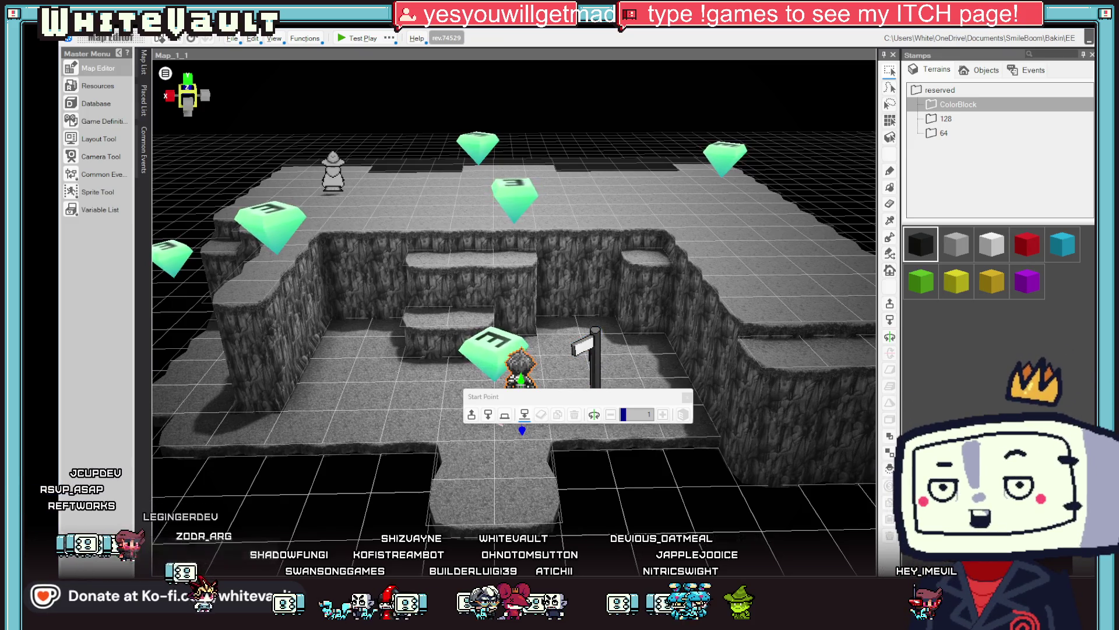
Switch to Aseprite to edit the Post_wait.png sprite sheet
key(alt+Tab)
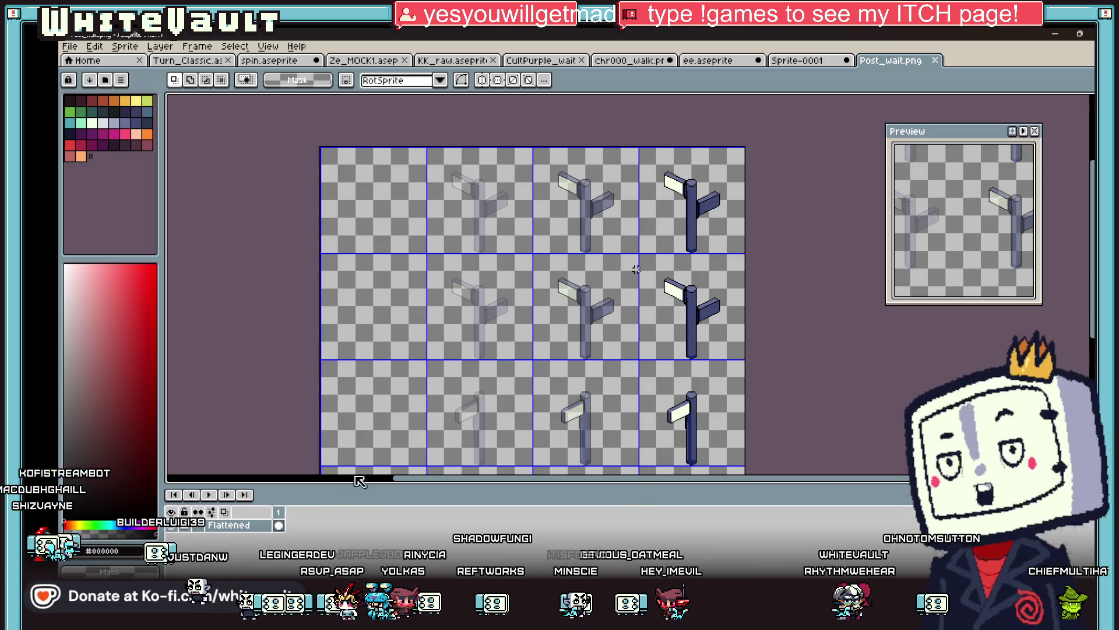
Outline the second-column signposts in the sign's light colour
mouse_move(400, 146)
mouse_down()
mouse_move(525, 472)
mouse_move(534, 417)
mouse_up()
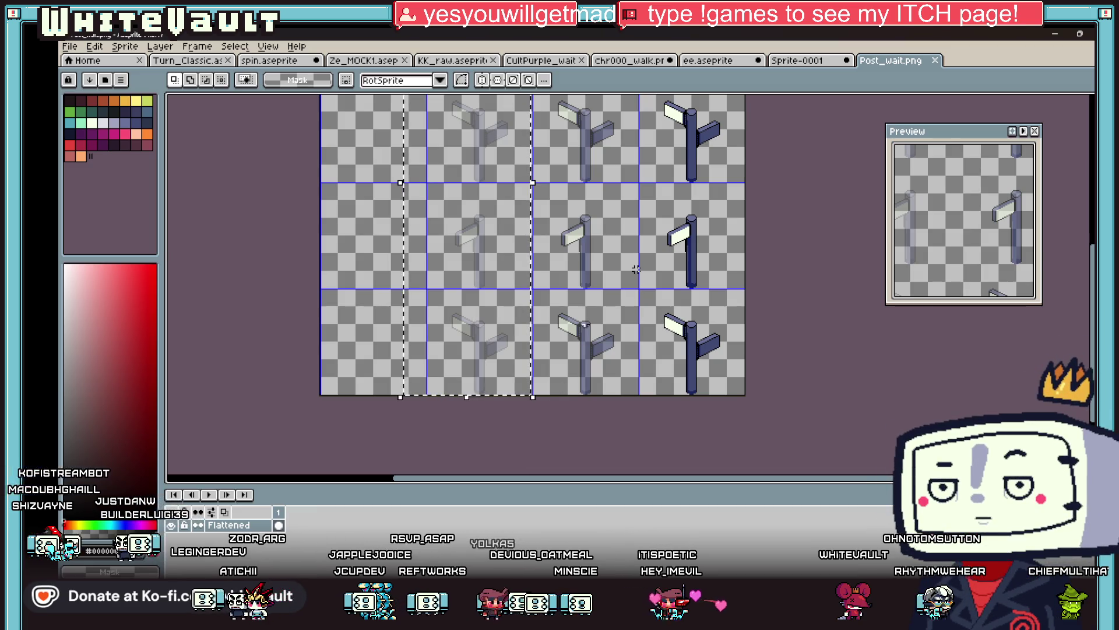
scroll(636, 269, up, 3)
key(i)
click(898, 337)
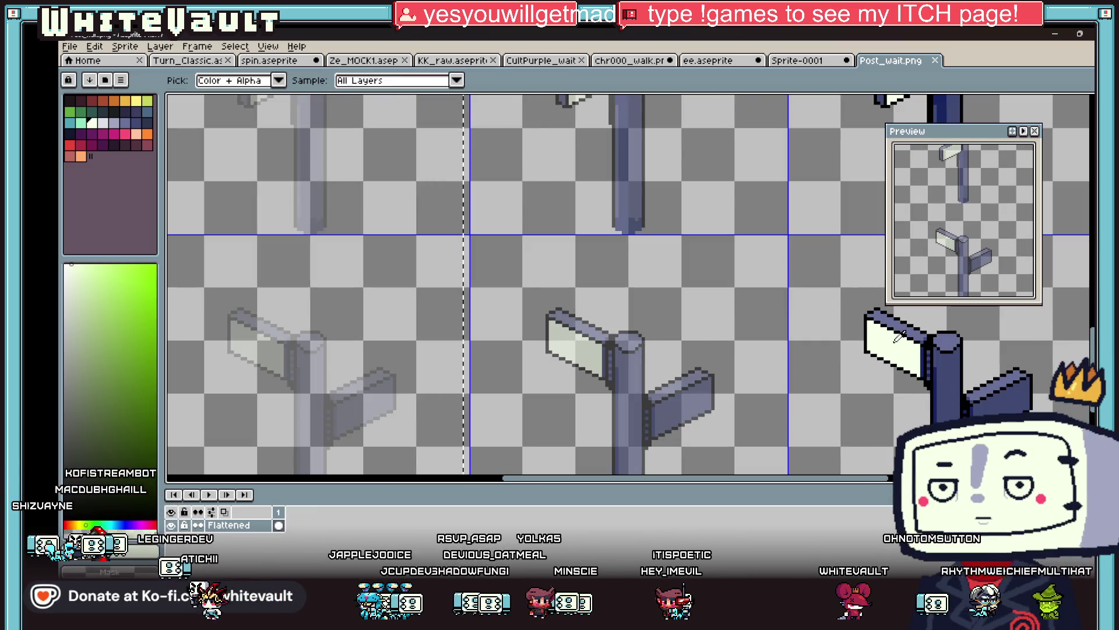
key(shift+o)
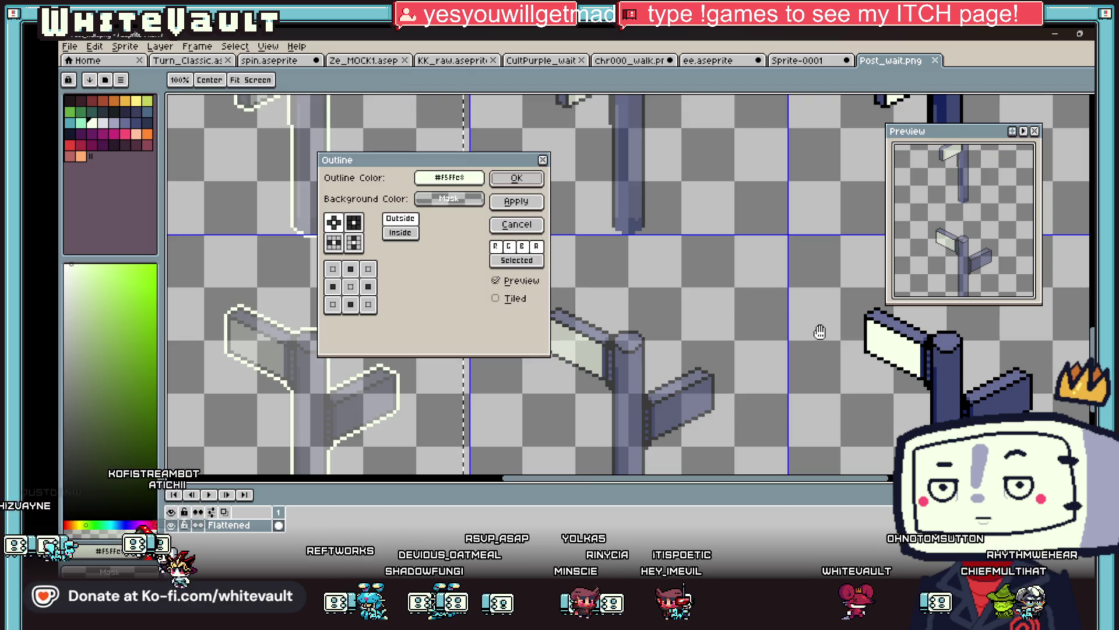
click(516, 178)
scroll(674, 280, down, 5)
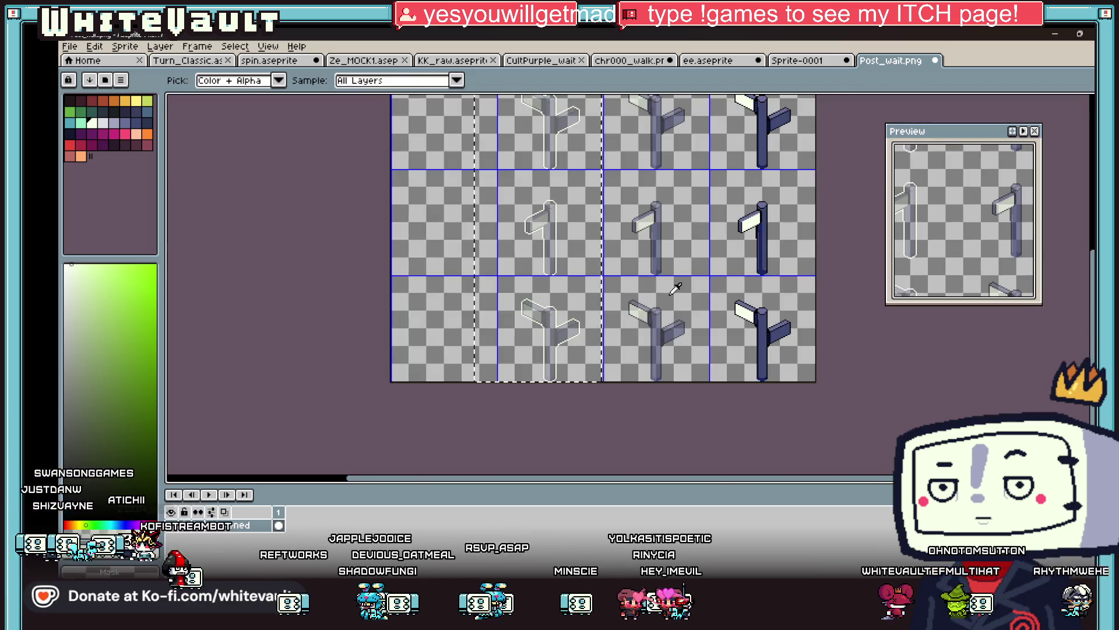
Paint the third-column signpost pillars white with a non-contiguous bucket fill
key(m)
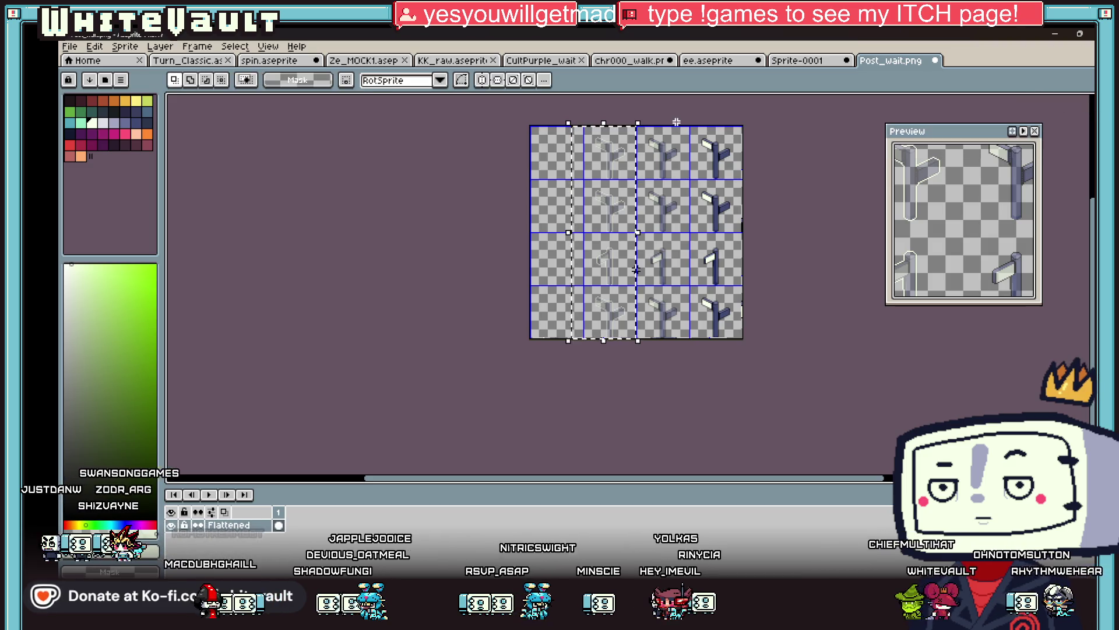
click(705, 349)
scroll(661, 305, up, 3)
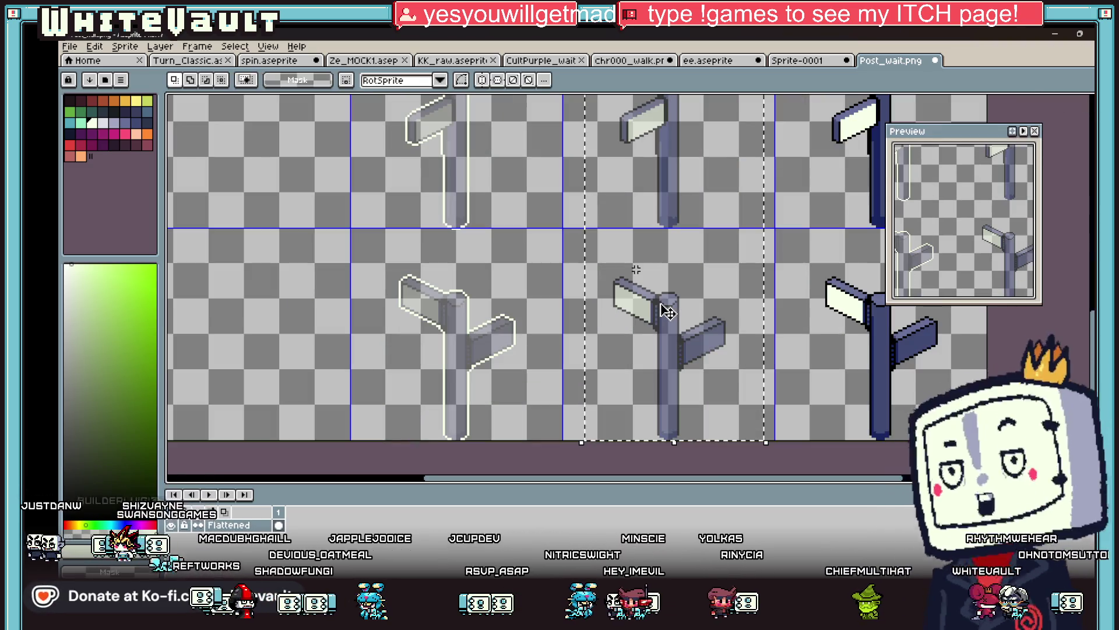
key(b)
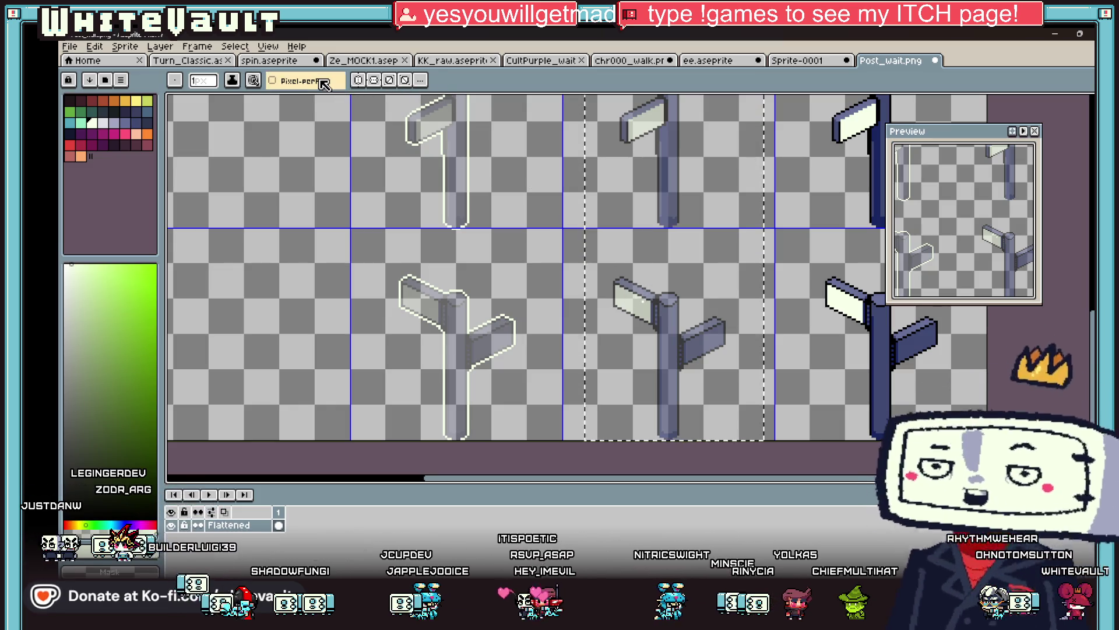
key(g)
click(315, 80)
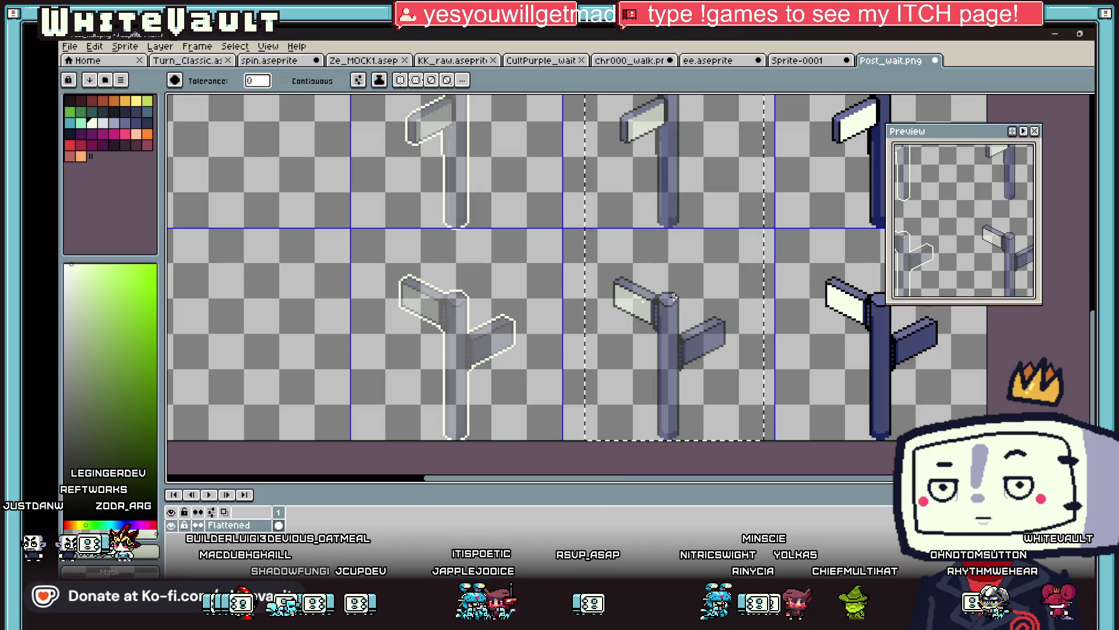
click(671, 297)
scroll(659, 285, up, 3)
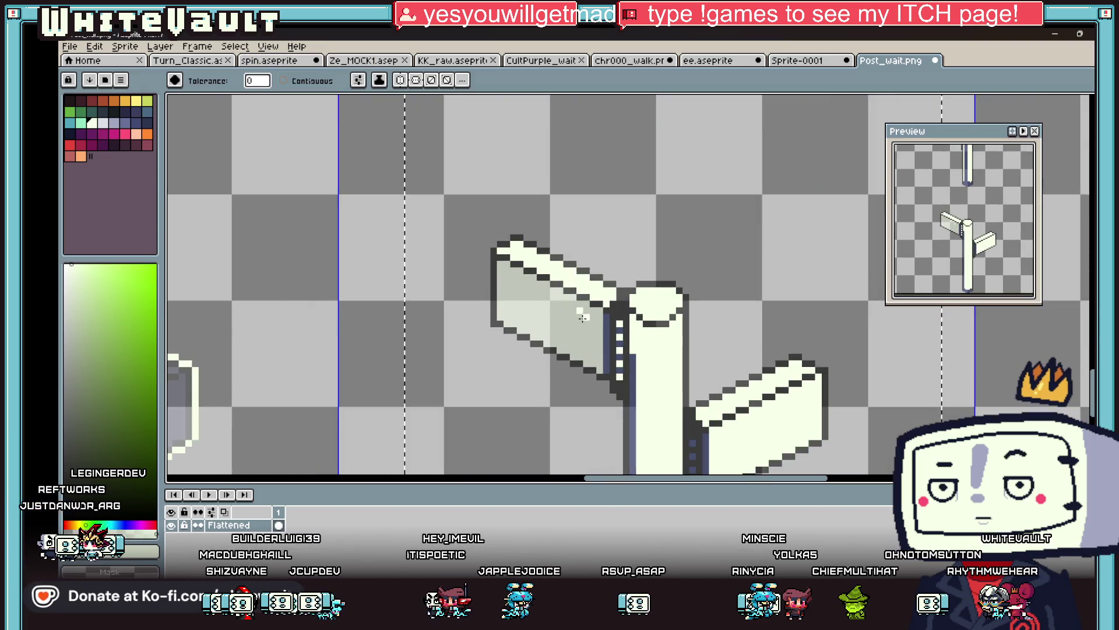
click(606, 325)
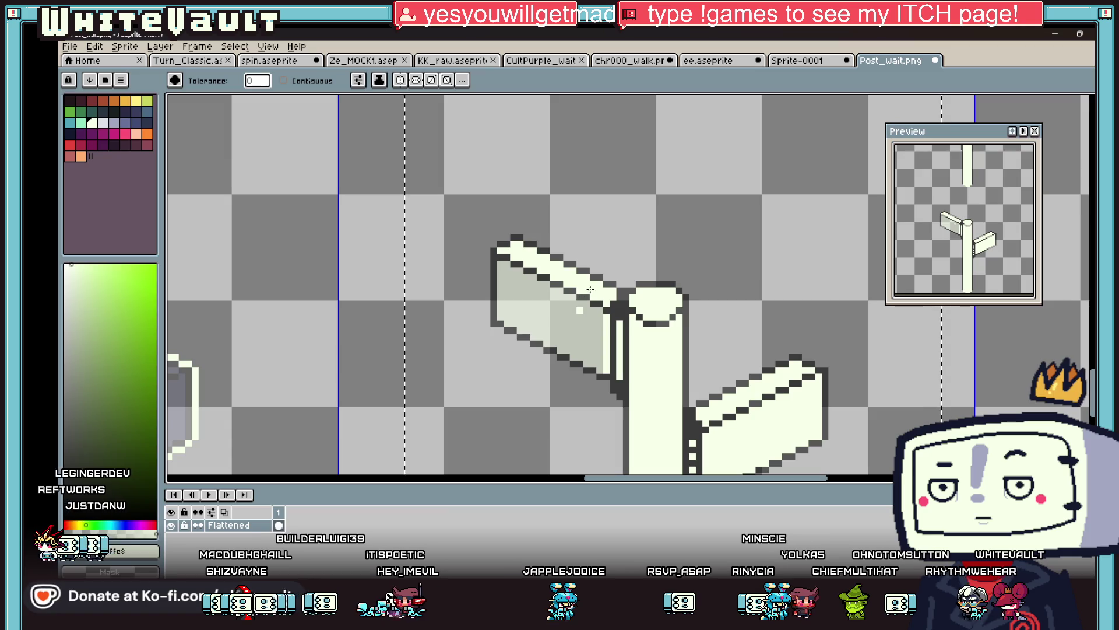
click(595, 302)
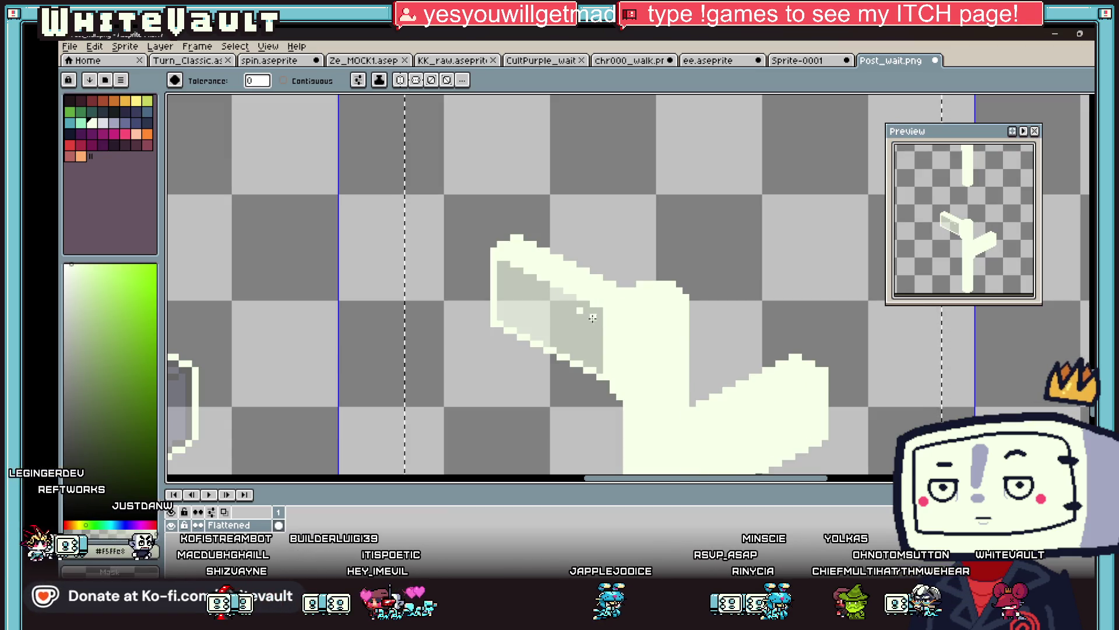
key(ctrl+z)
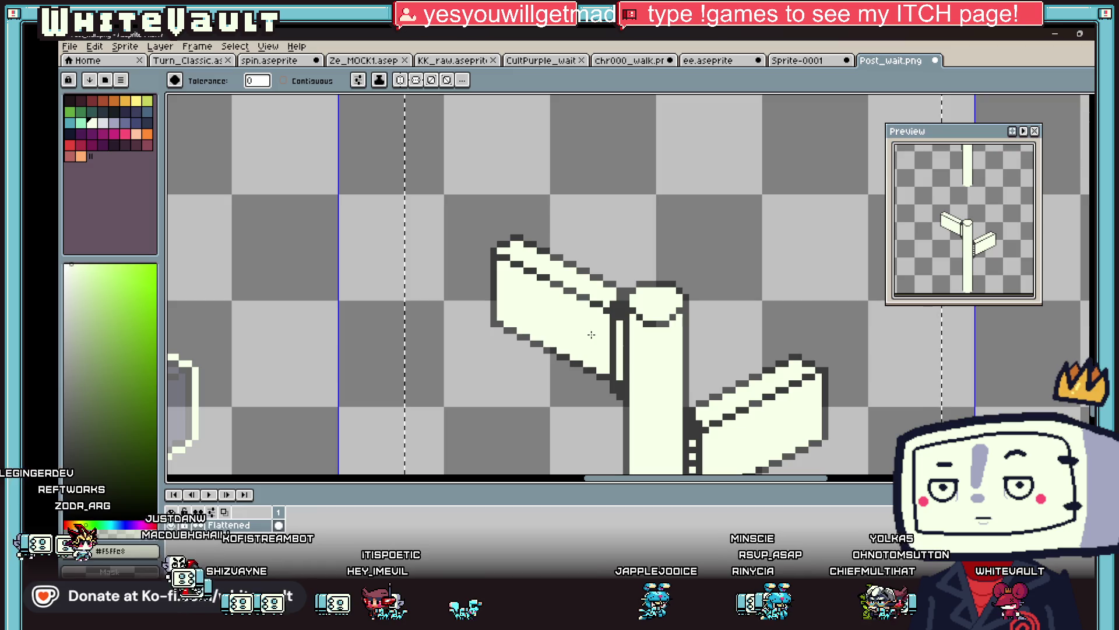
scroll(591, 334, down, 3)
scroll(638, 344, up, 1)
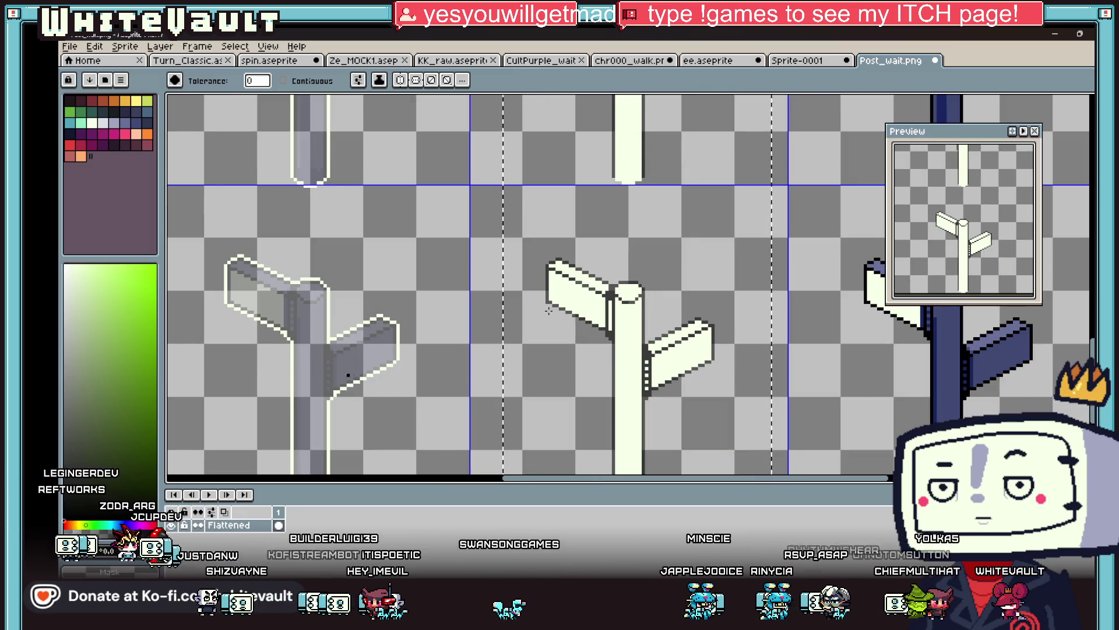
scroll(635, 315, up, 3)
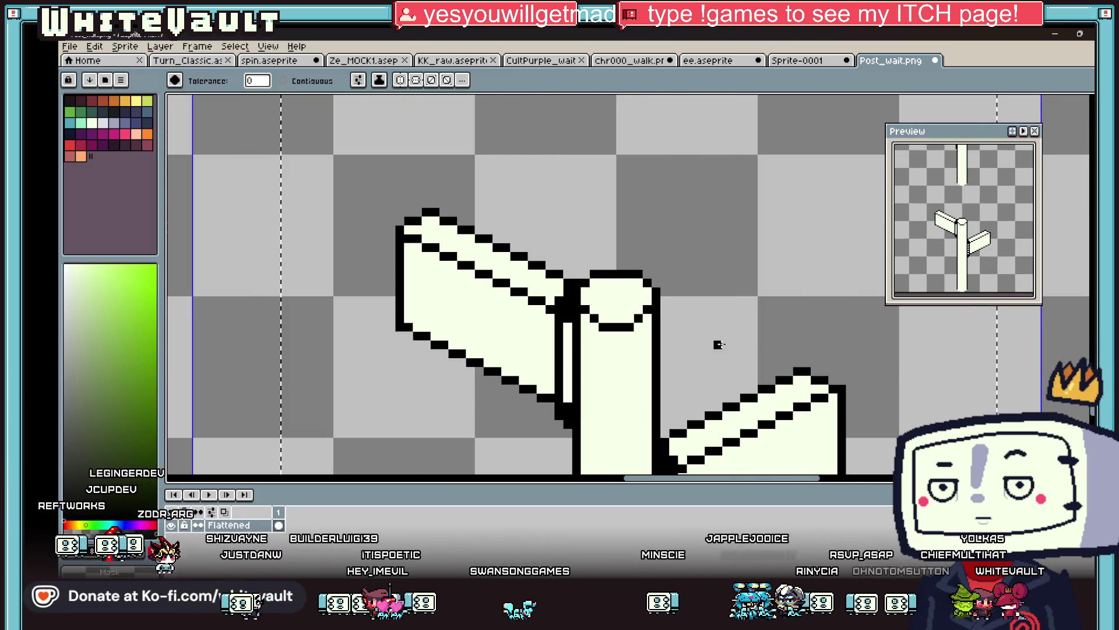
scroll(718, 345, down, 4)
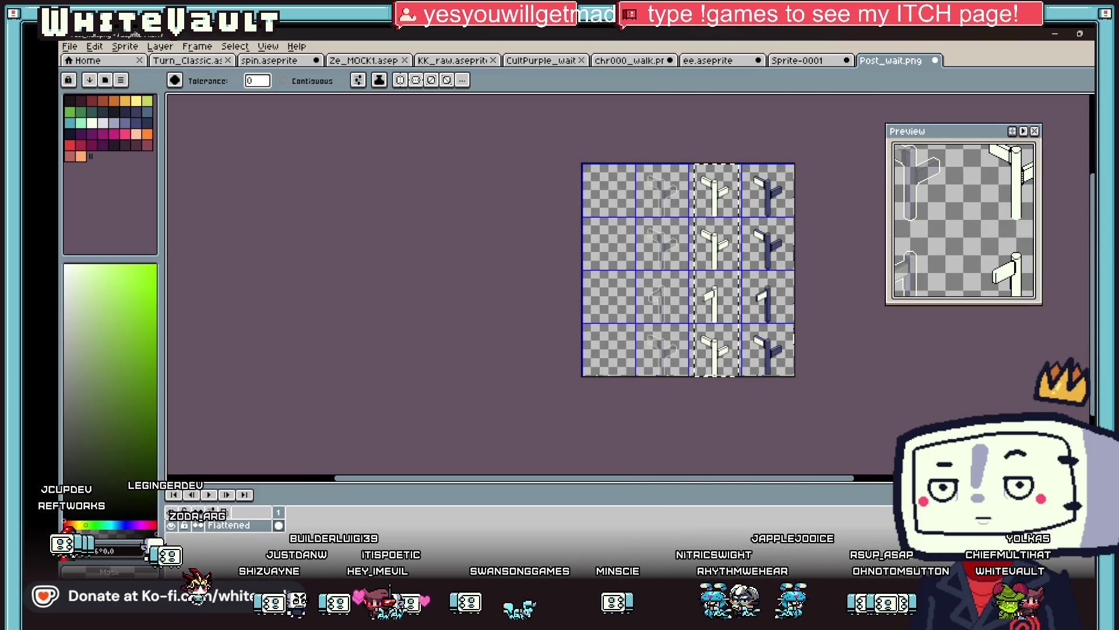
Erase the grey fill inside the outline-only signposts using a non-contiguous Magic Wand selection
key(m)
key(ctrl+d)
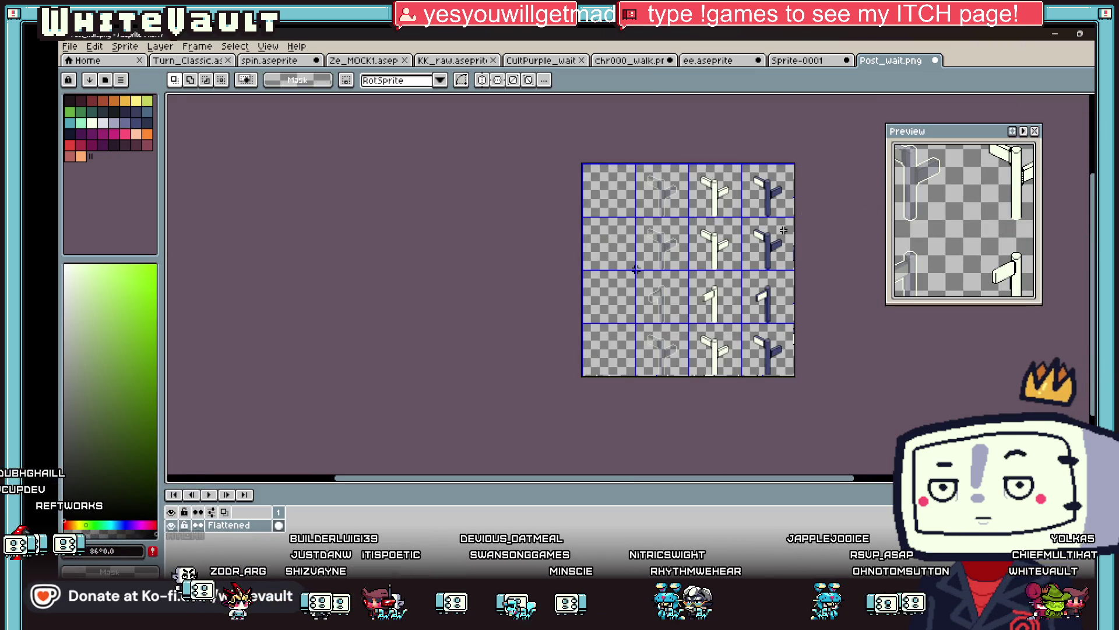
scroll(636, 269, up, 2)
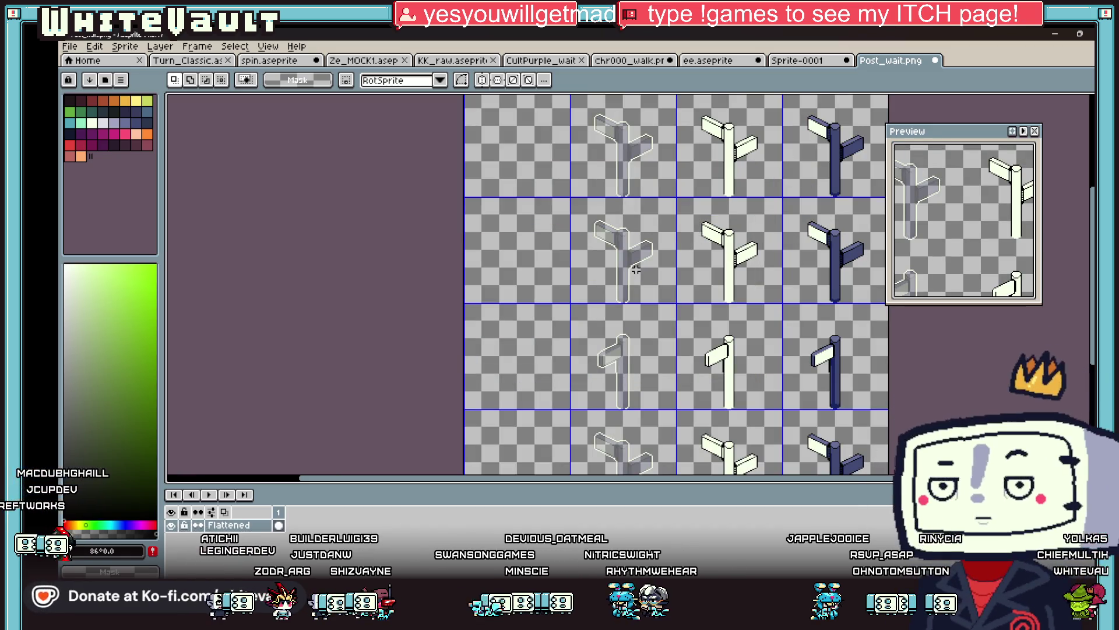
key(w)
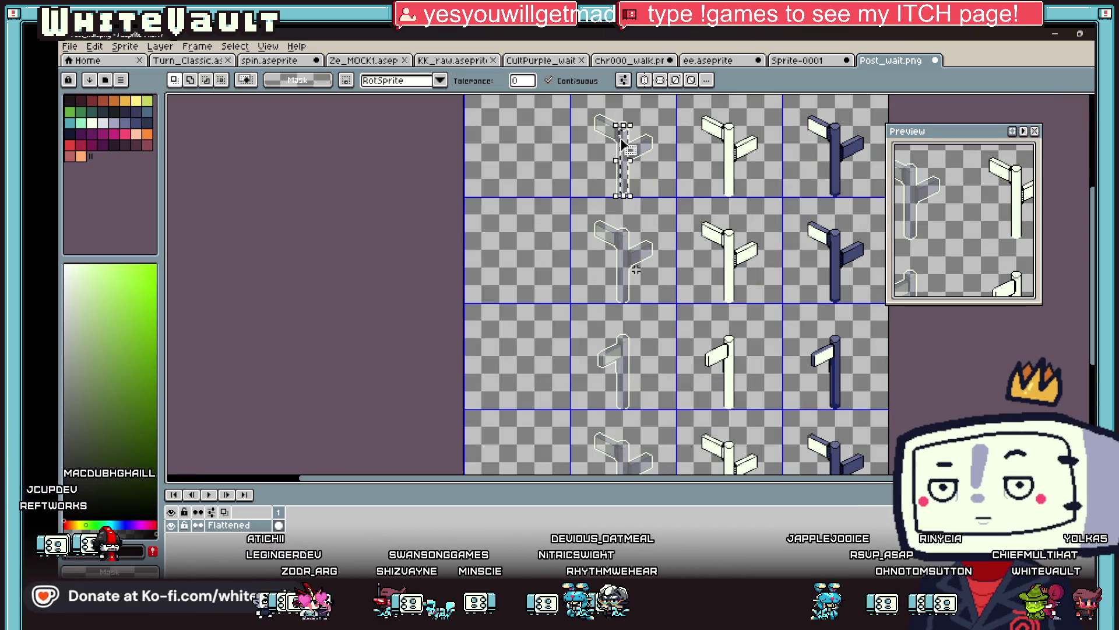
scroll(629, 143, up, 1)
click(548, 80)
click(627, 146)
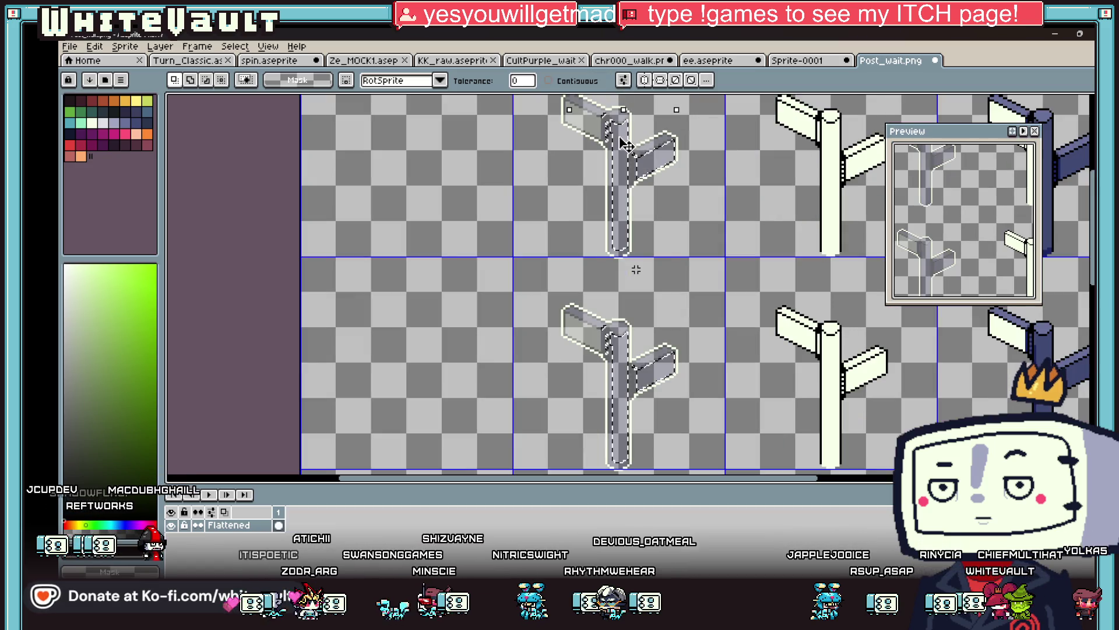
key(Delete)
scroll(636, 269, up, 2)
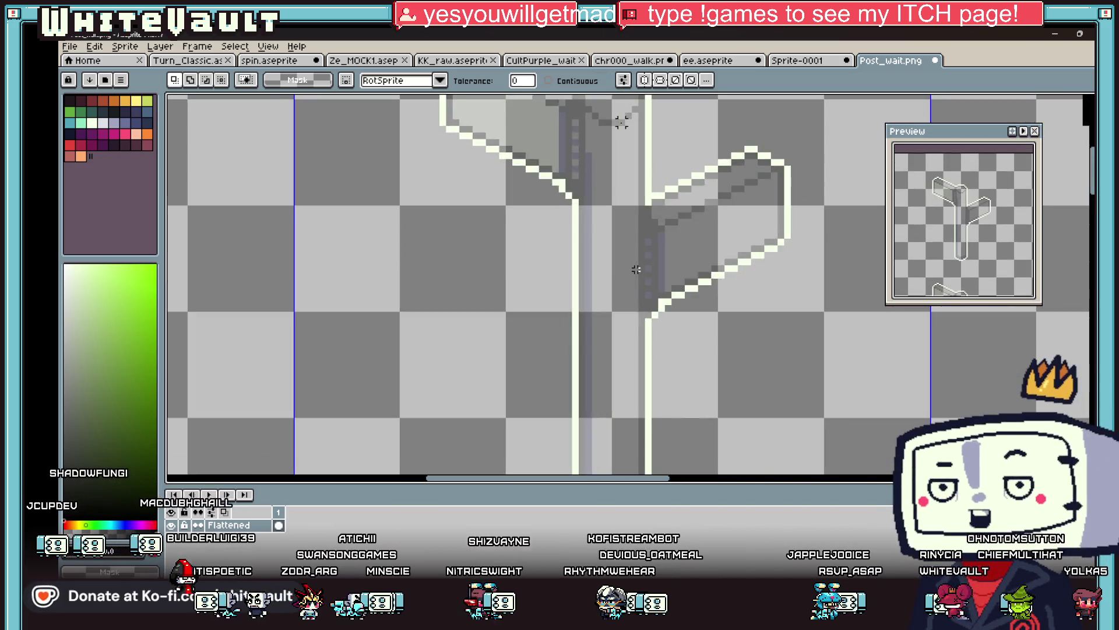
key(Delete)
scroll(636, 269, down, 2)
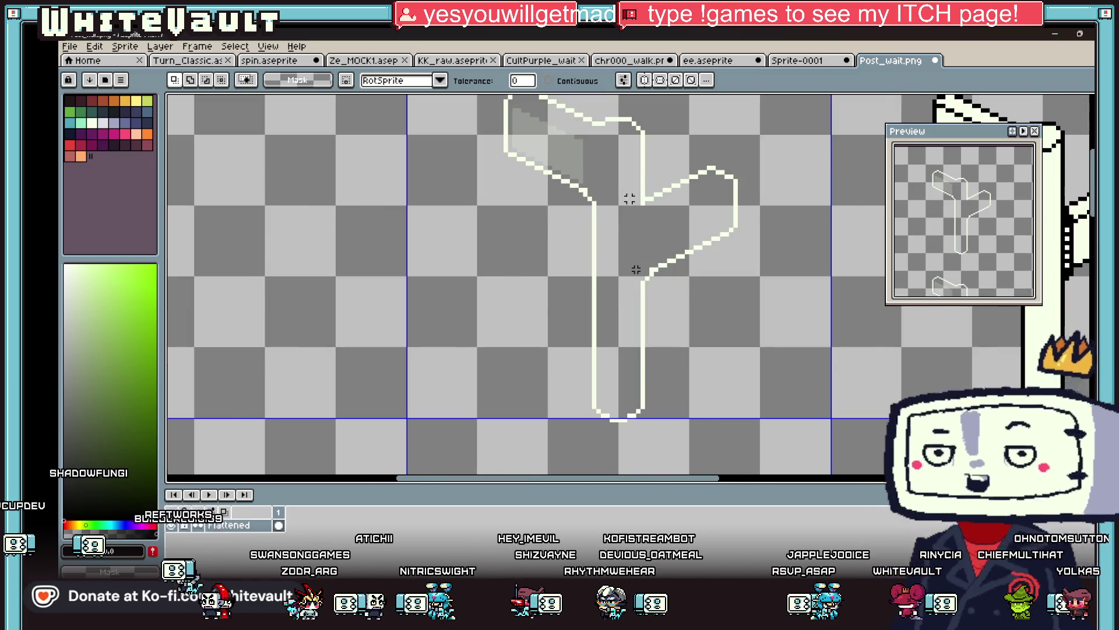
scroll(636, 269, down, 4)
scroll(636, 268, up, 1)
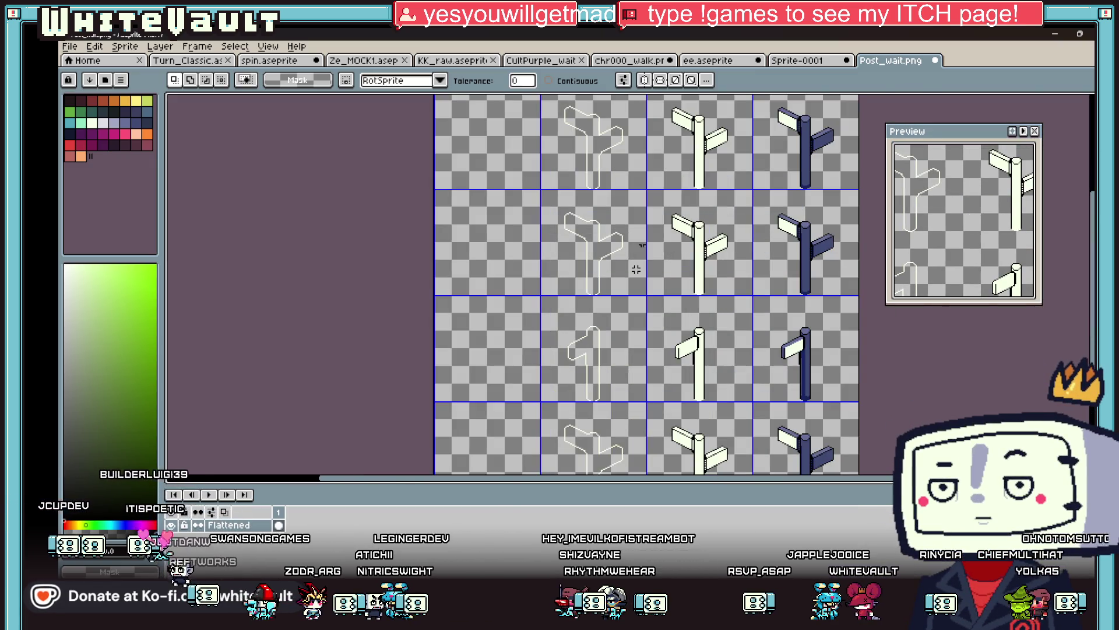
Save Post_wait.png and return to RPG Developer Bakin
click(69, 46)
click(116, 107)
key(Return)
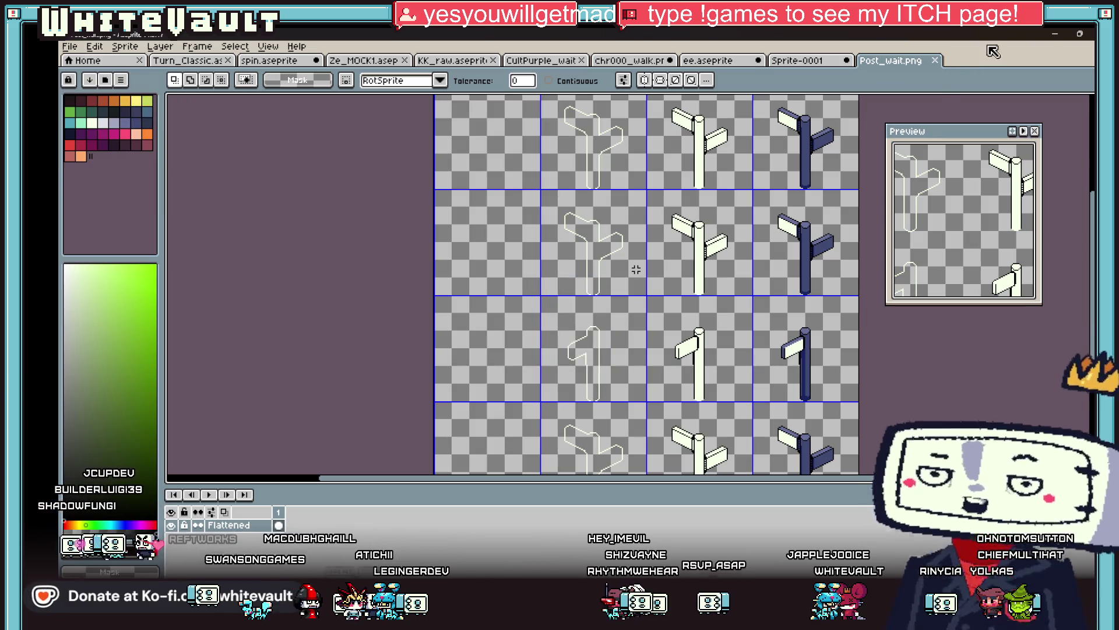
key(alt+Tab)
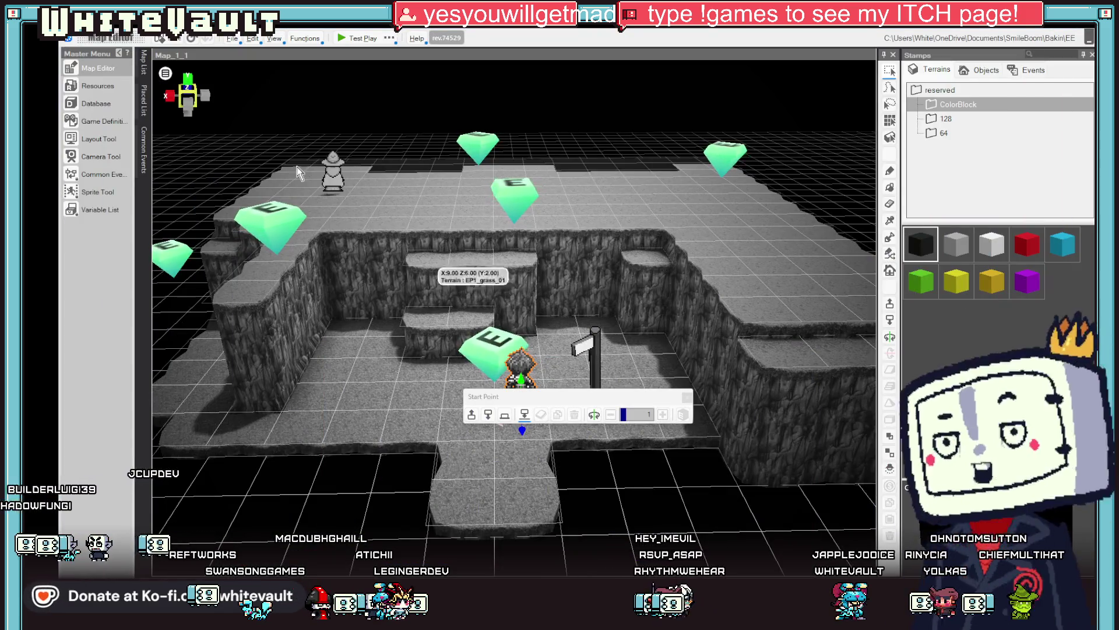
Check the Post texture, reload the edited Post_wait image, and start a test play
click(108, 88)
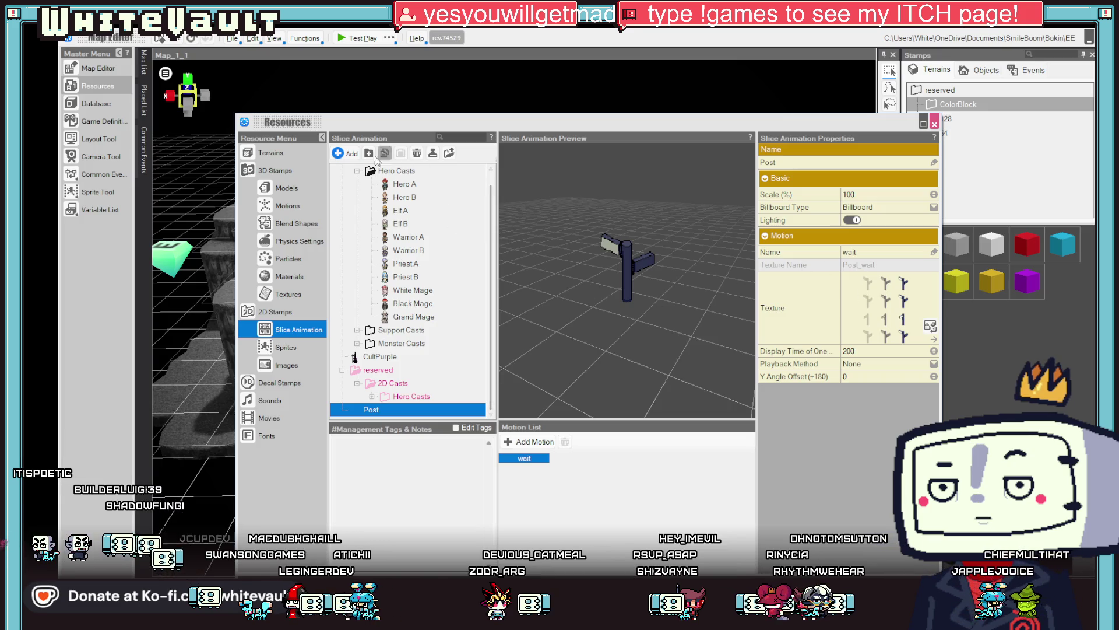
double_click(897, 304)
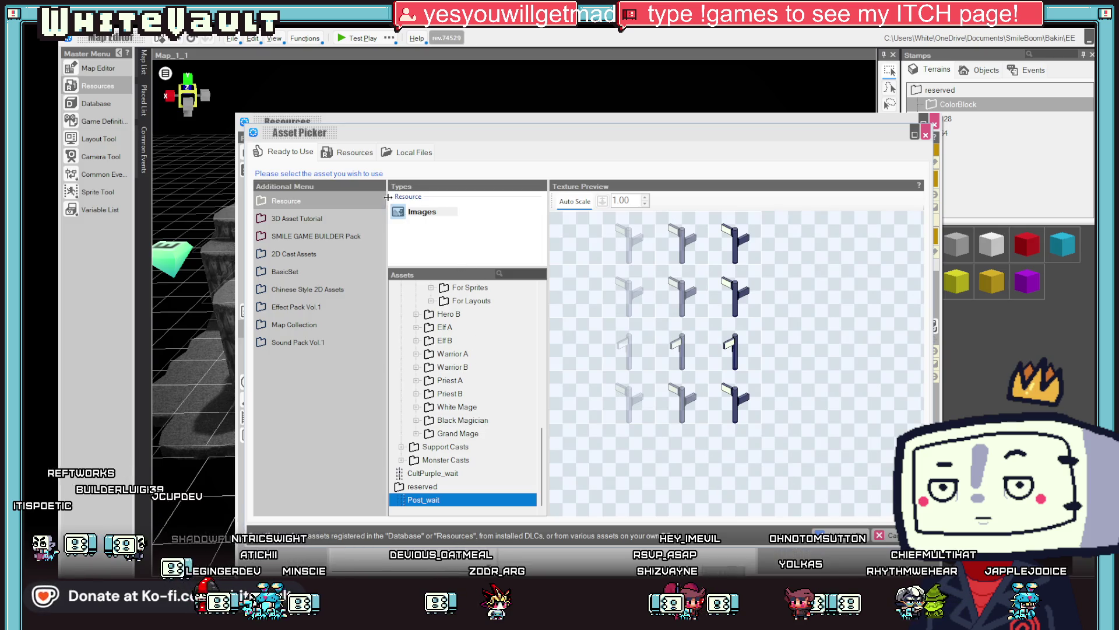
key(Return)
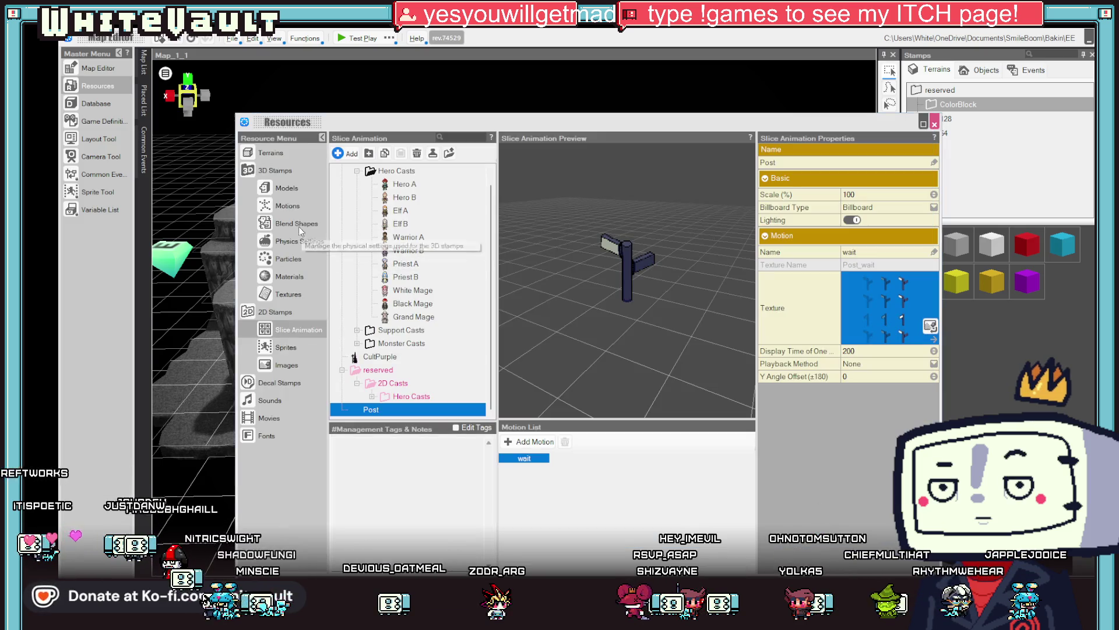
click(287, 365)
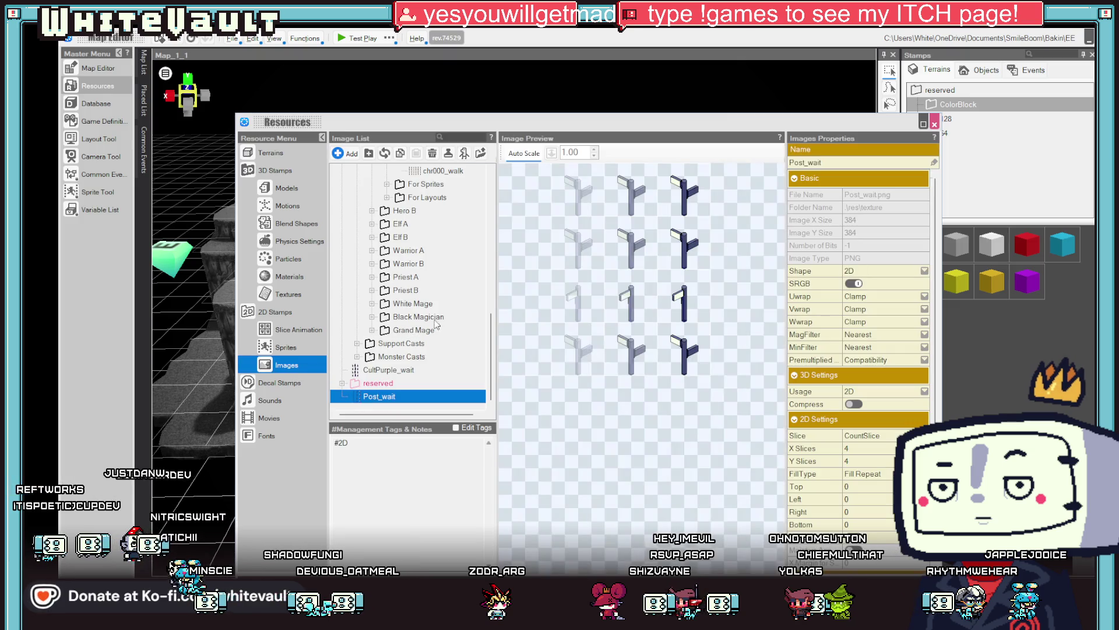
click(386, 154)
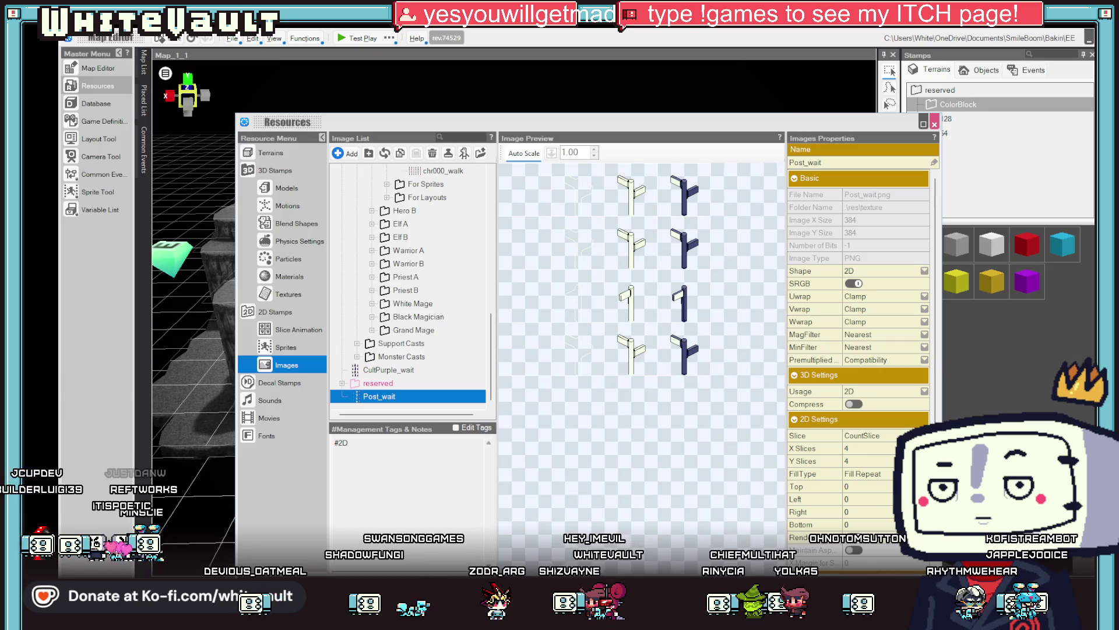
click(934, 124)
click(357, 38)
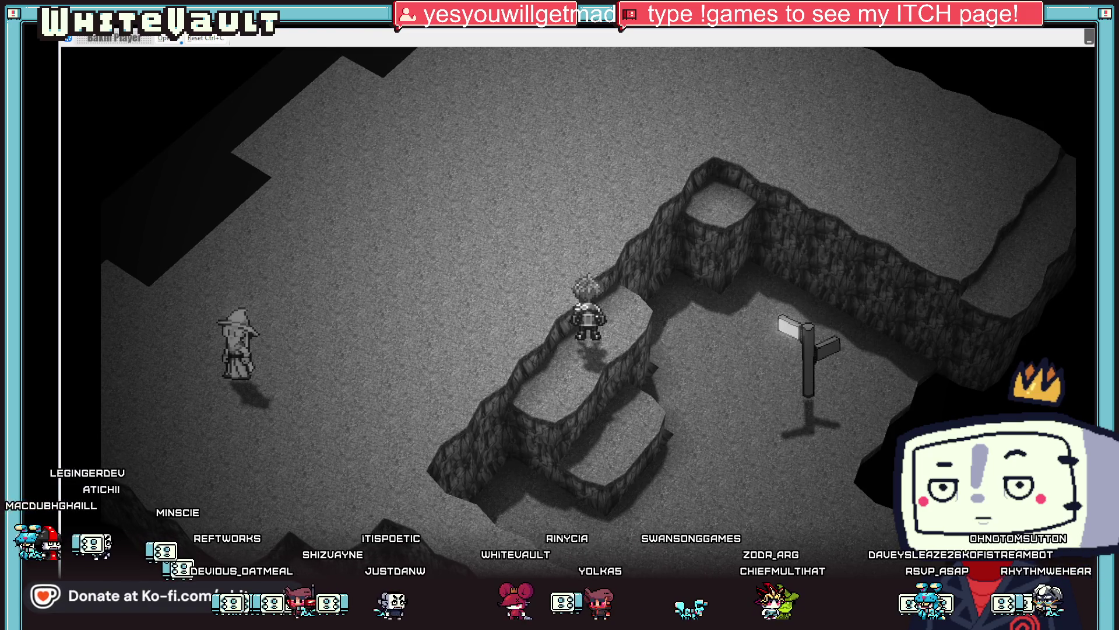
Quit the test play and reopen Resources on the Post_wait image
key(alt+F4)
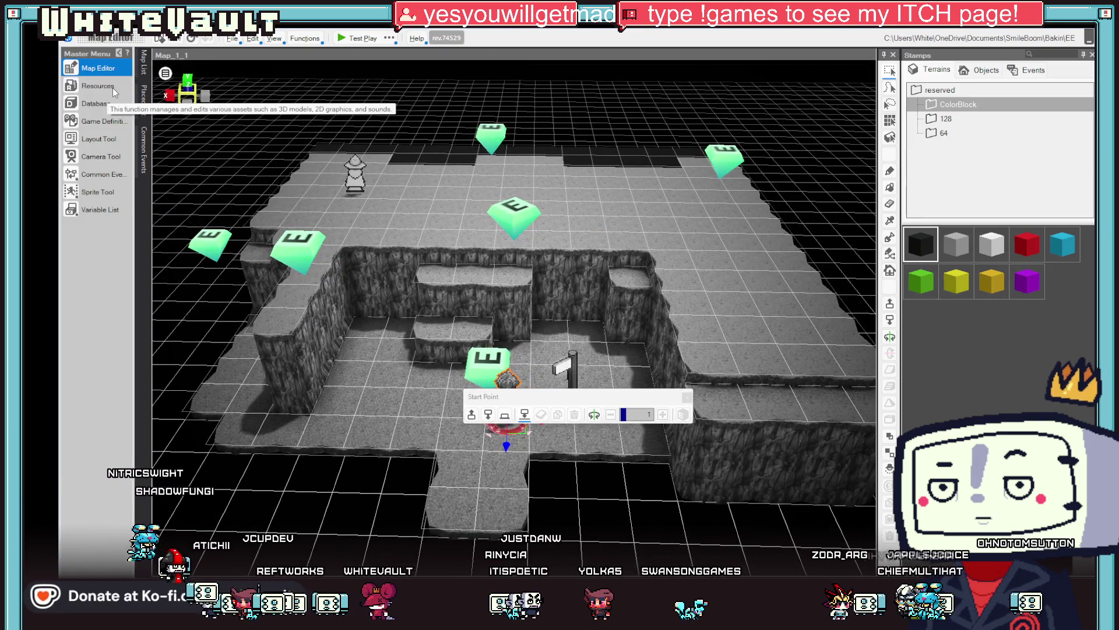
click(80, 86)
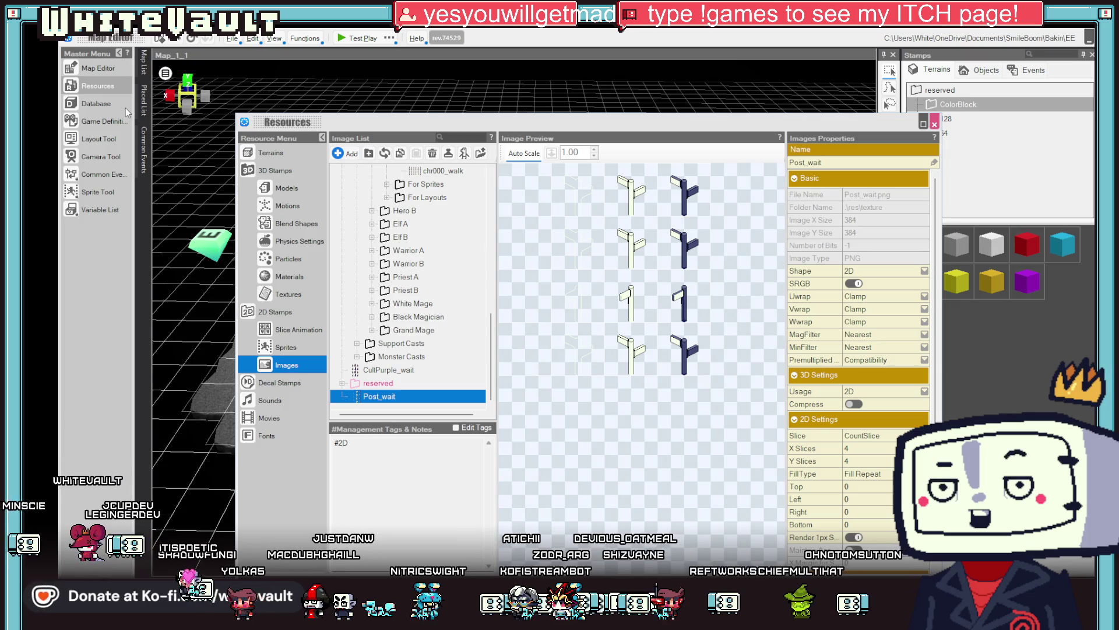
Set the Post wait motion's frame display time to 500, keeping playback None, and close Resources
click(383, 150)
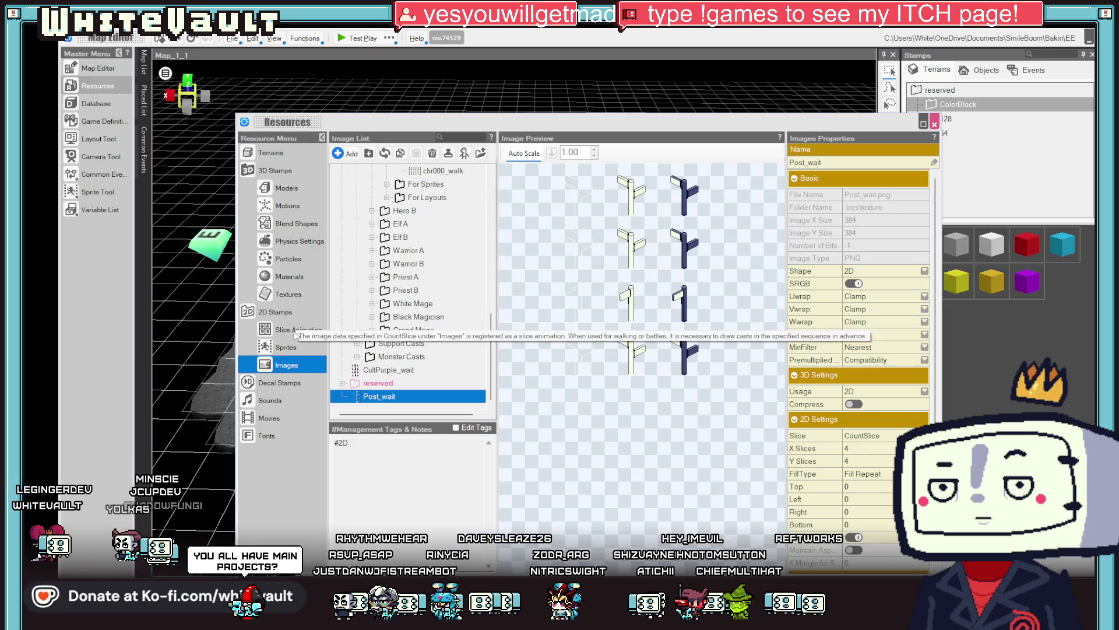
click(297, 329)
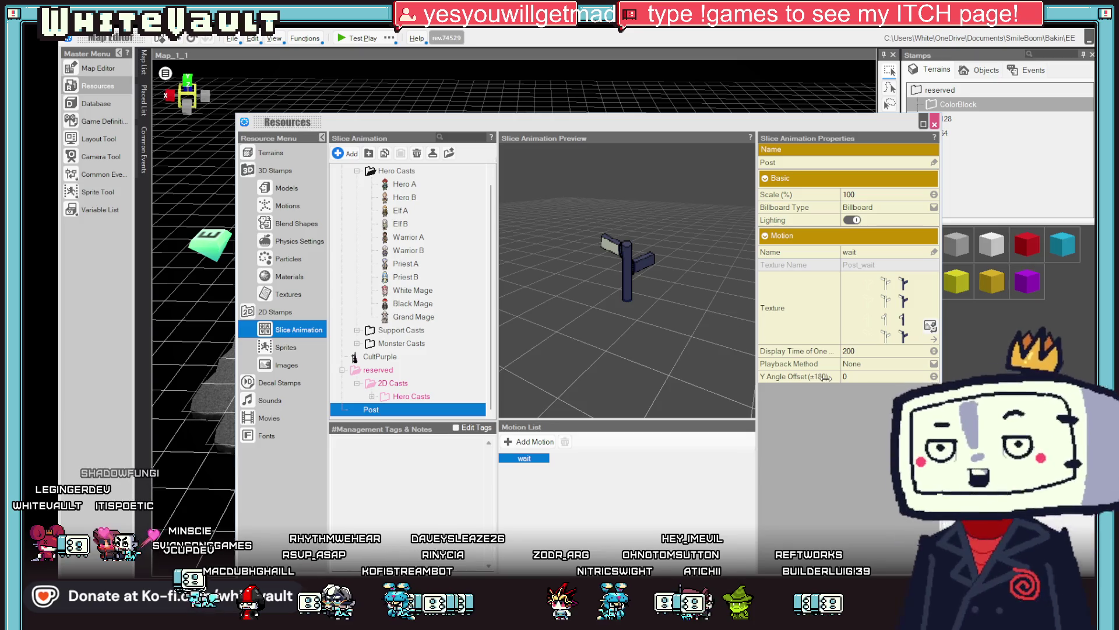
click(856, 350)
text(500)
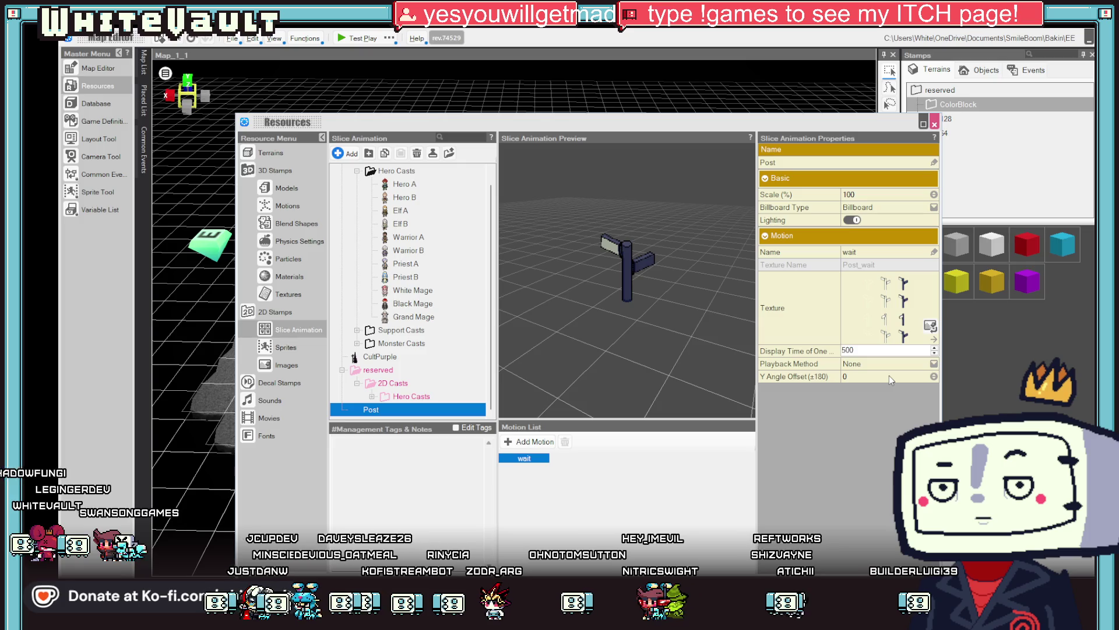
key(Return)
click(880, 362)
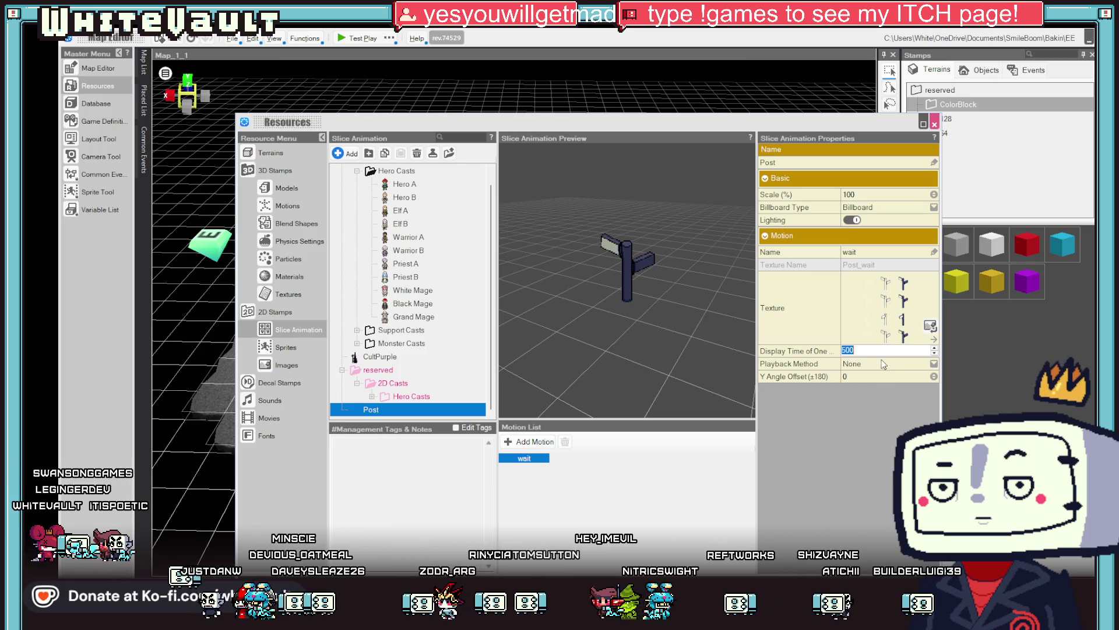
click(877, 362)
click(875, 363)
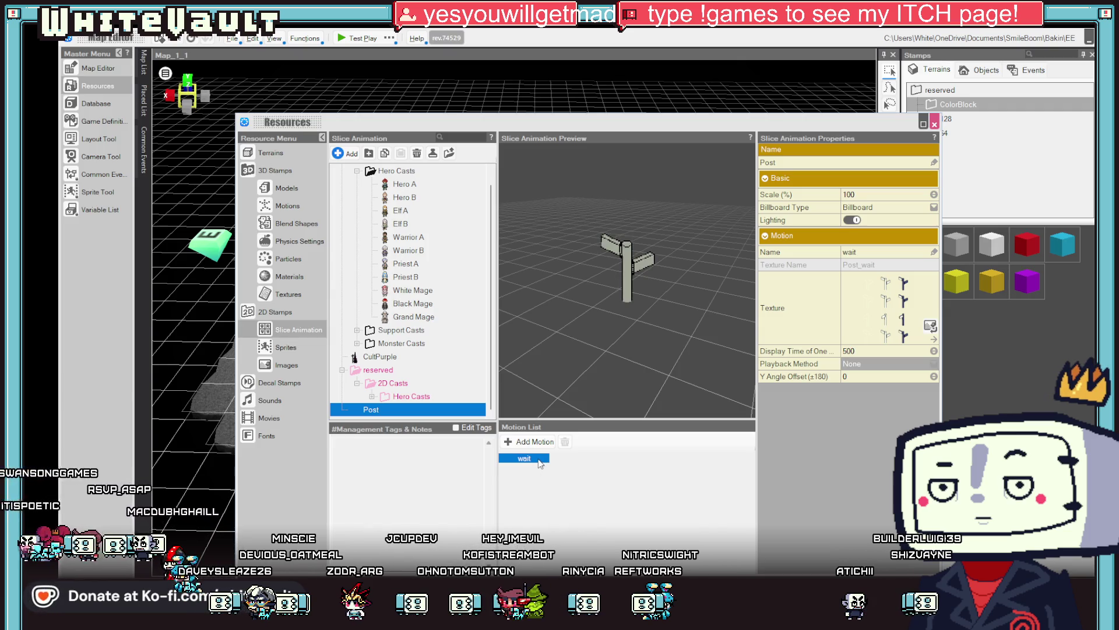
click(872, 350)
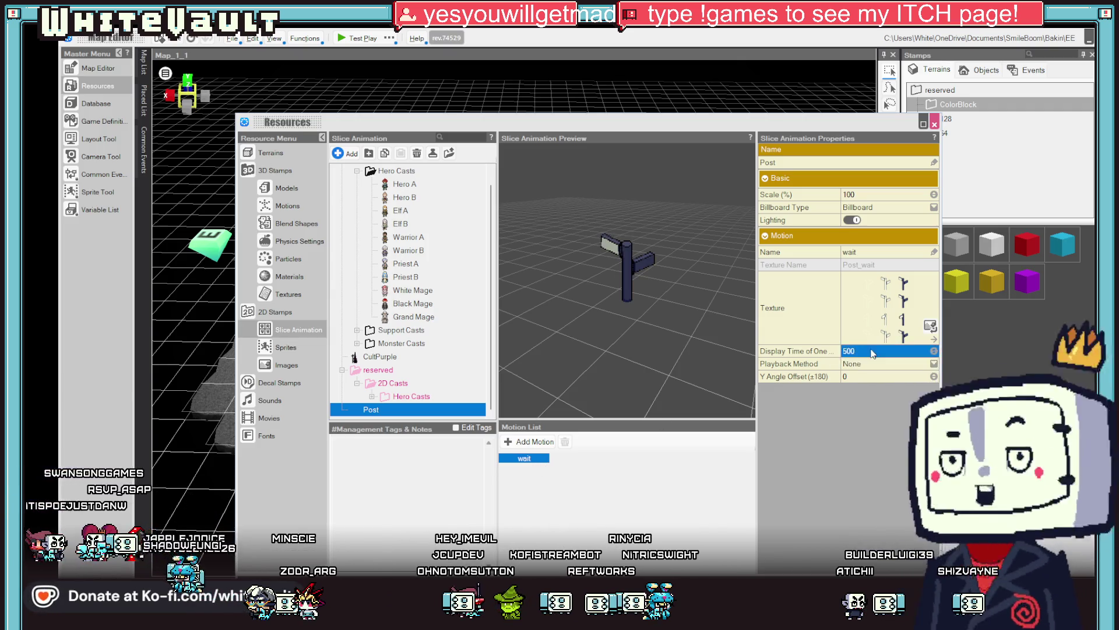
click(934, 123)
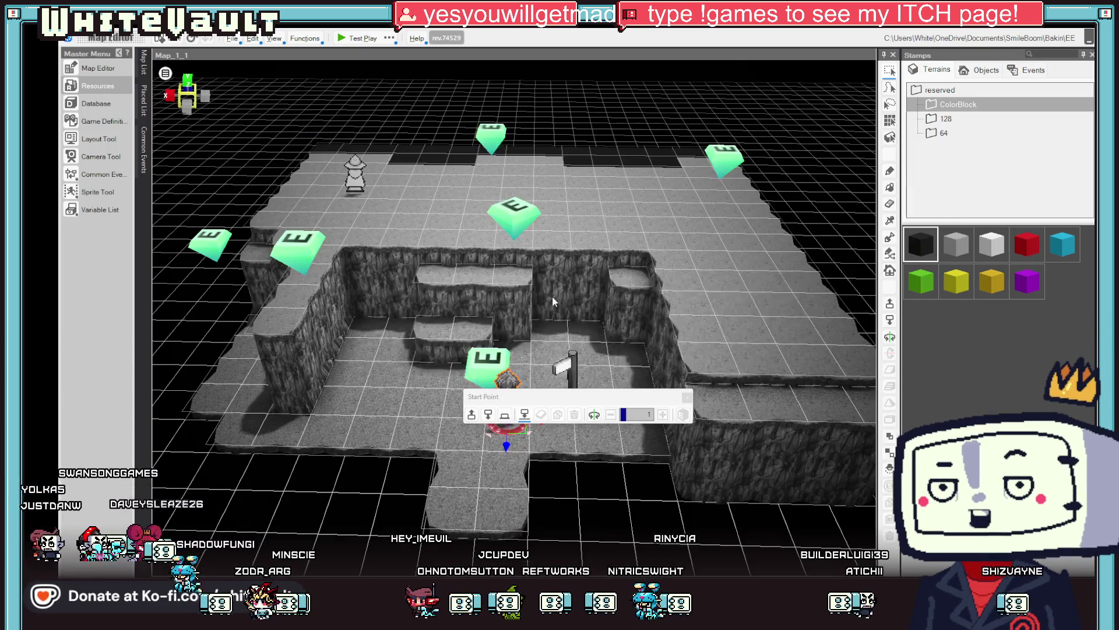
click(355, 38)
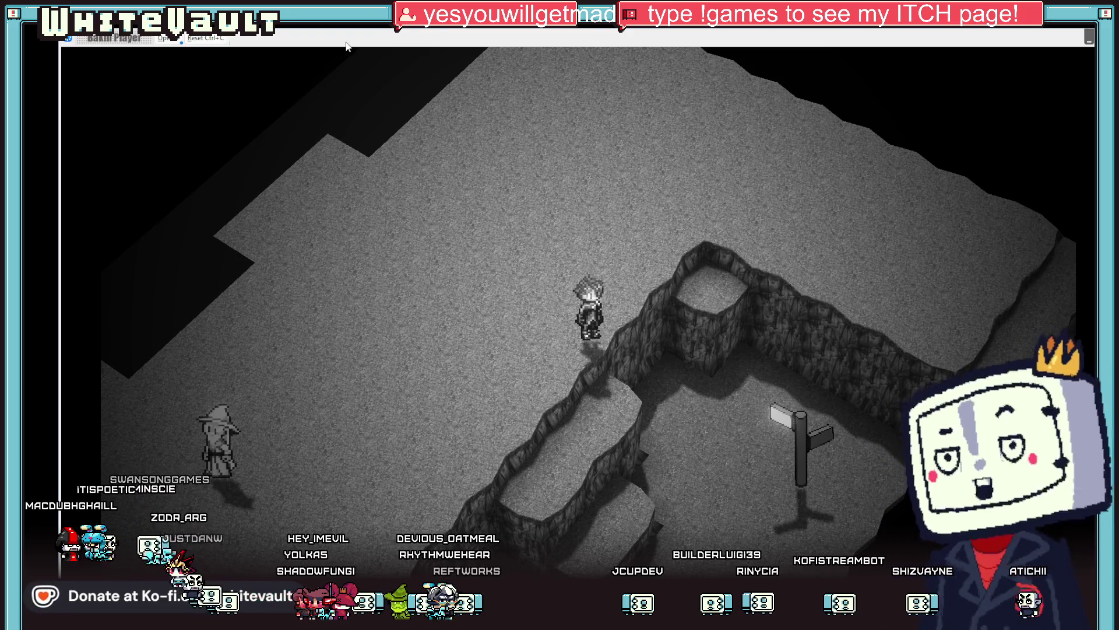
key(Down)
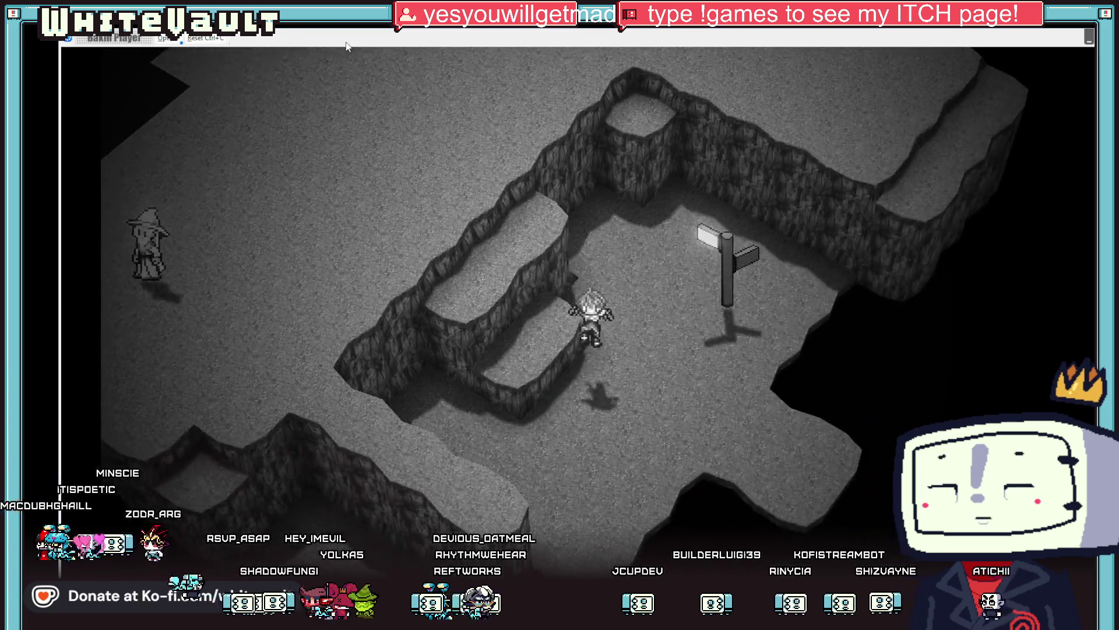
key(Left)
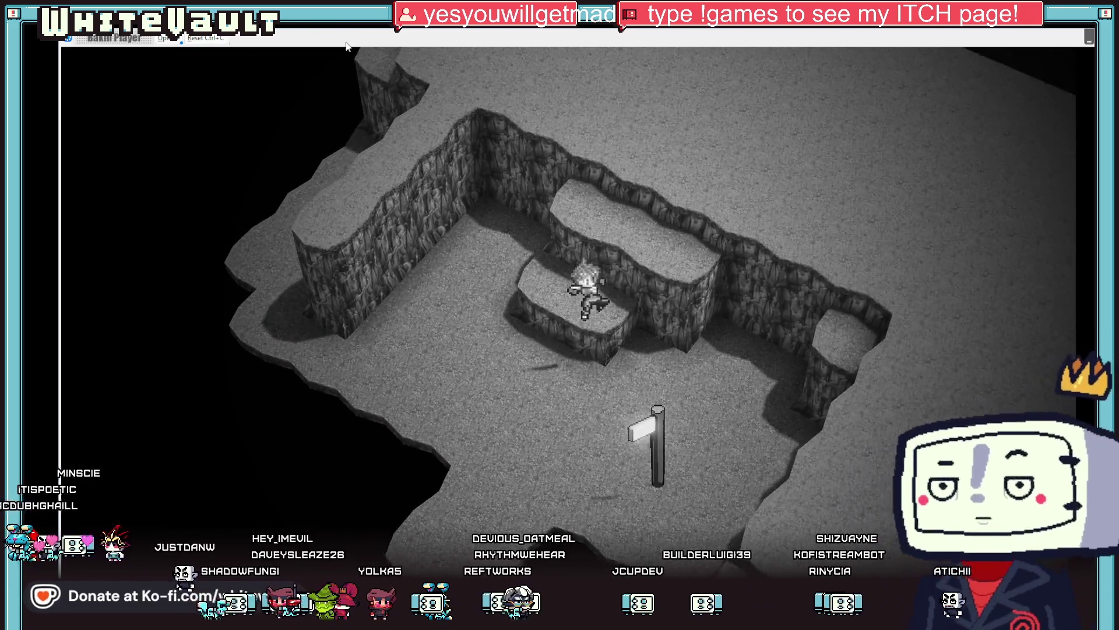
key(Down)
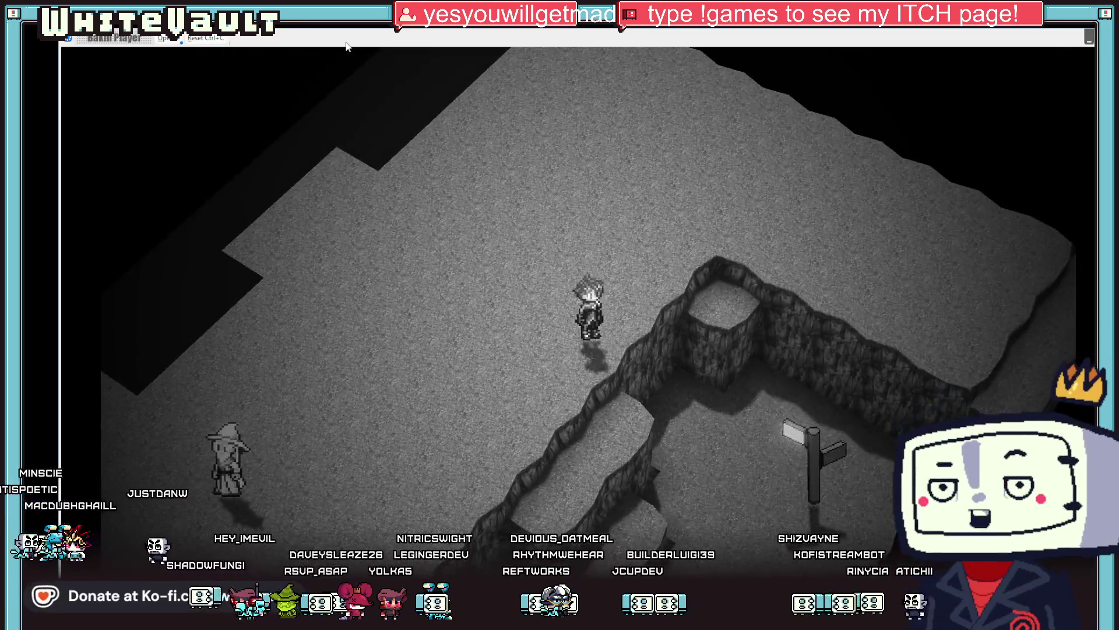
key(Down)
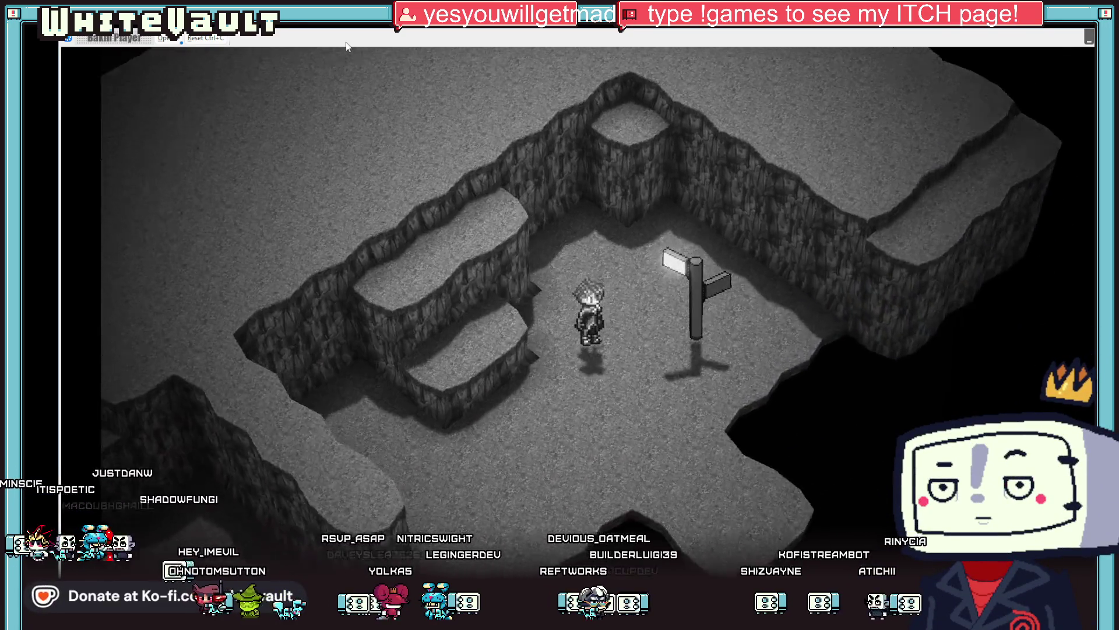
key(Left)
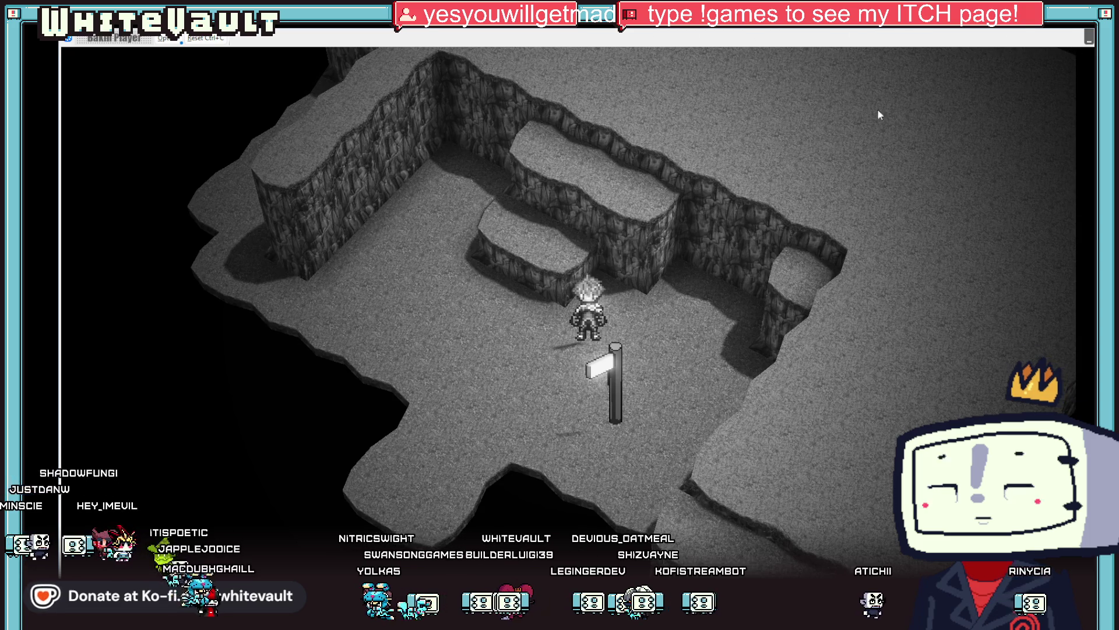
key(alt+F4)
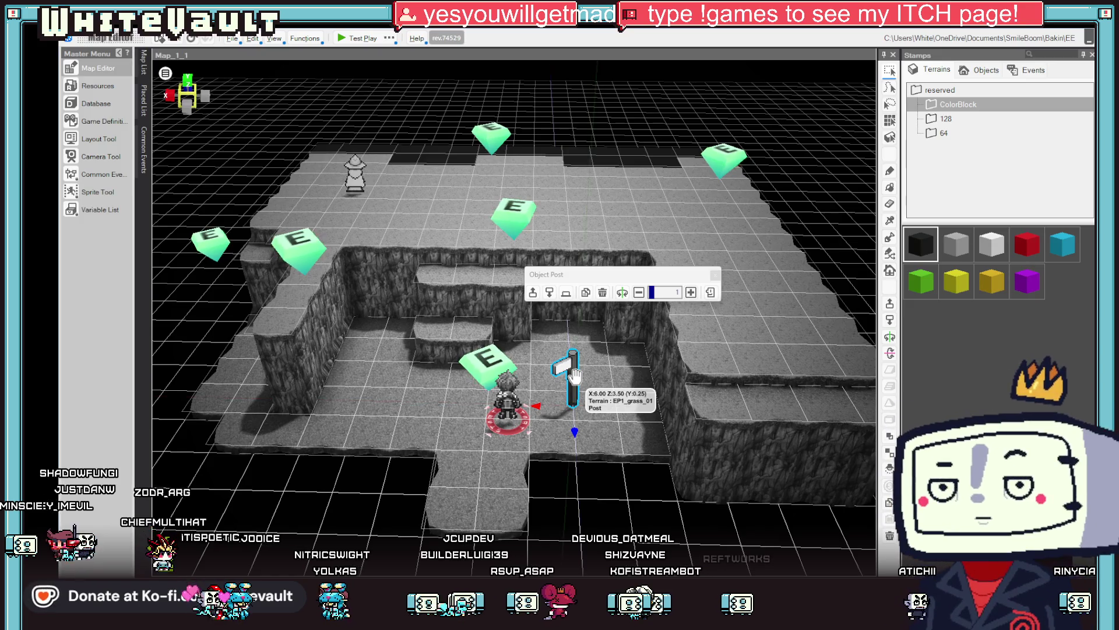
Add a Variable Box sheet condition requiring Stat_En equal to 4
double_click(576, 376)
key(Escape)
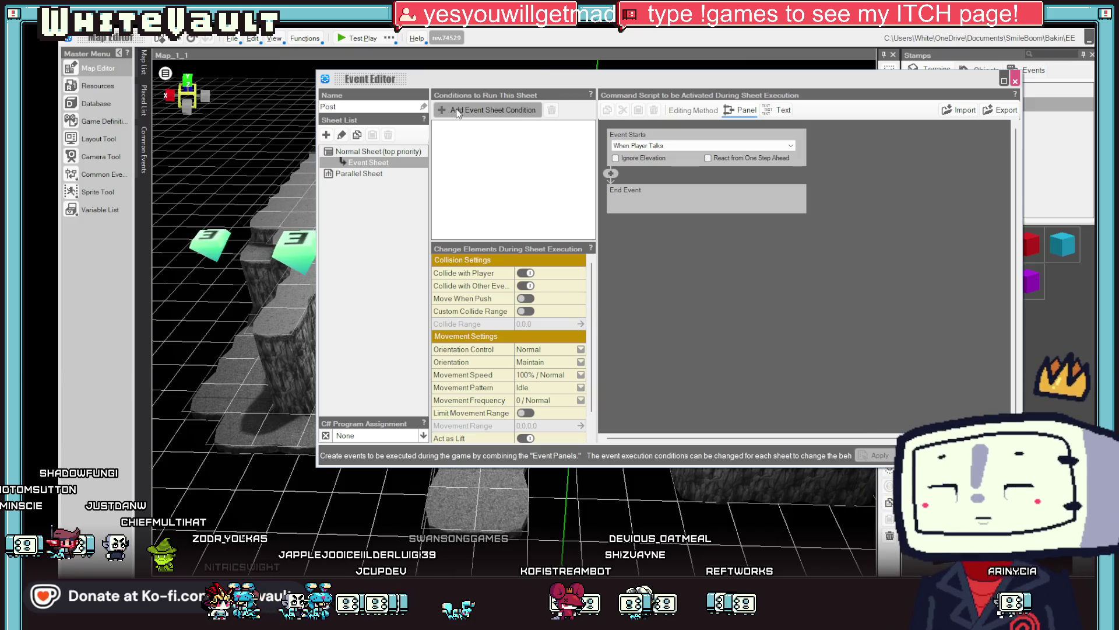
click(457, 112)
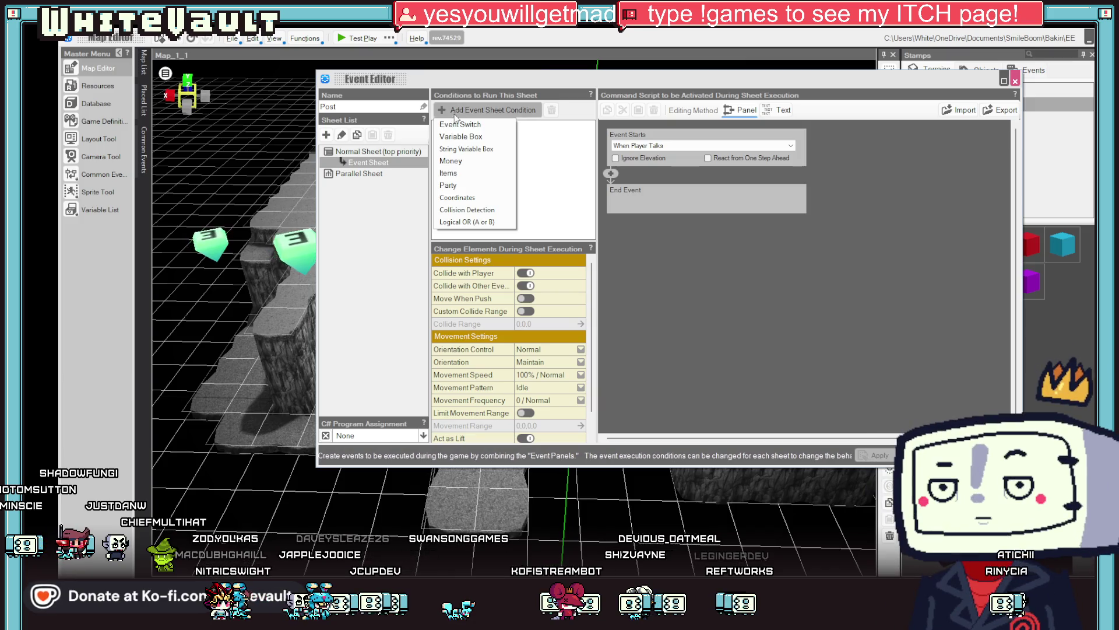
click(492, 137)
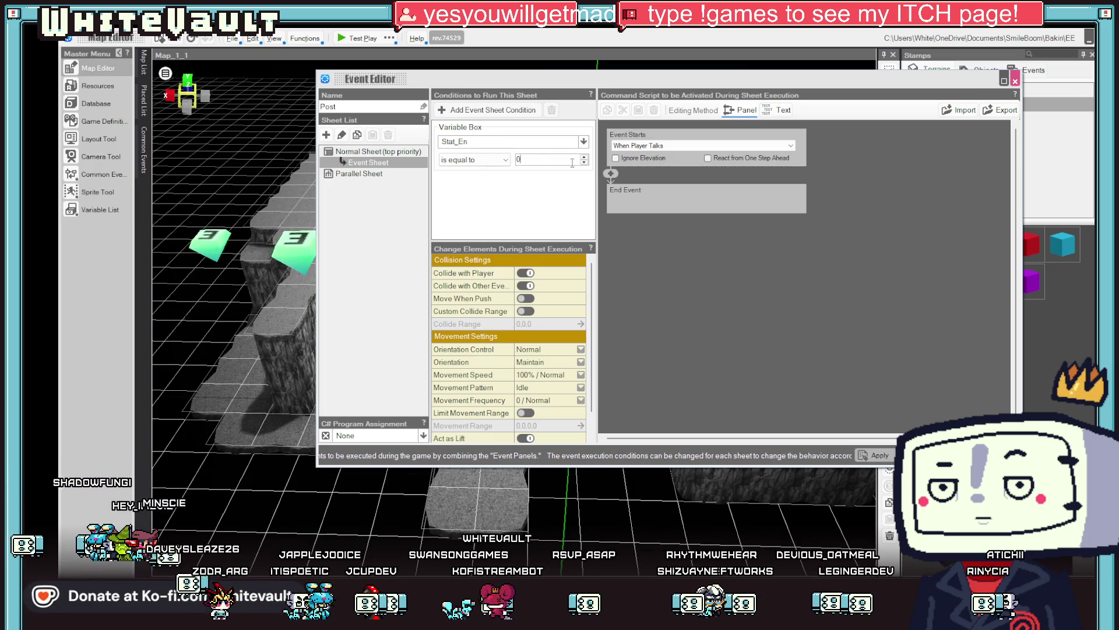
double_click(572, 159)
text(4)
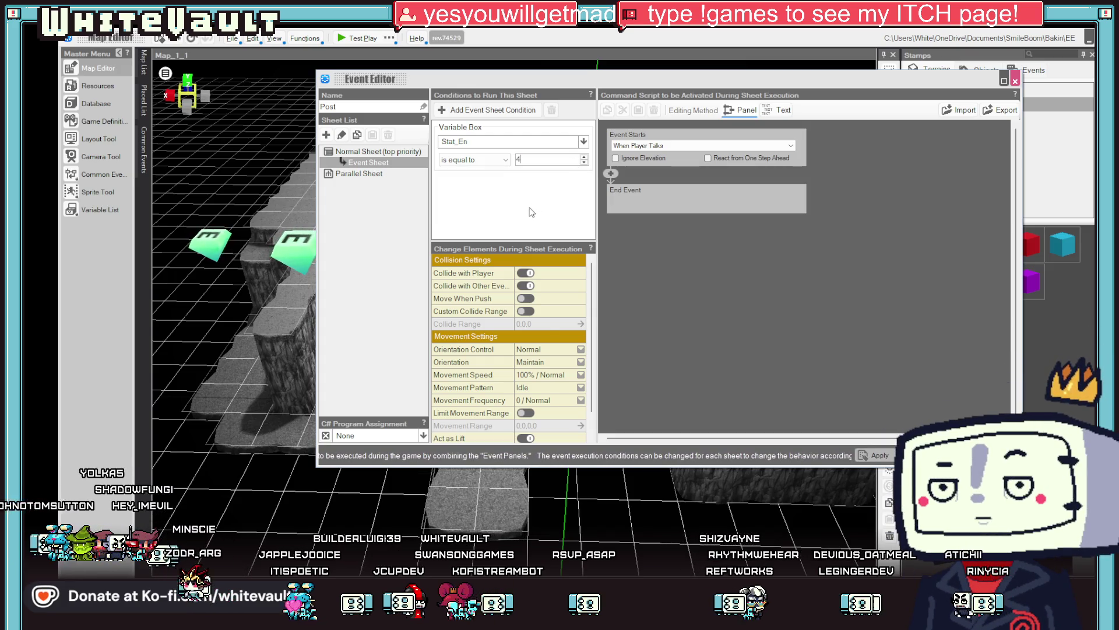
scroll(571, 380, down, 2)
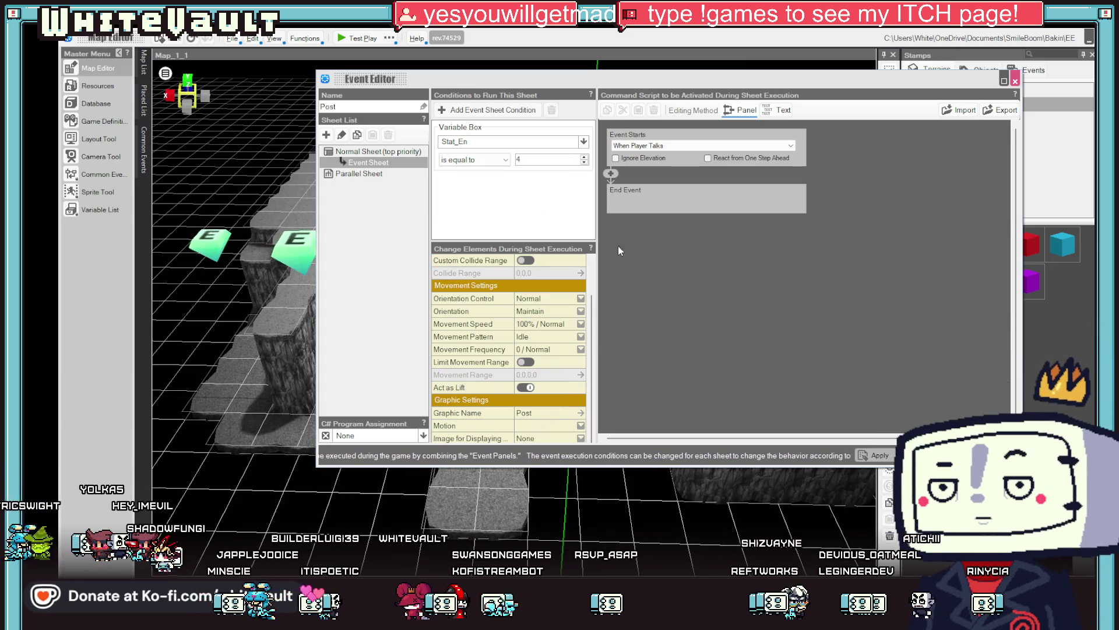
Add a Change Event Motion command playing the Post asset's wait motion, then select the condition
click(611, 173)
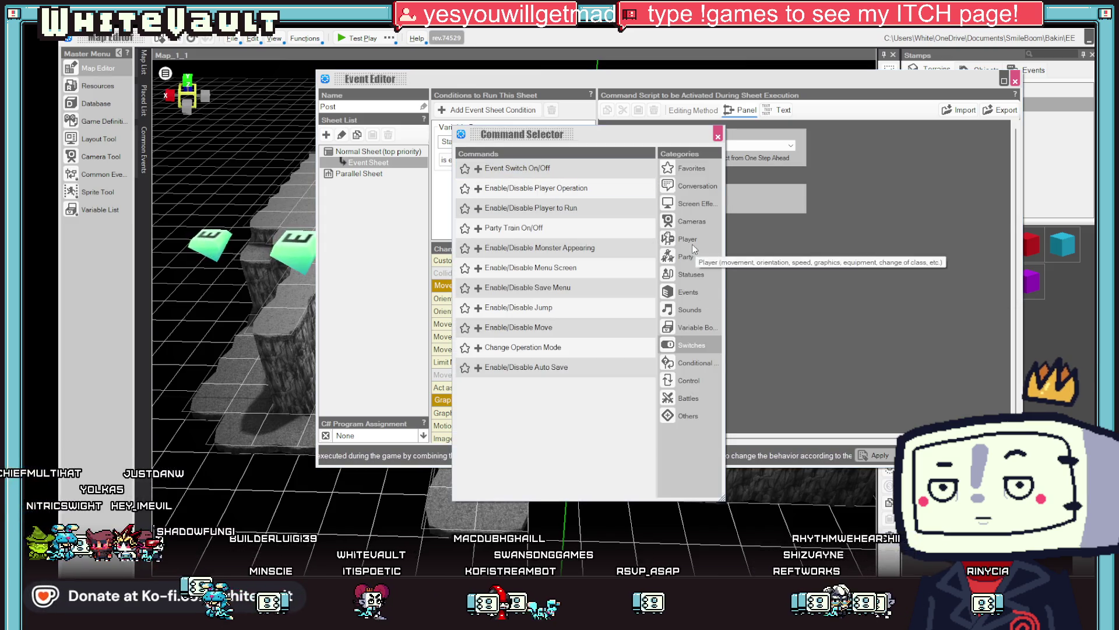
click(691, 293)
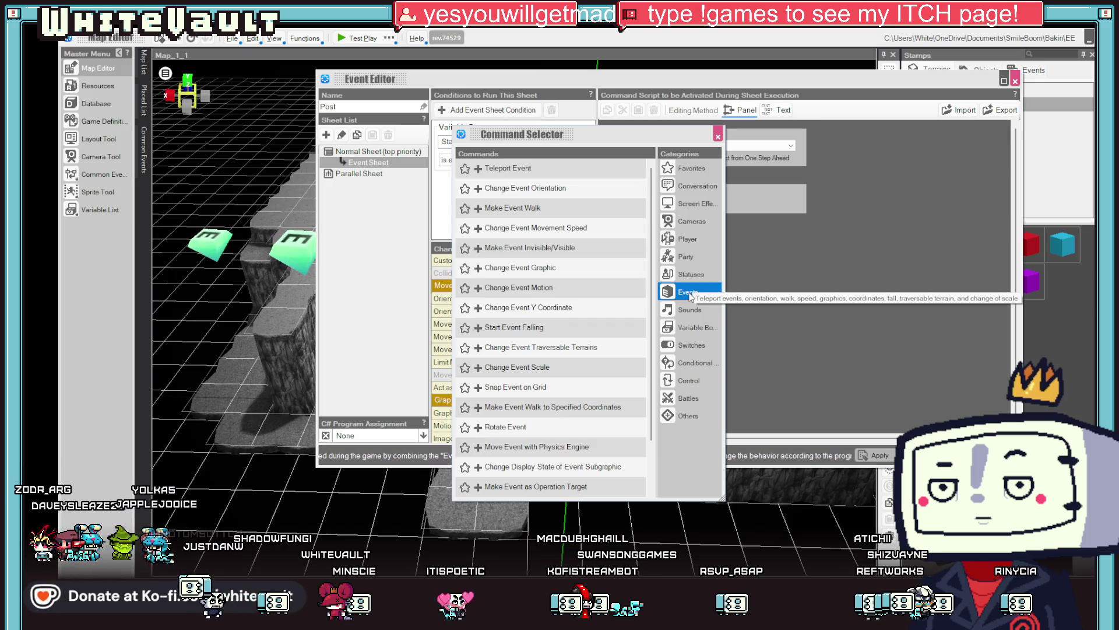
click(601, 288)
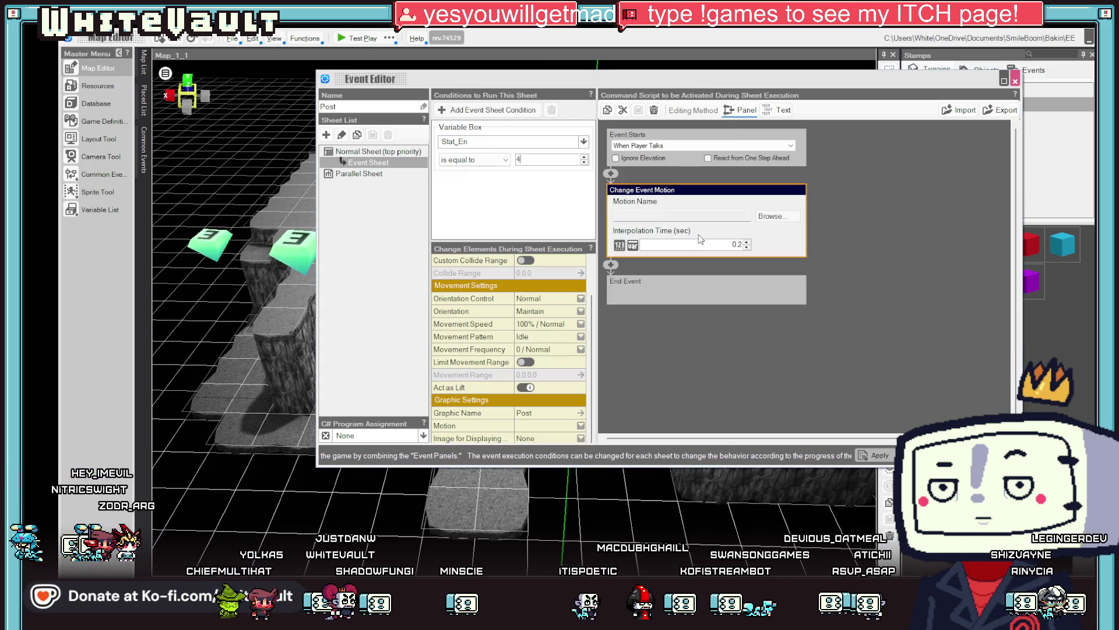
click(779, 215)
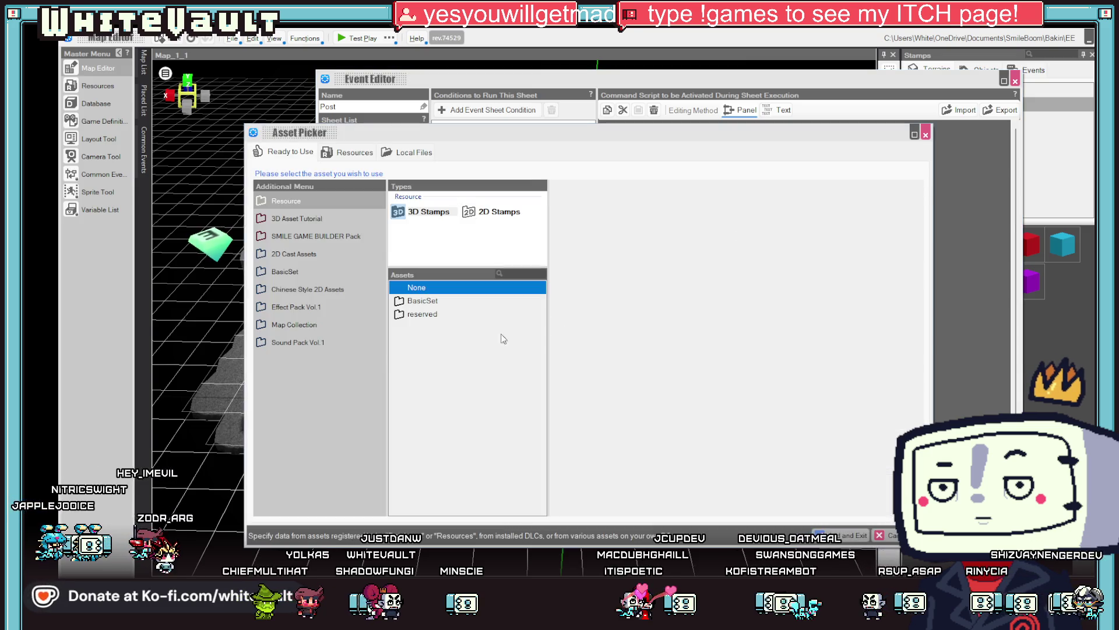
click(484, 301)
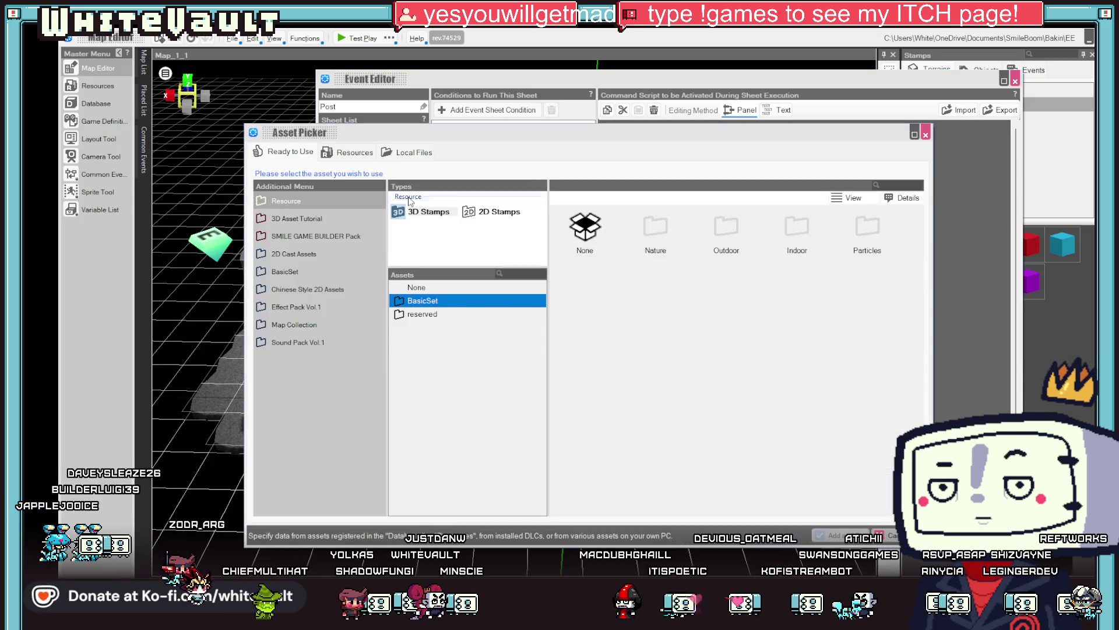
click(496, 211)
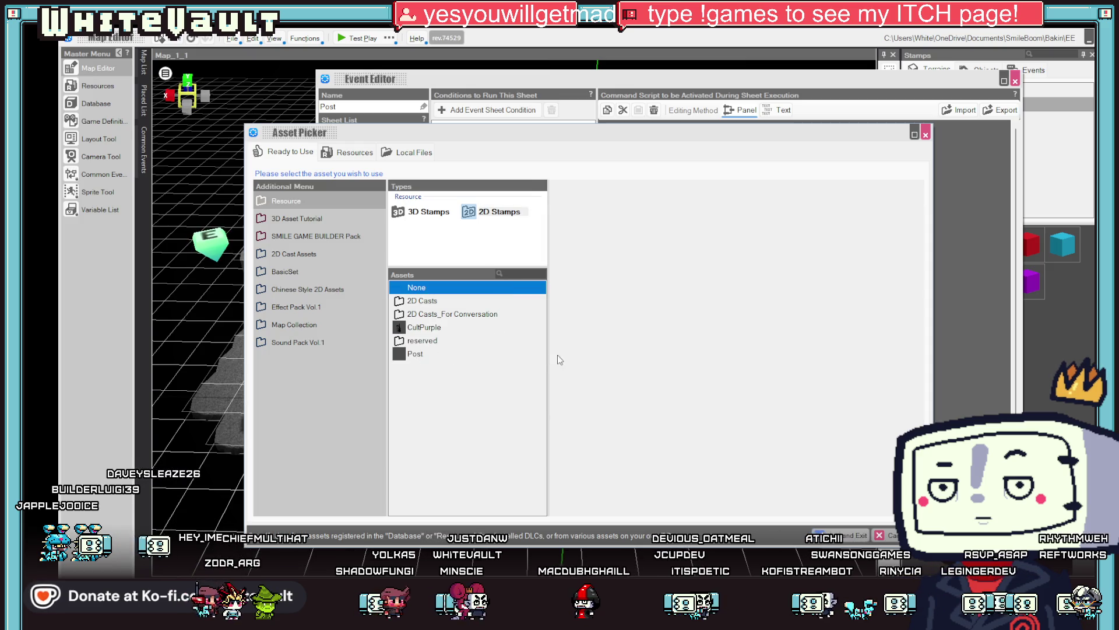
click(544, 354)
click(841, 534)
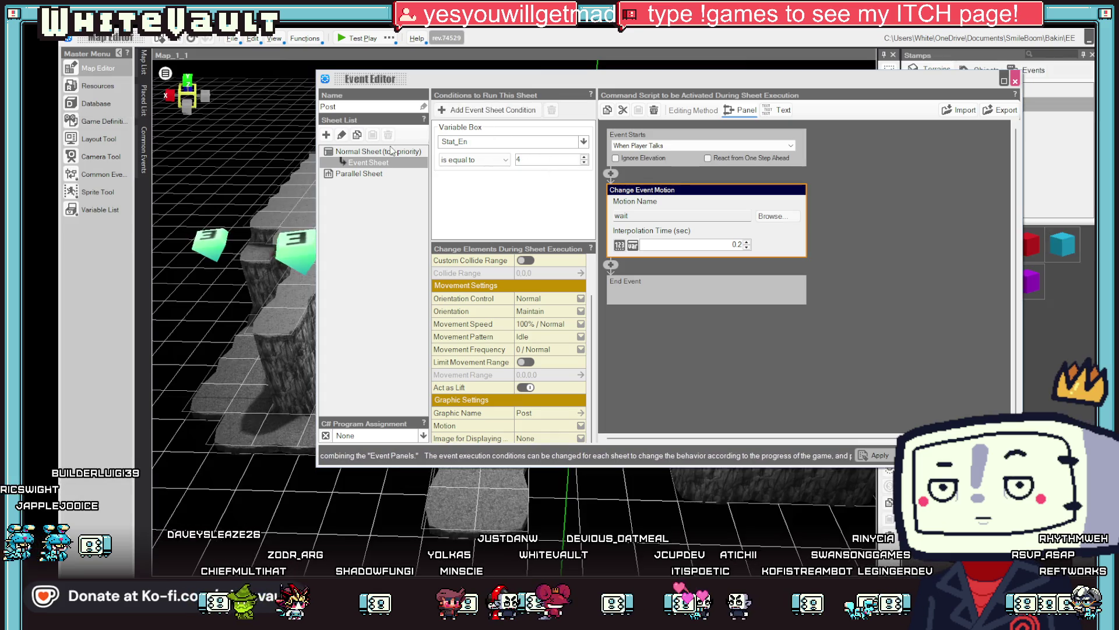
click(515, 135)
right_click(361, 164)
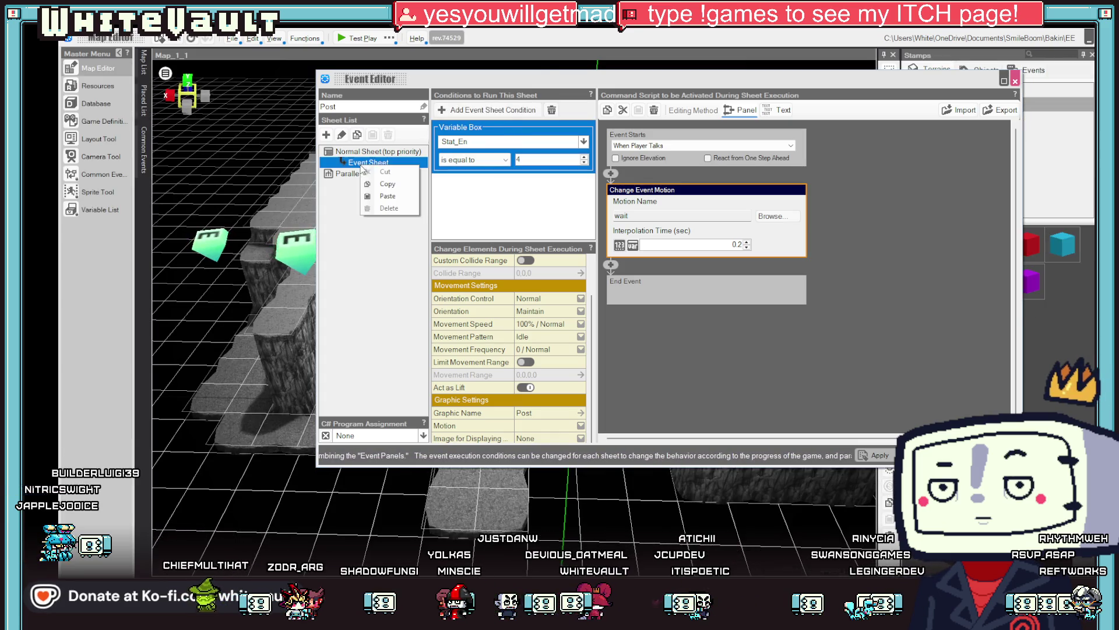
Copy and paste the Post event sheet, set the first sheet's operator to 'not equal to', then test play
click(386, 184)
right_click(368, 166)
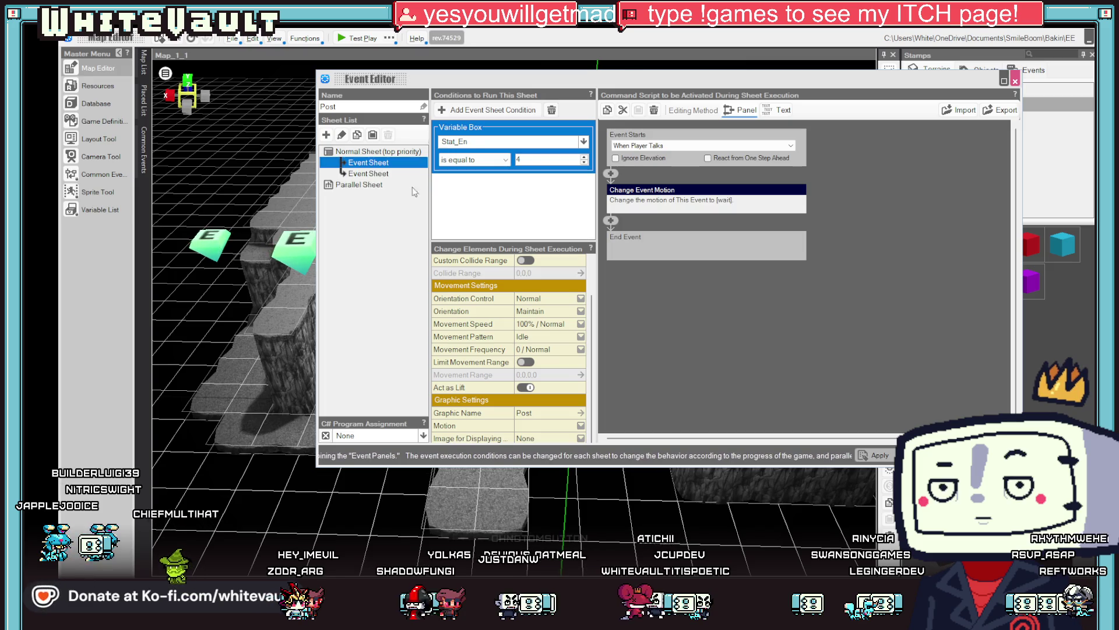
click(478, 160)
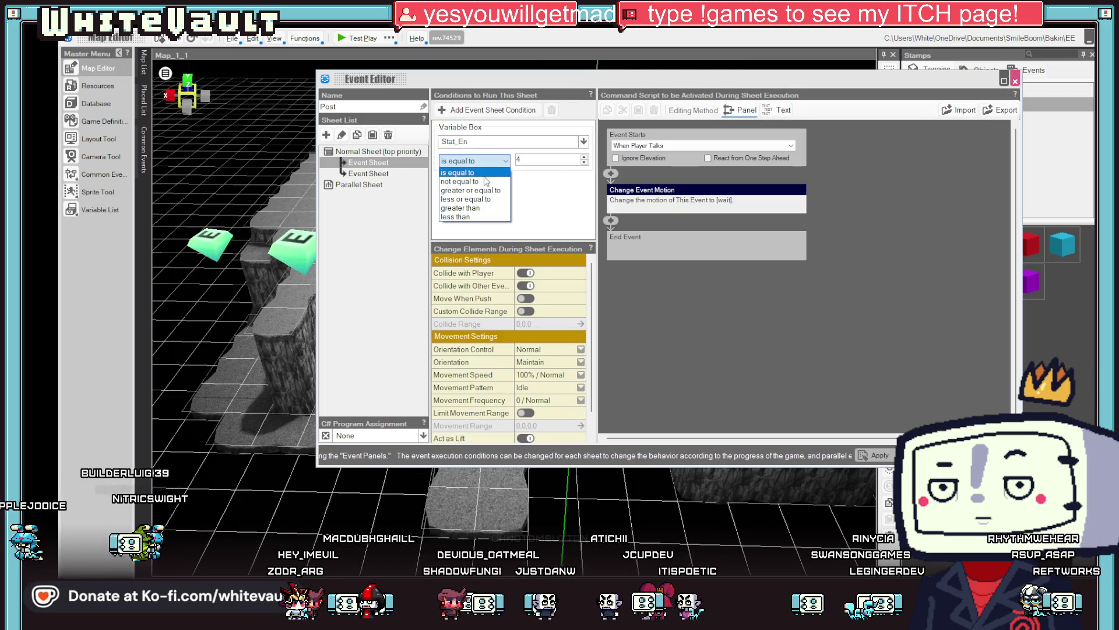
click(460, 181)
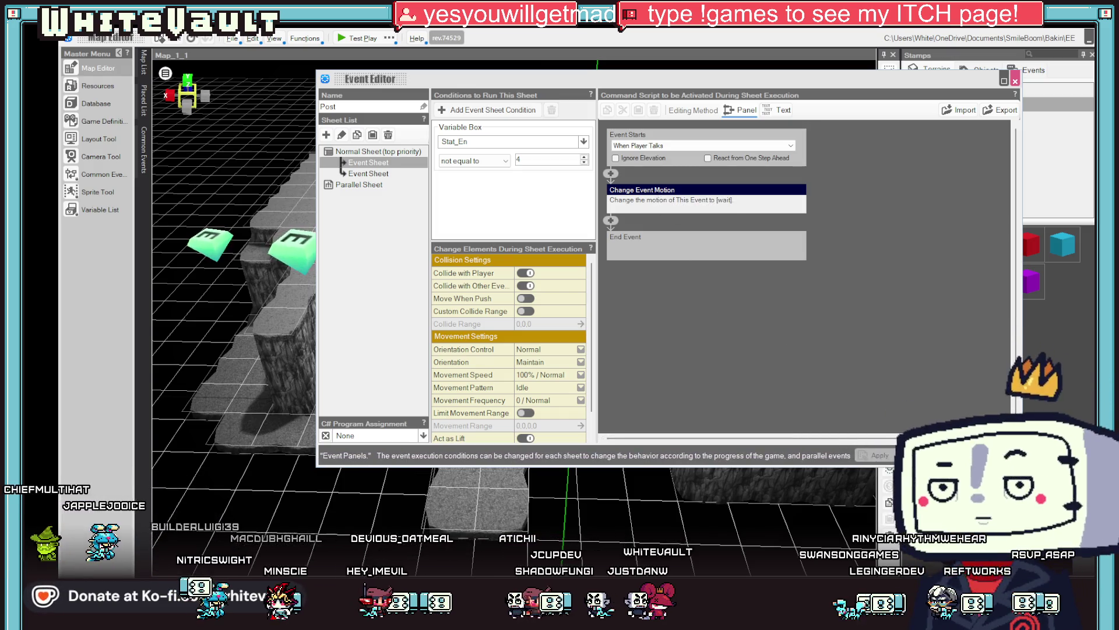
click(922, 456)
click(358, 39)
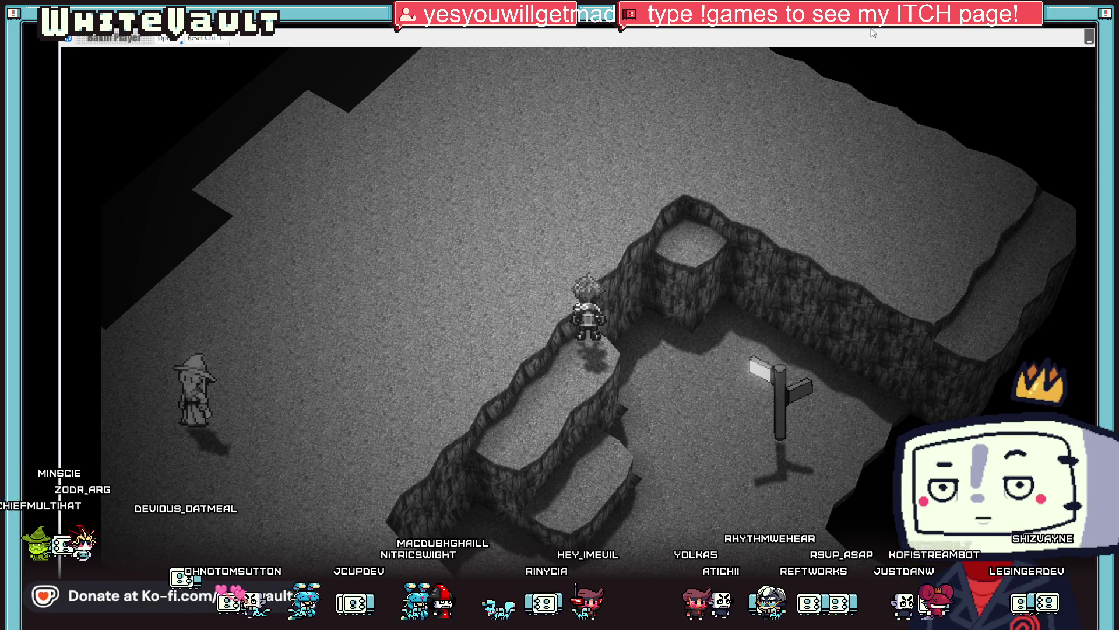
End the test play and inspect the Event_1_2_1 trigger event
key(Escape)
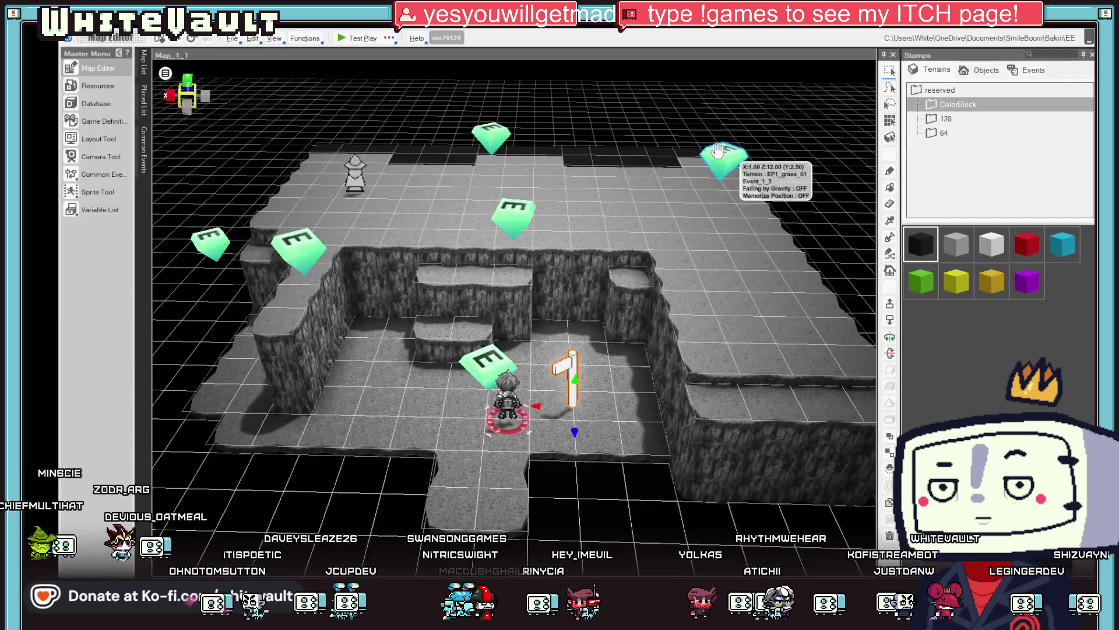
click(516, 209)
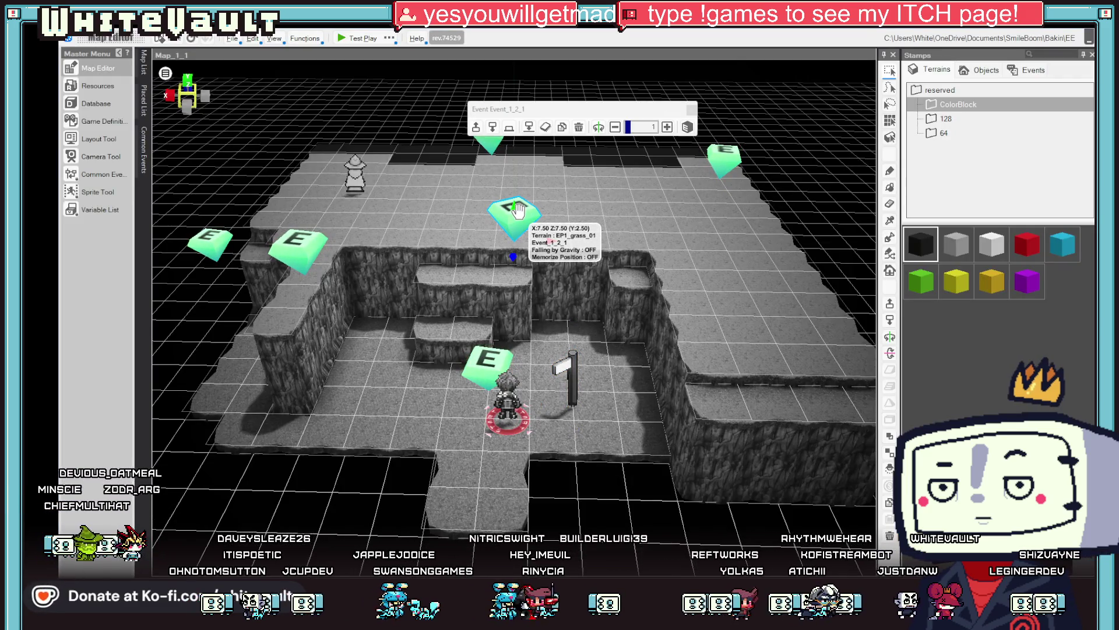
double_click(517, 210)
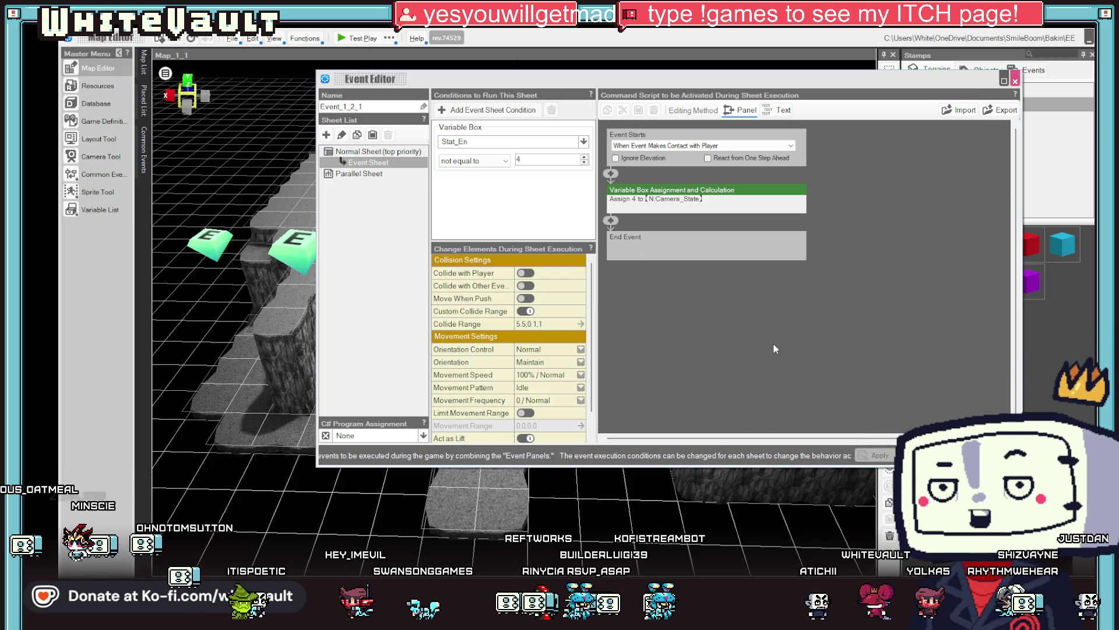
key(Escape)
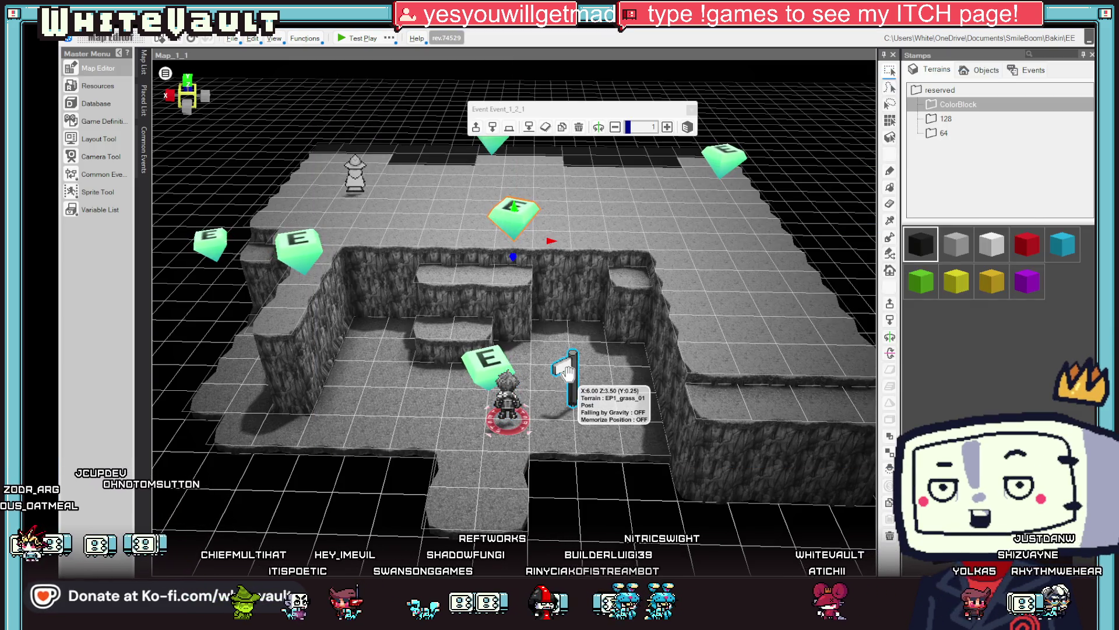
Switch both Post event sheets' condition variable from Stat_En to Camera_State and run a test play
click(567, 371)
double_click(567, 371)
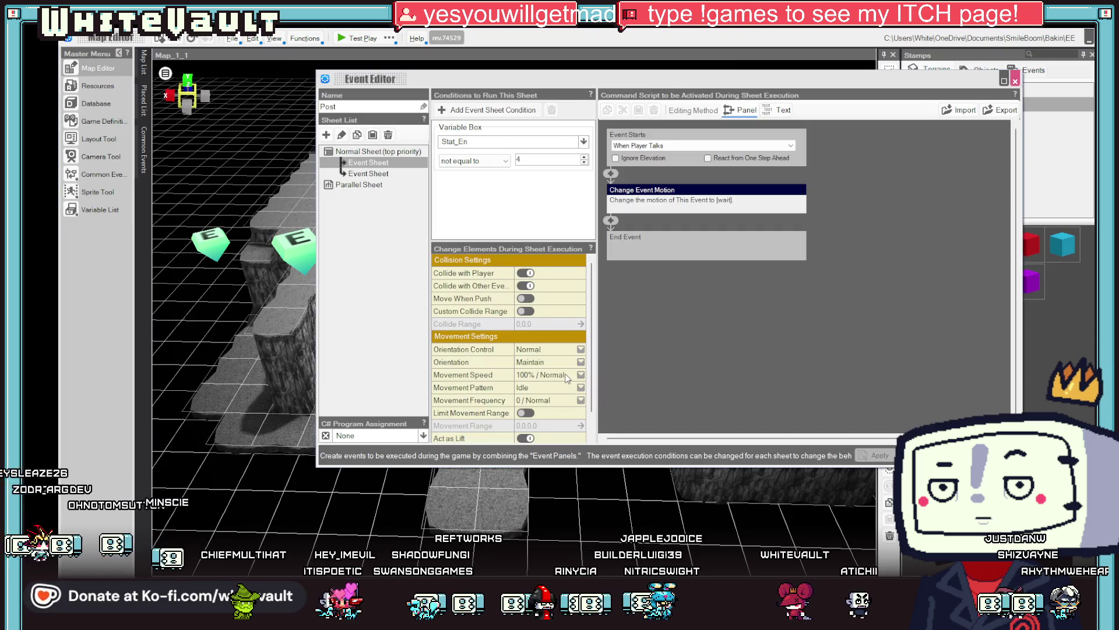
click(531, 148)
click(489, 213)
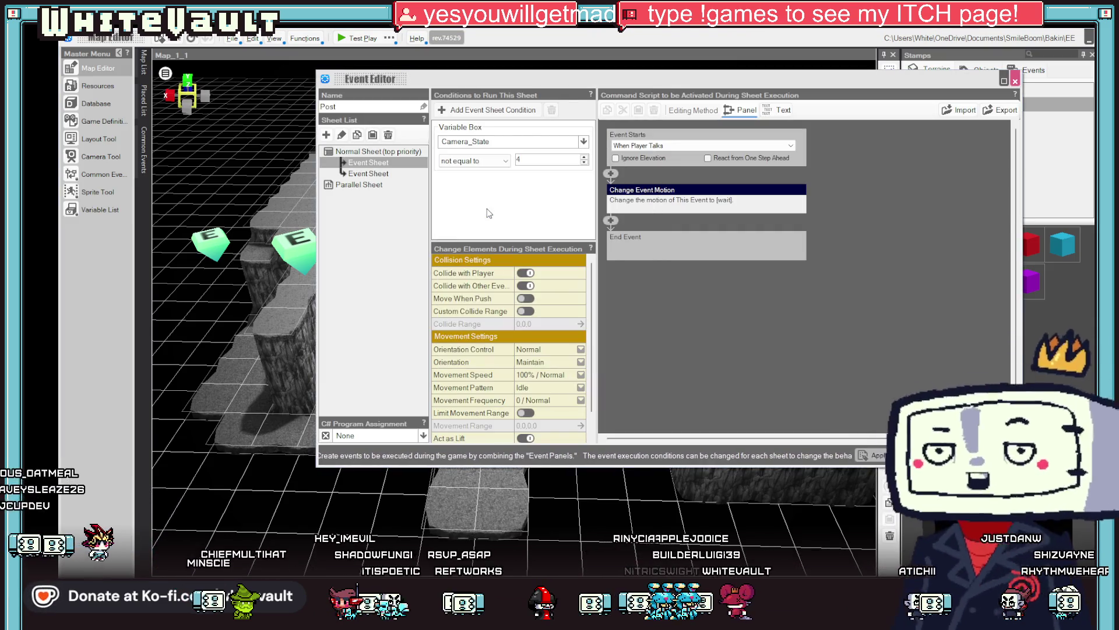
click(368, 173)
click(525, 142)
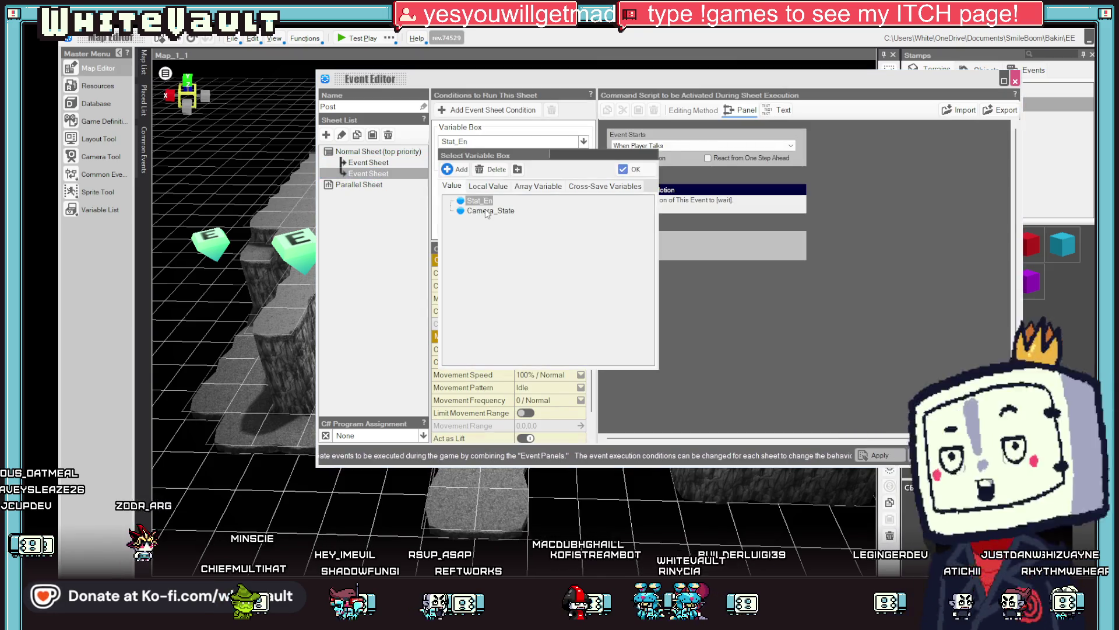
double_click(487, 213)
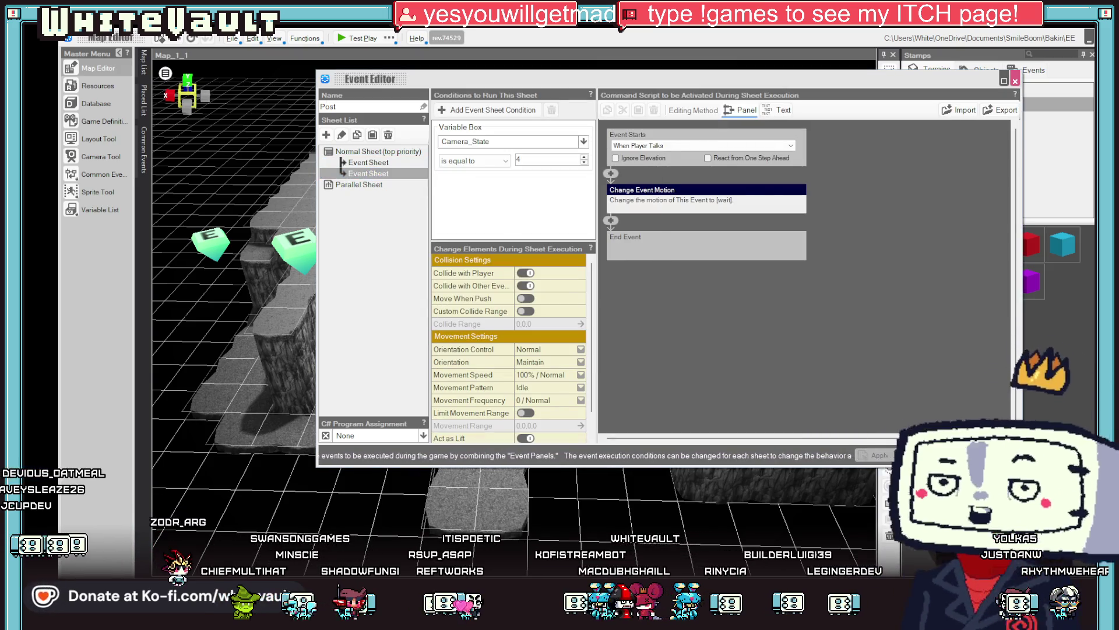
click(894, 440)
click(345, 38)
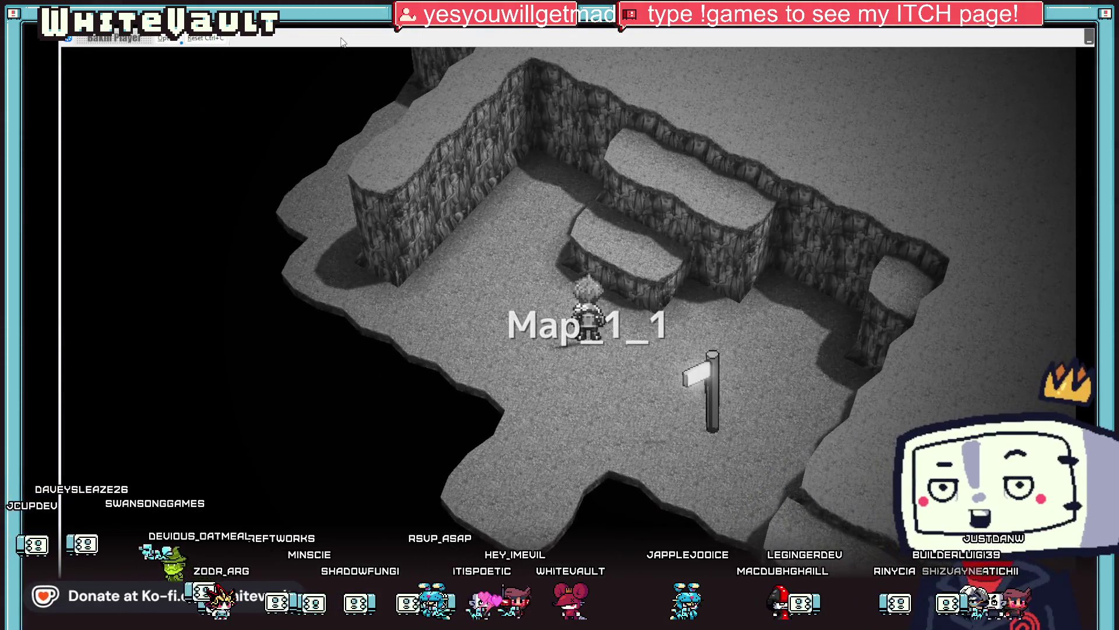
Walk the hero up and down across the cave past the signpost, then quit the test play
key(Up)
key(Down)
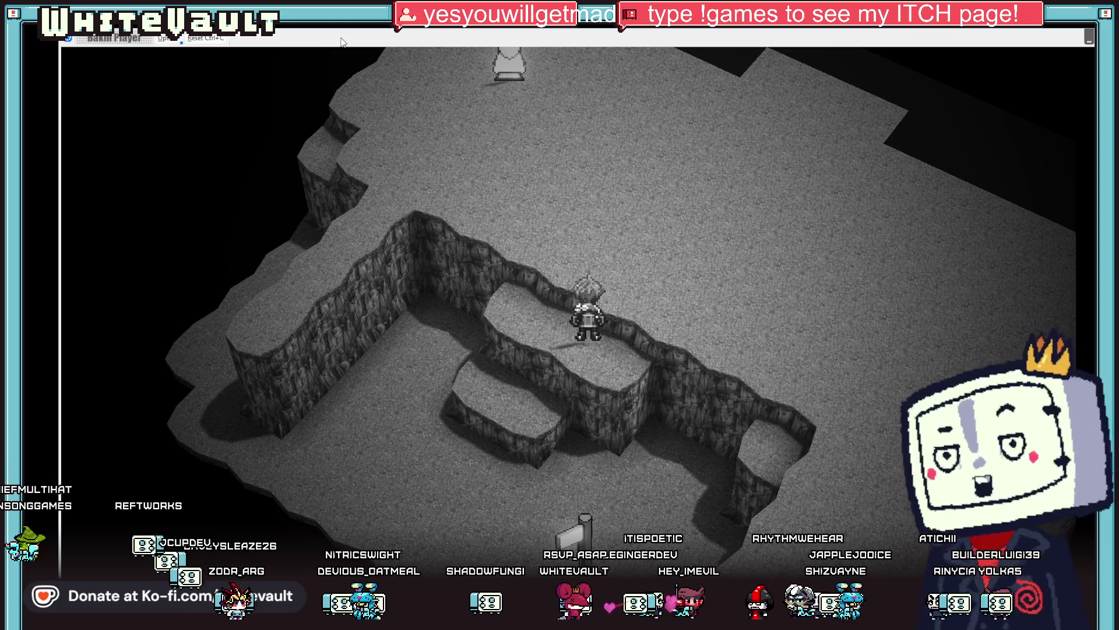
key(Up)
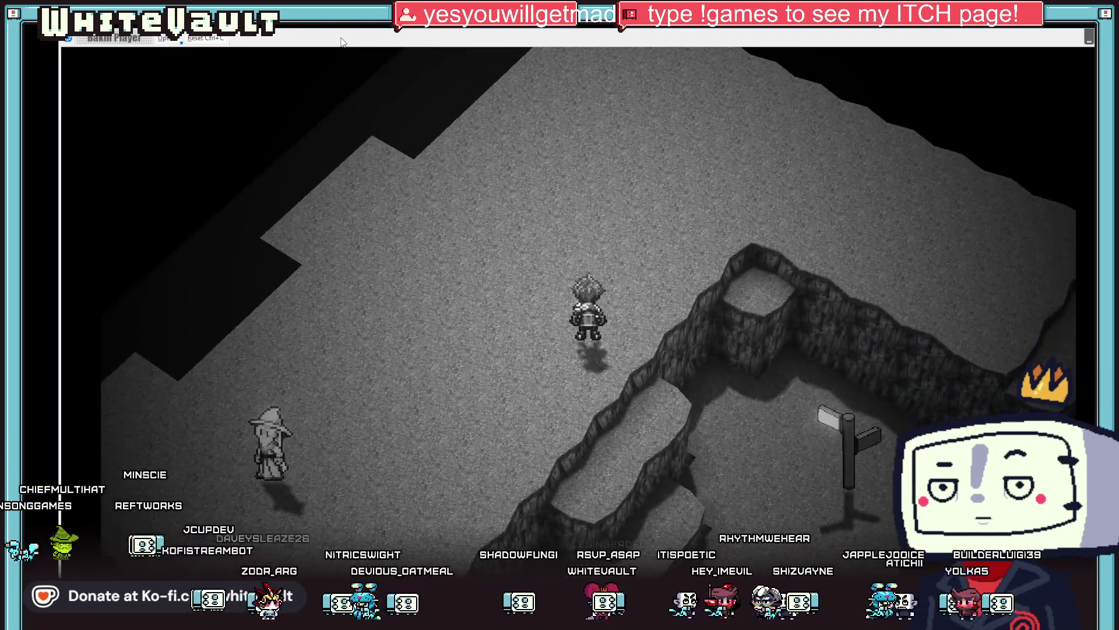
key(Down)
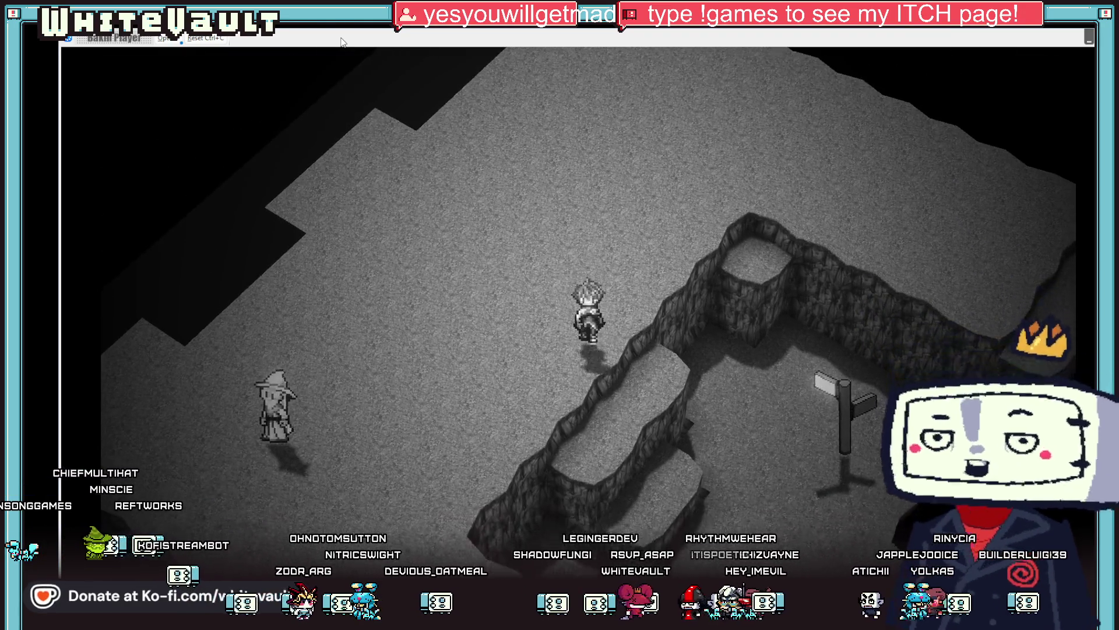
key(Down)
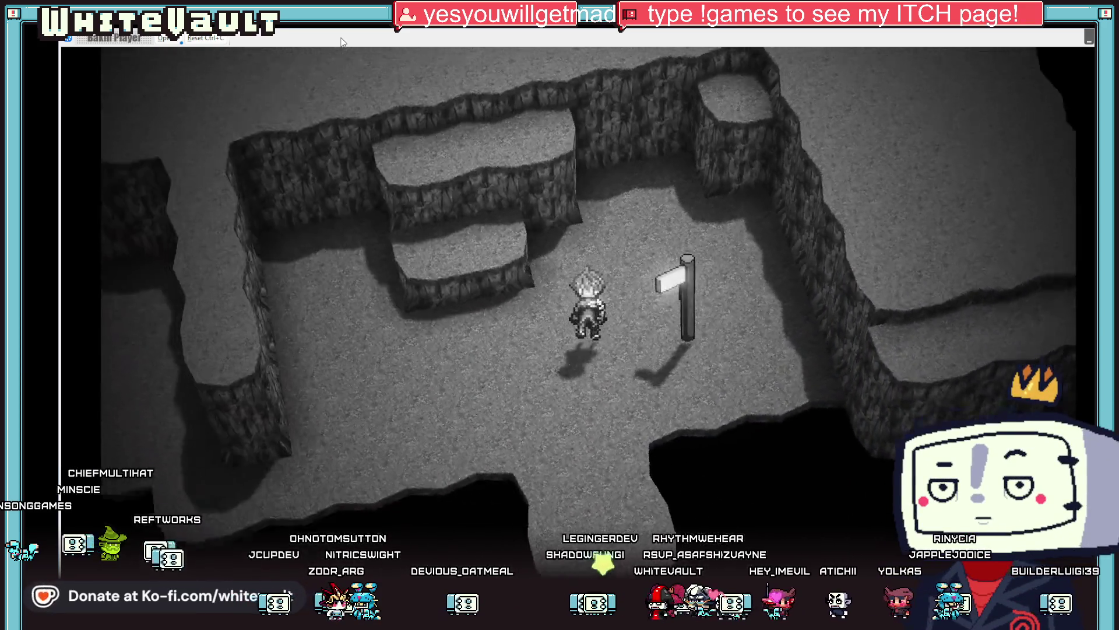
key(Up)
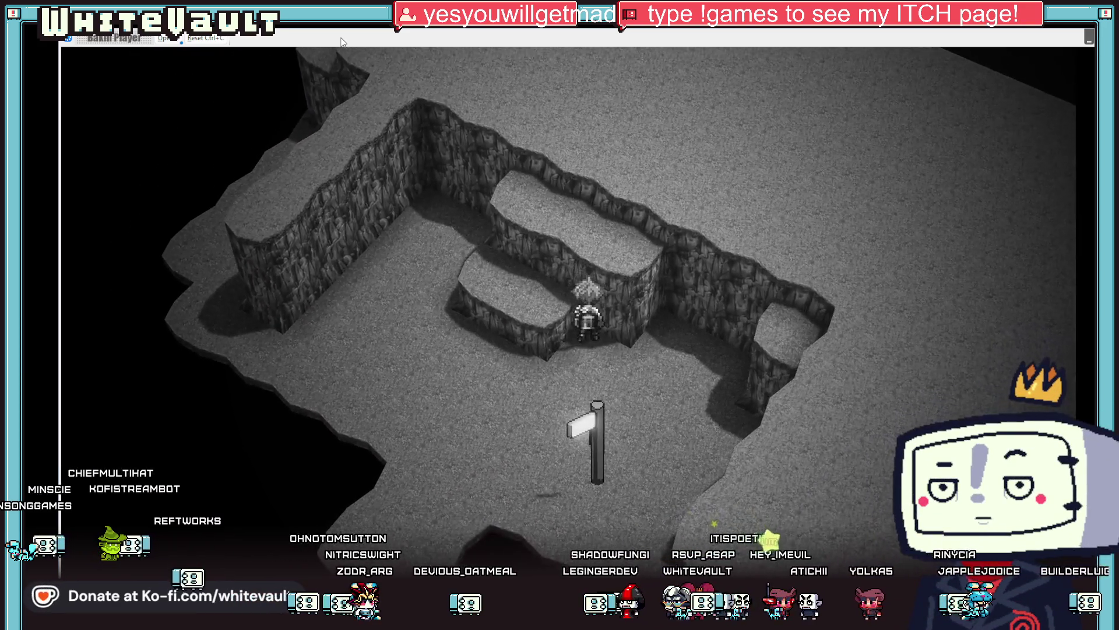
key(Up)
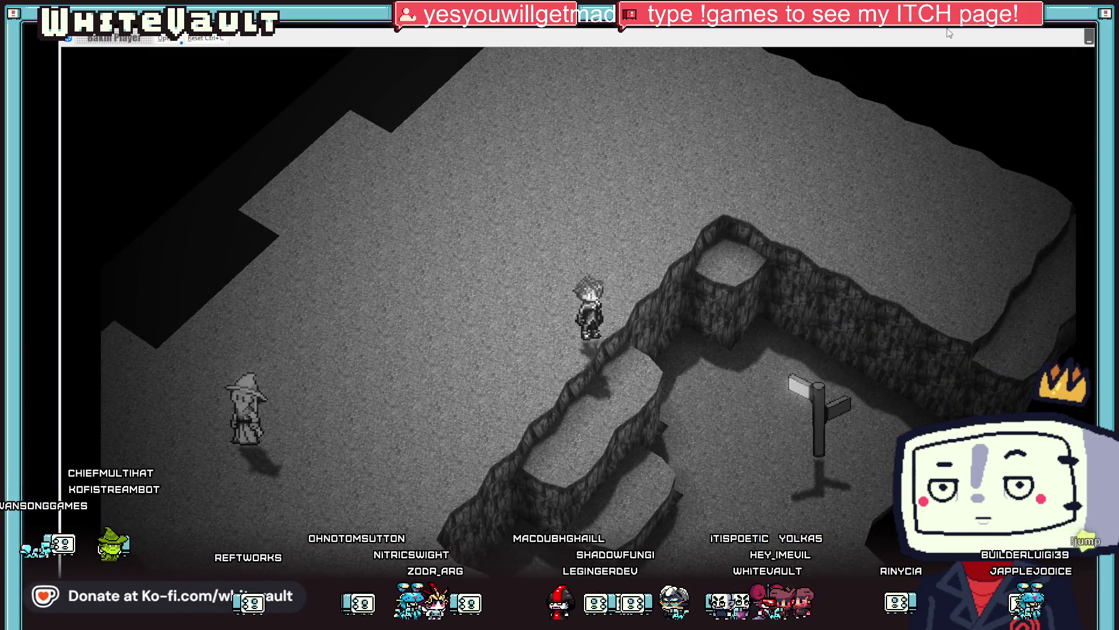
key(alt+F4)
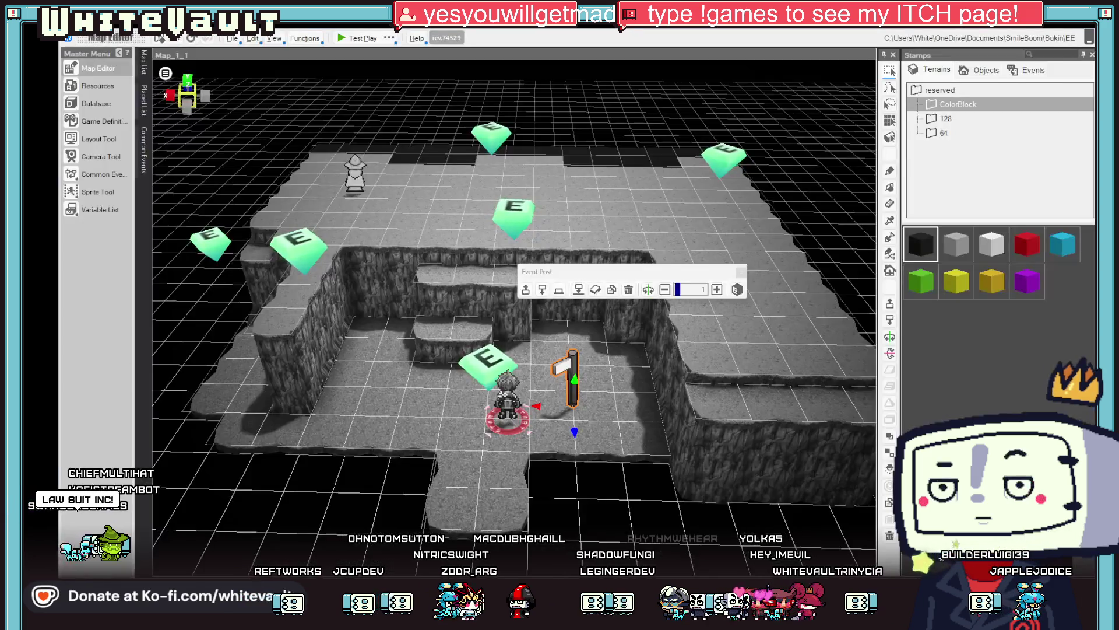
Set both Post sheets' Event Starts to Automatically Start (Only Once) and confirm the editor
double_click(574, 375)
click(700, 145)
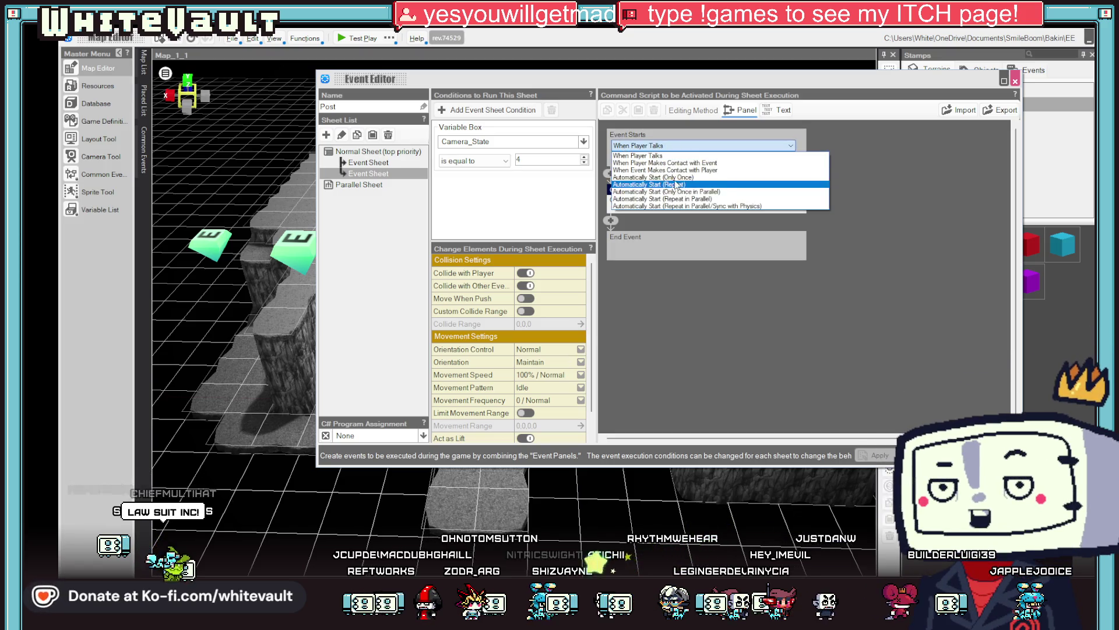
click(675, 184)
click(368, 162)
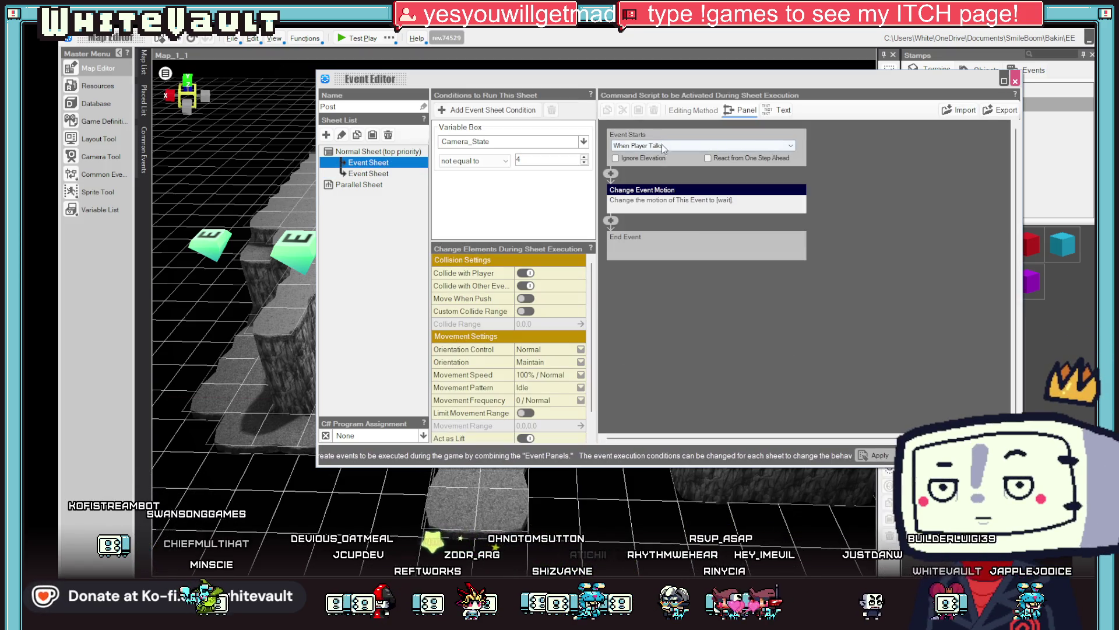
click(662, 145)
click(676, 184)
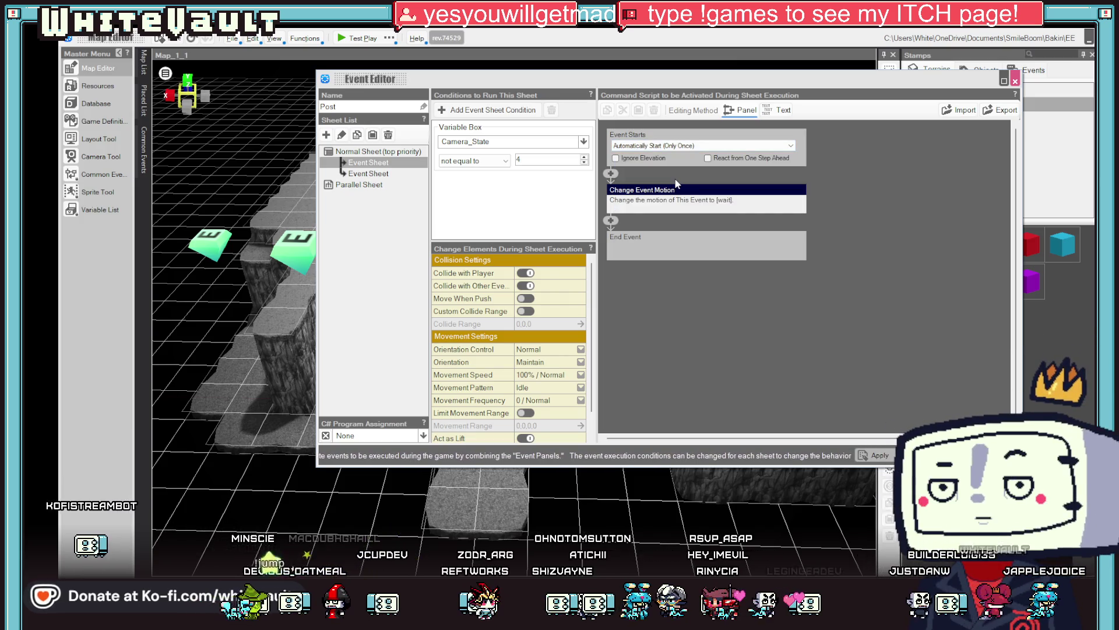
click(1015, 81)
Run a test play, then reopen the Post event and expand its Change Event Motion command
click(356, 38)
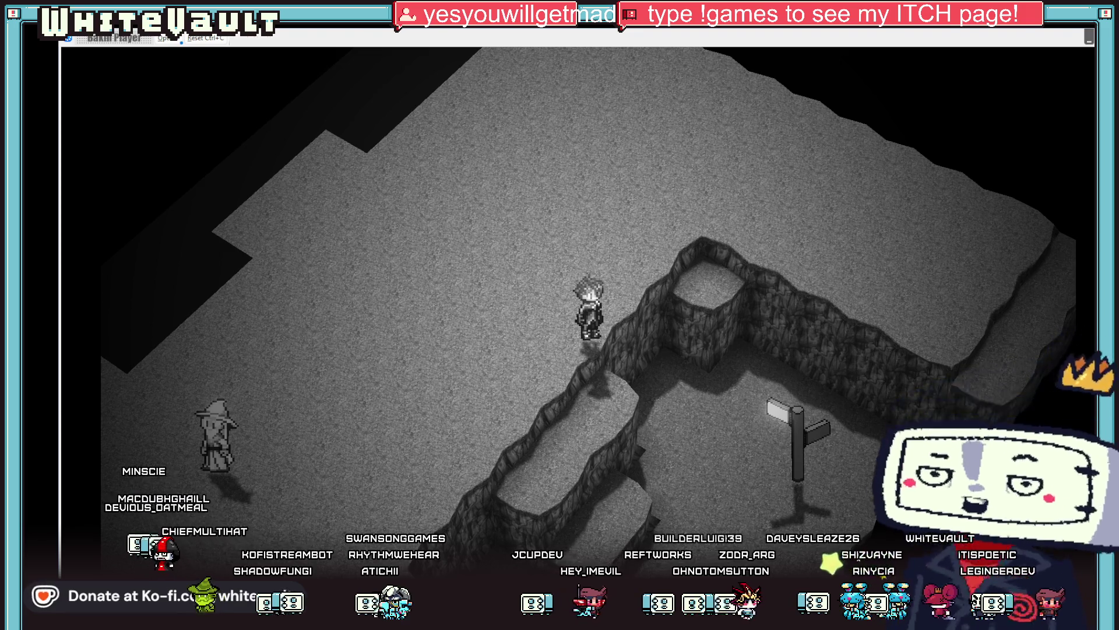
key(alt+F4)
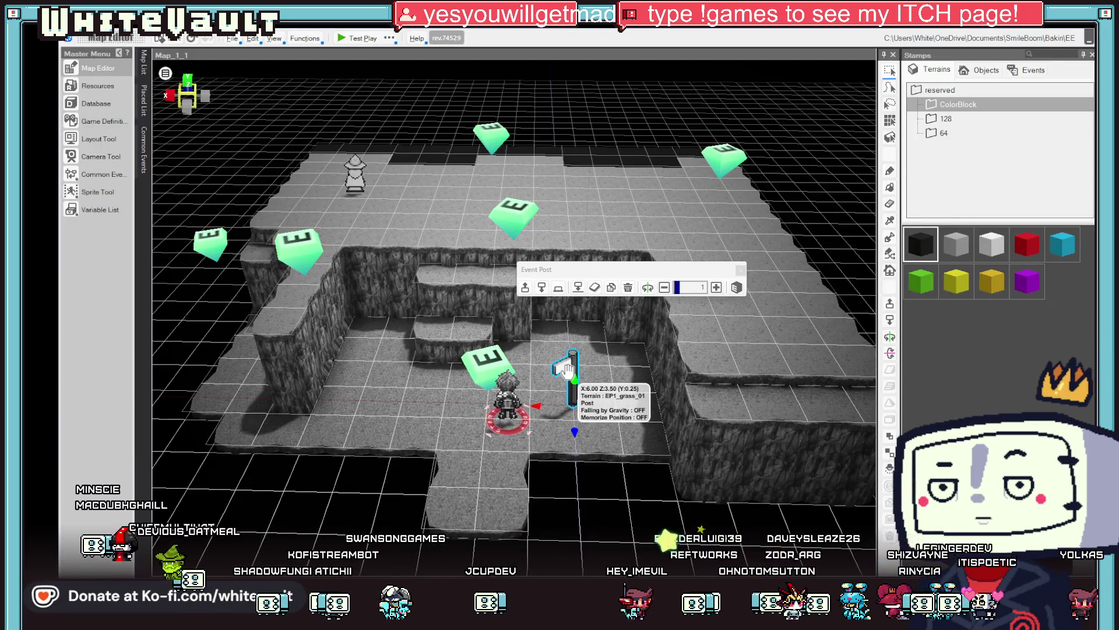
double_click(569, 375)
click(687, 203)
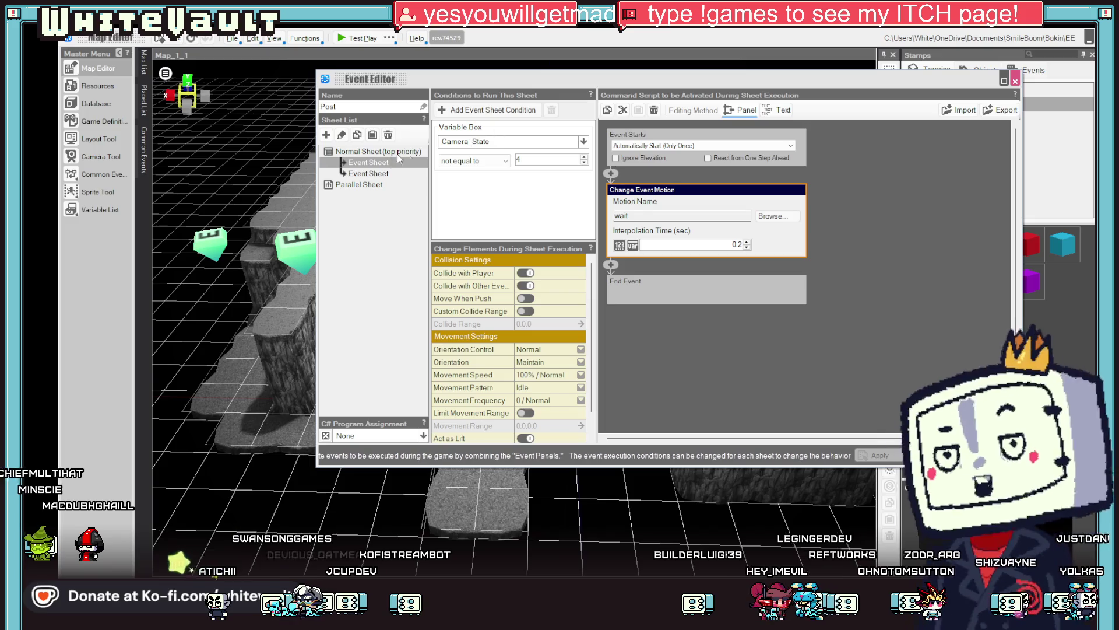
Delete the second sheet's Change Event Motion command, plus a mistakenly added Change Event Graphic
click(384, 174)
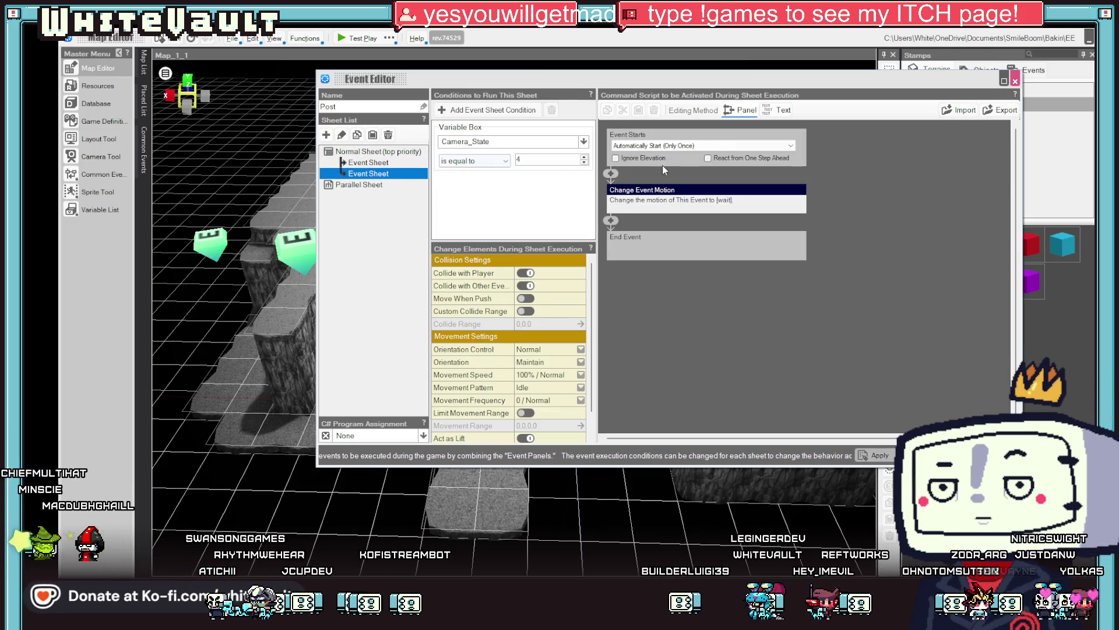
click(694, 198)
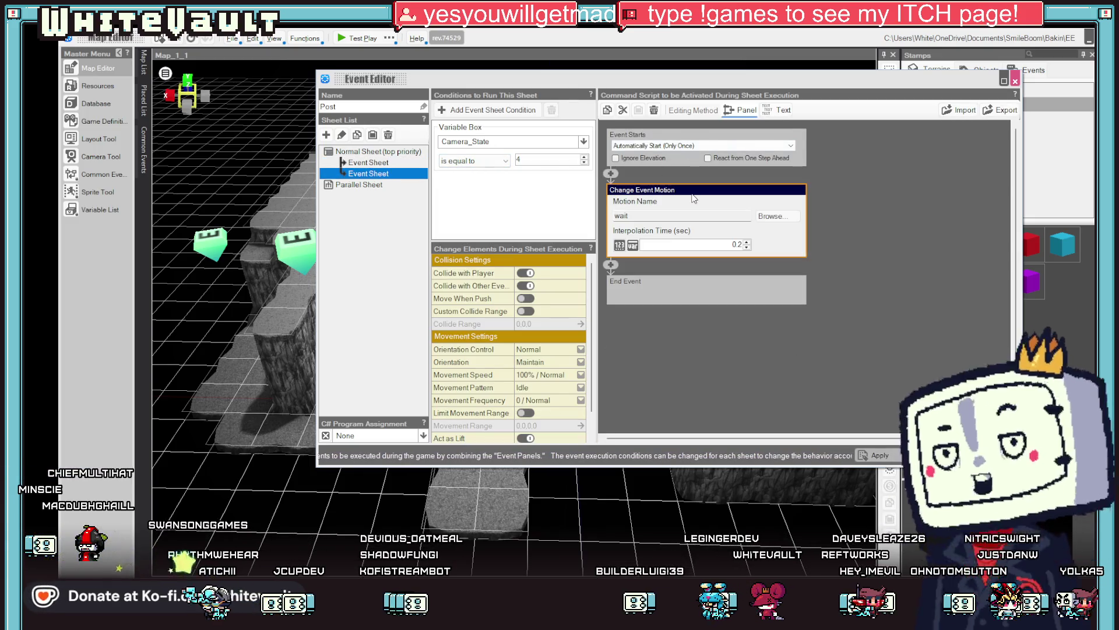
right_click(646, 202)
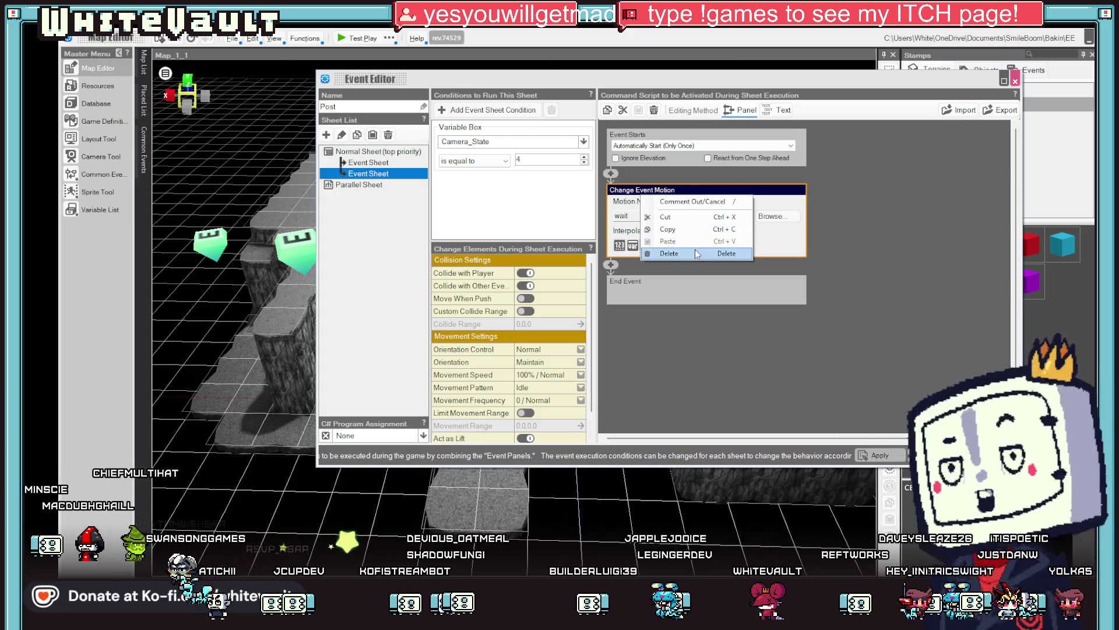
click(669, 253)
click(611, 173)
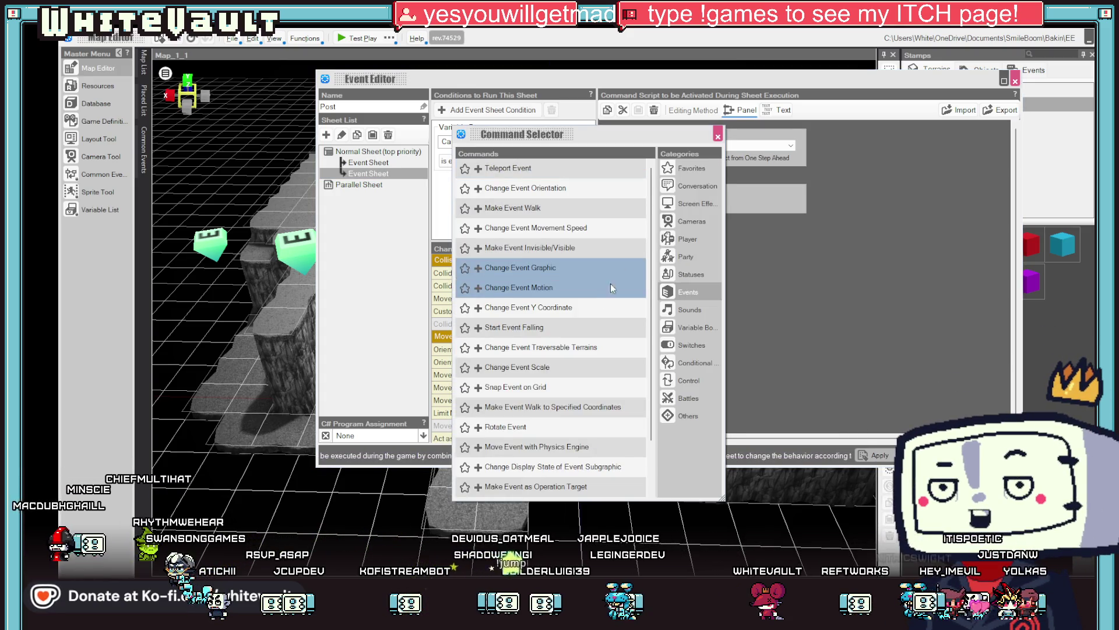
click(559, 274)
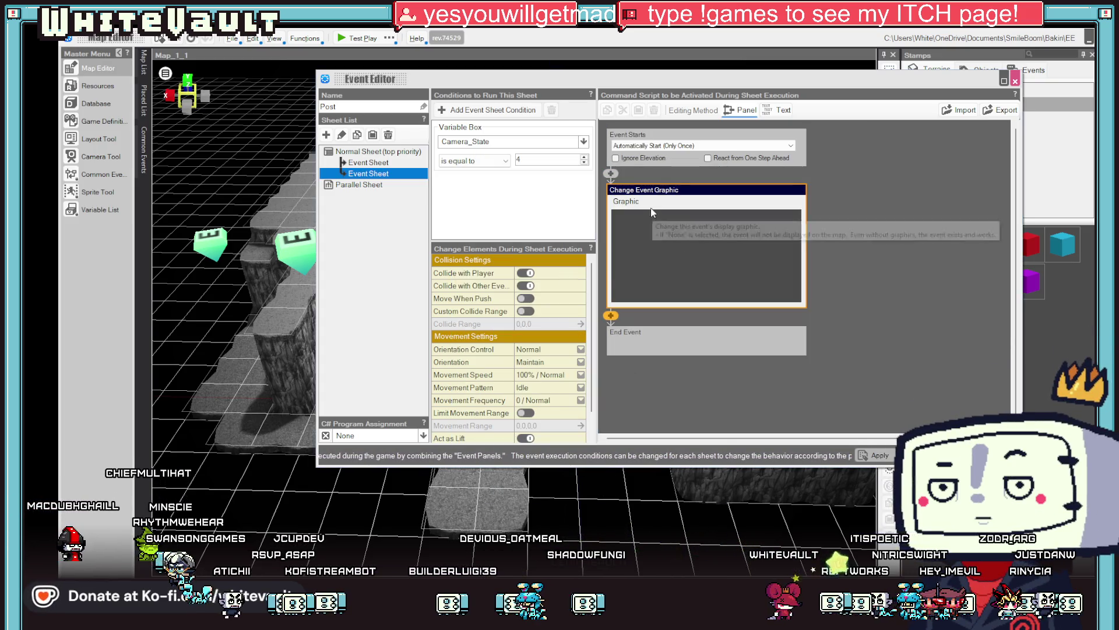
right_click(646, 194)
click(667, 251)
Insert a new Change Event Motion command and open the Asset Picker for its motion
click(611, 175)
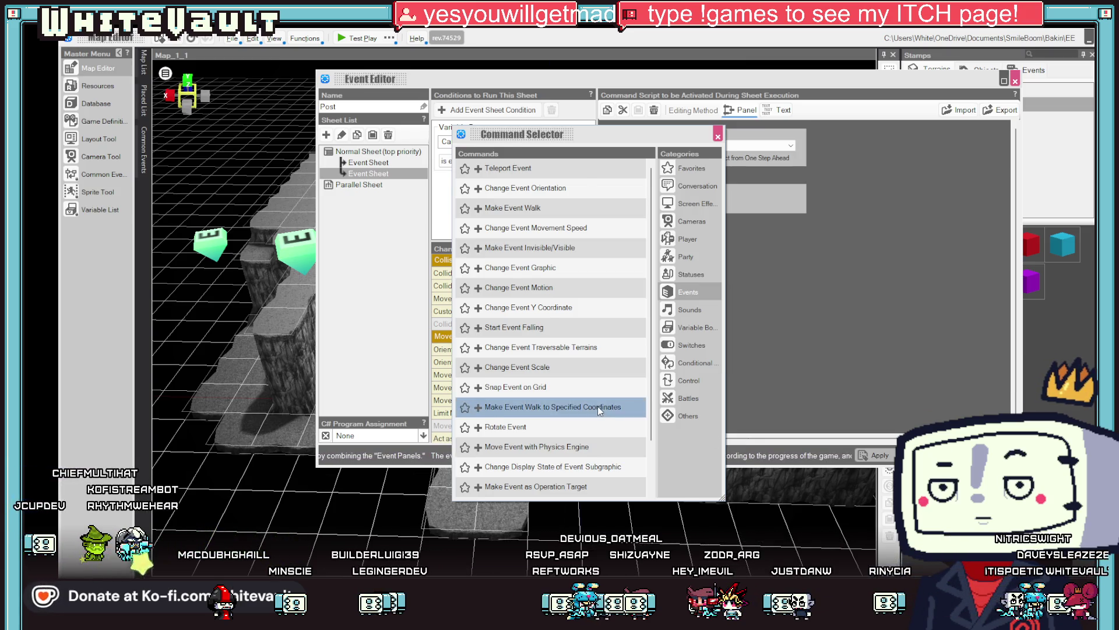
scroll(597, 406, down, 1)
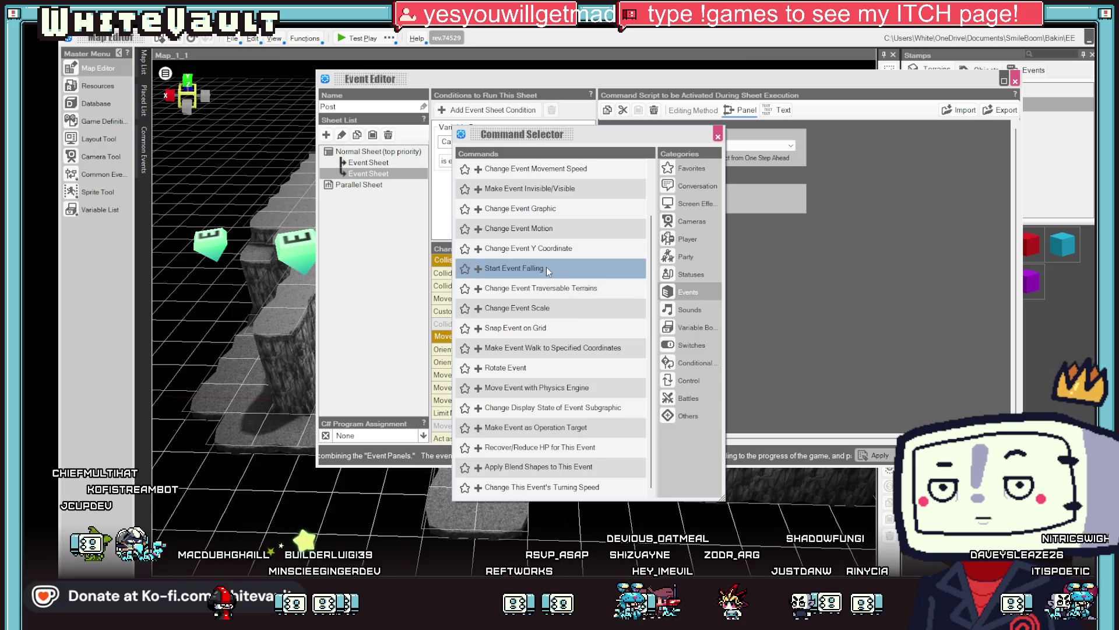
double_click(560, 229)
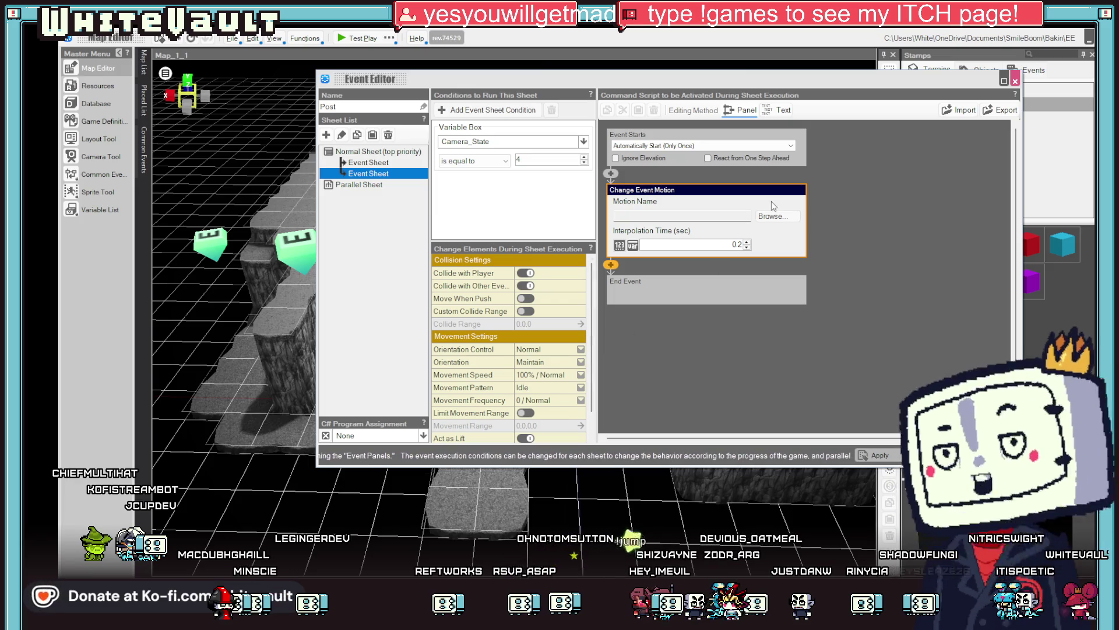
click(779, 215)
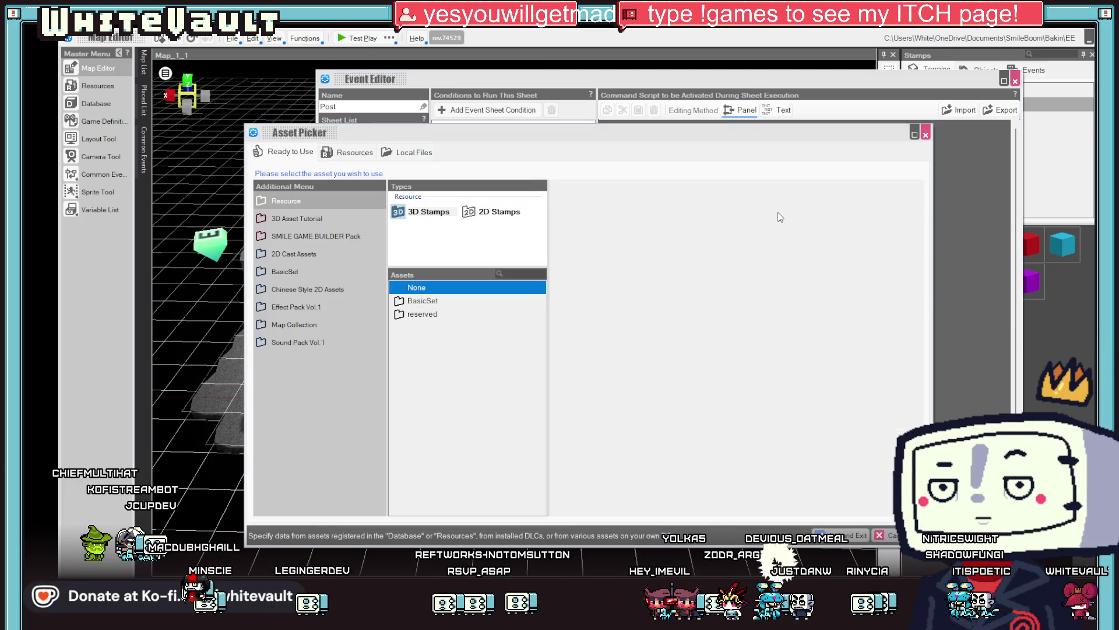
In the Asset Picker, view the Post slice animation's motion list under Resources > Slice Animation
click(435, 314)
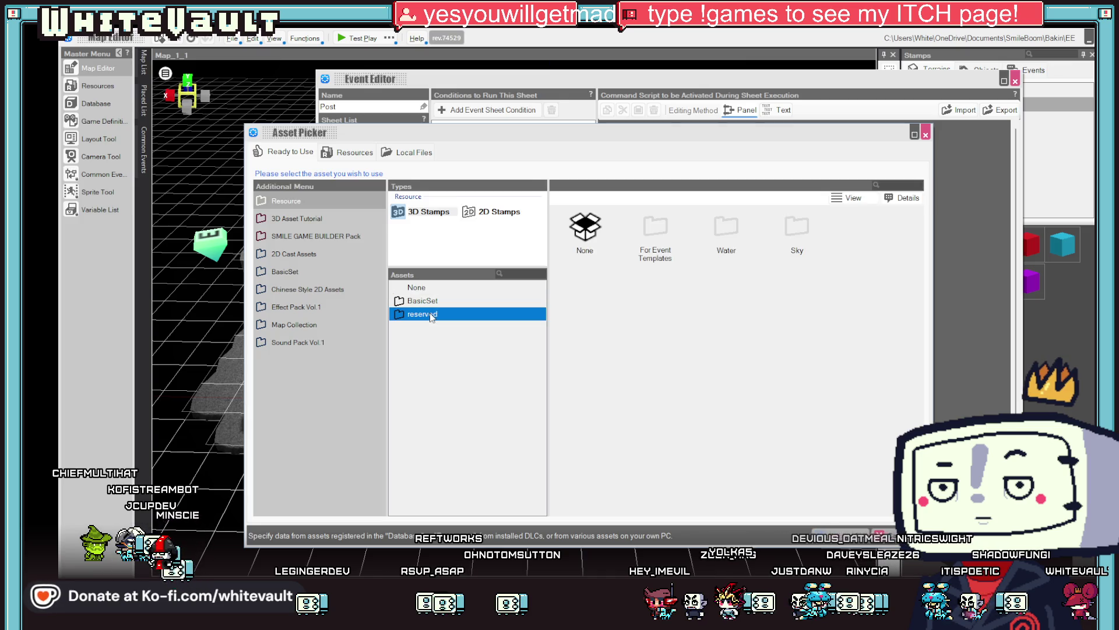
click(353, 152)
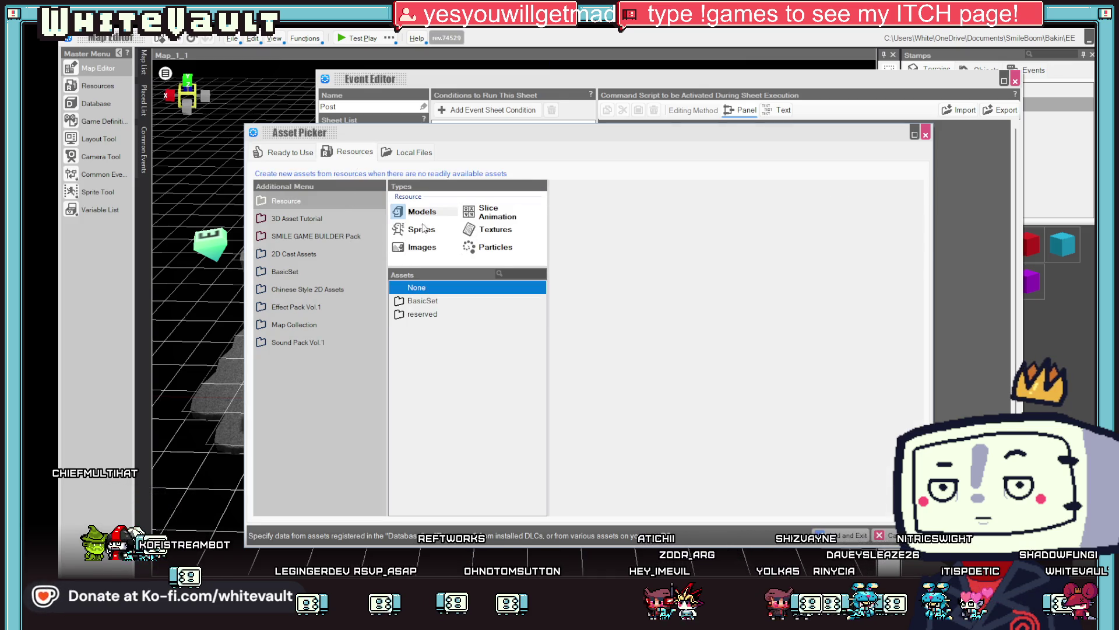
click(502, 215)
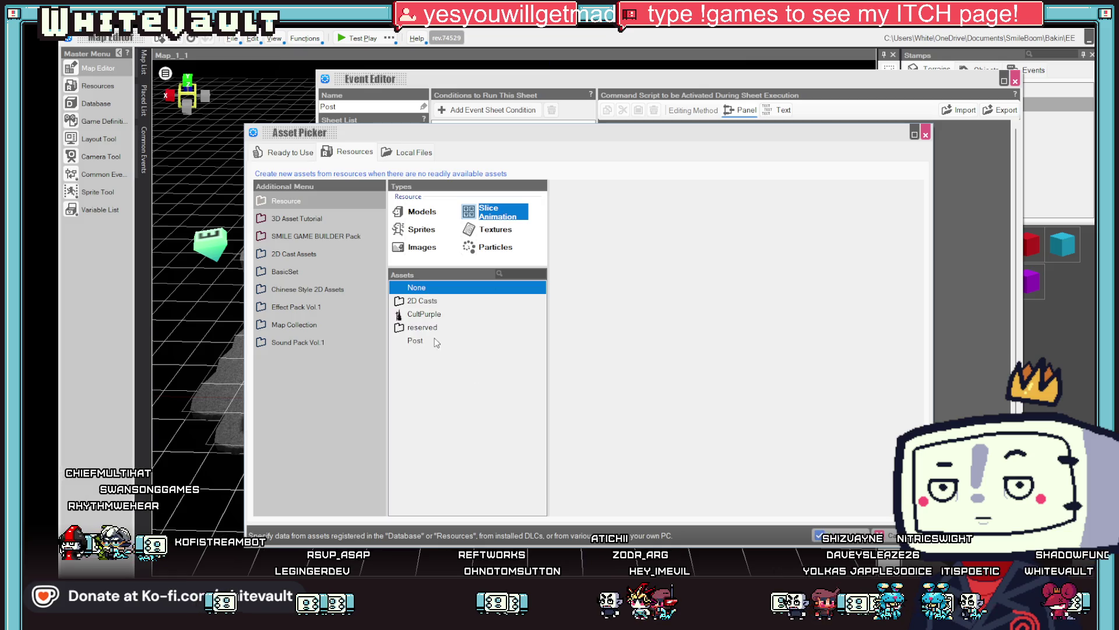
click(414, 341)
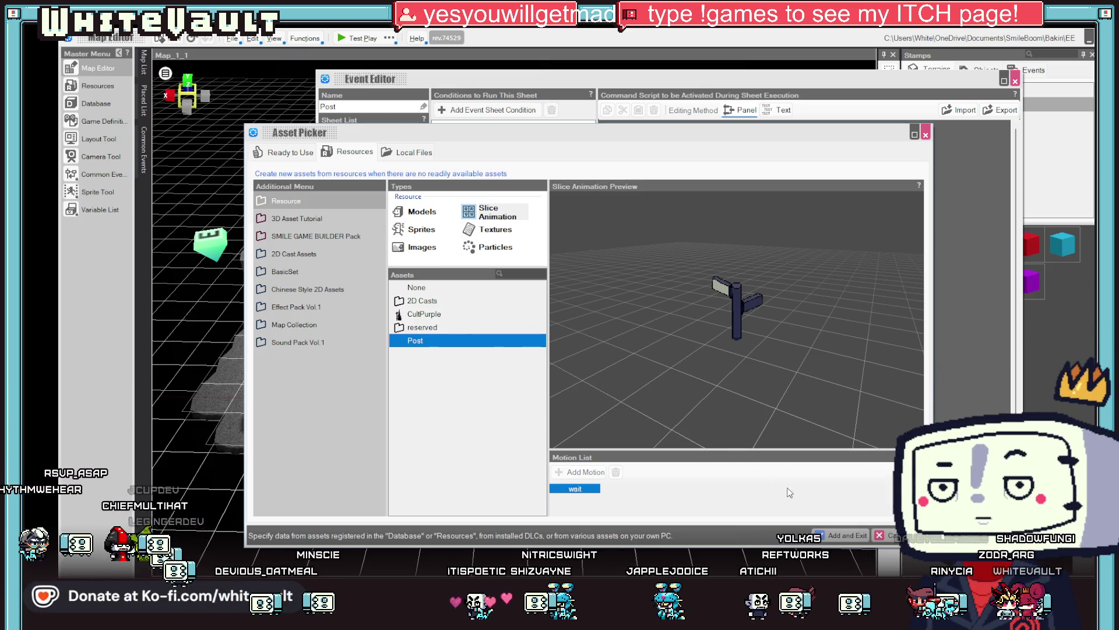
Close the picker and Event Editor discarding changes, reopen the Post event, then switch to the sprite sheet
key(Escape)
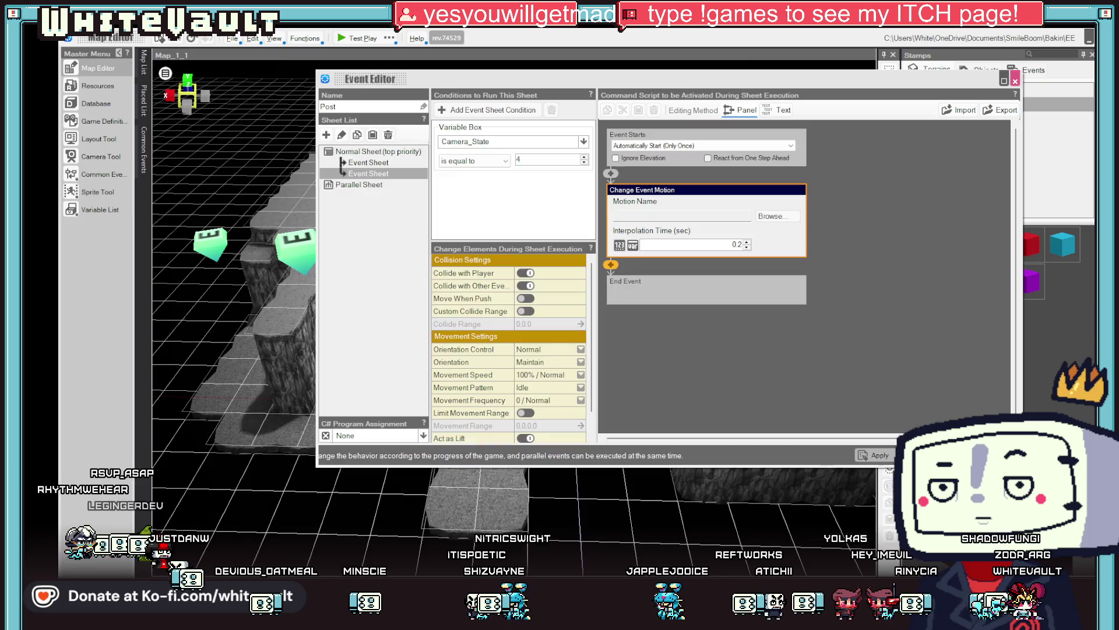
key(Escape)
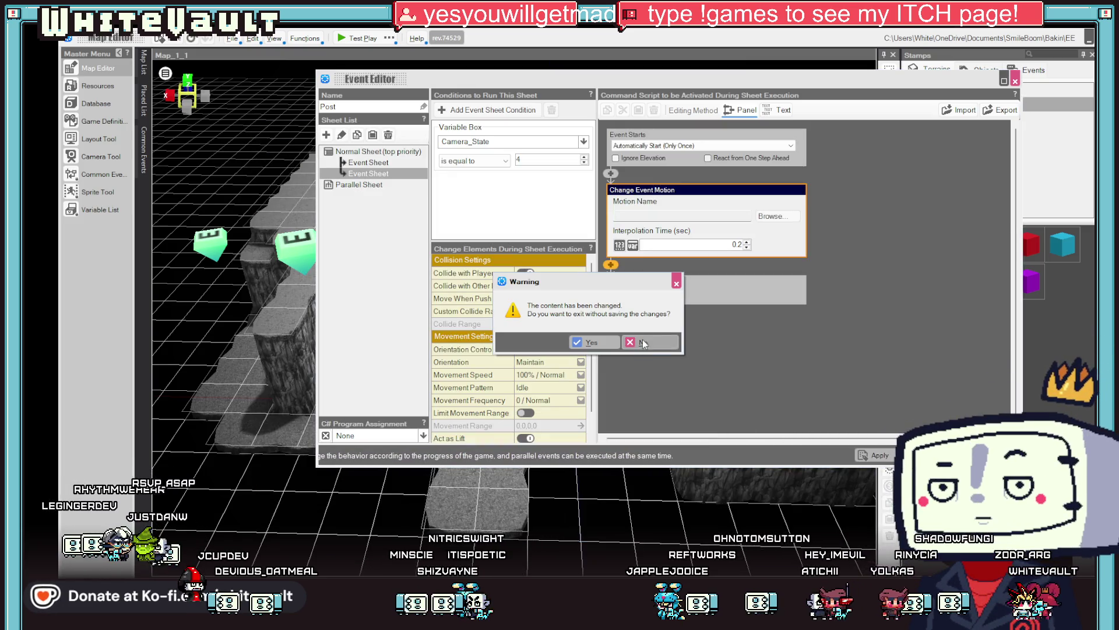
click(659, 335)
key(Escape)
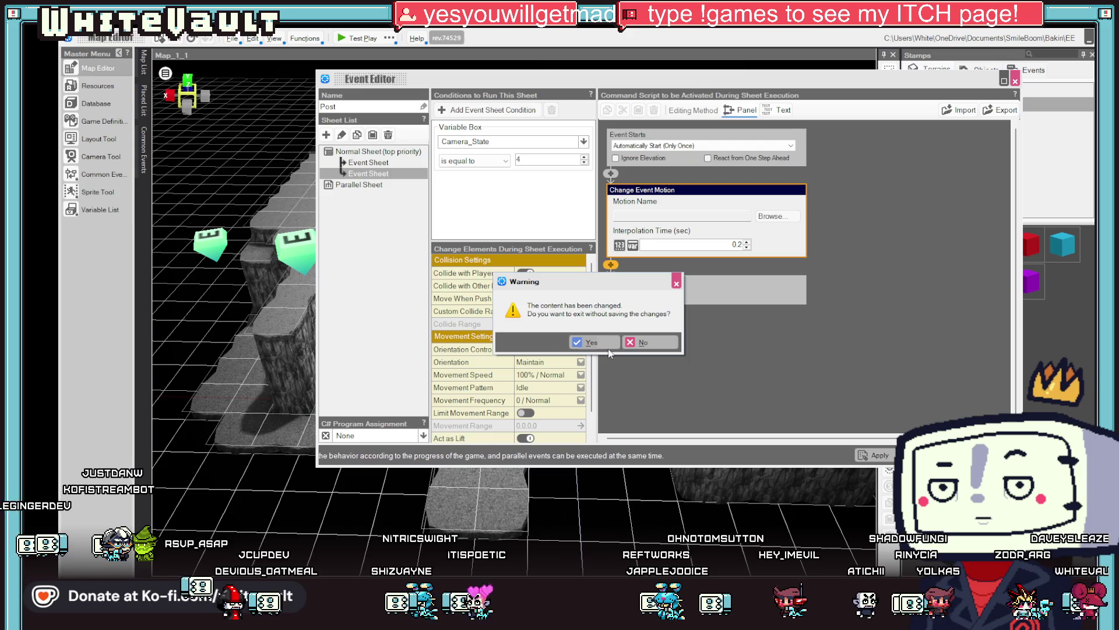
click(659, 334)
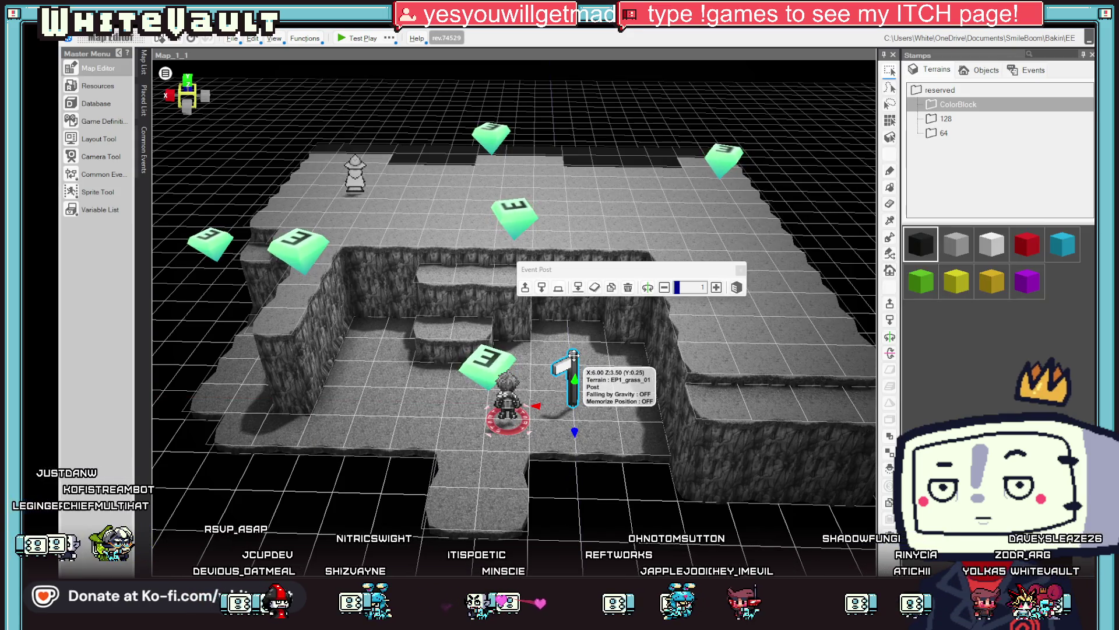
double_click(573, 354)
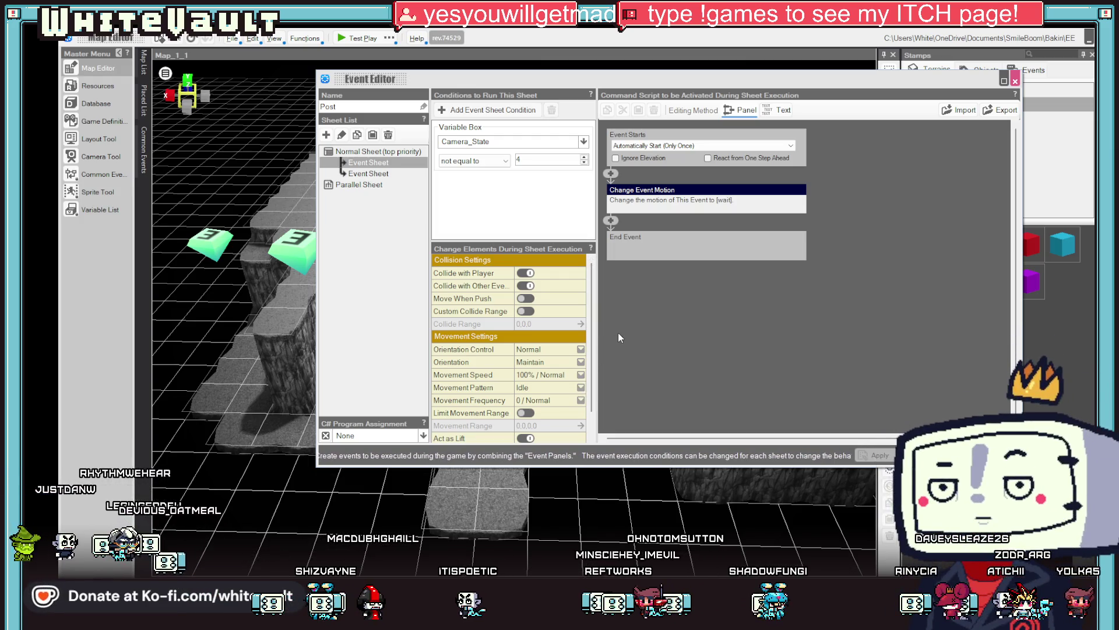
key(alt+Tab)
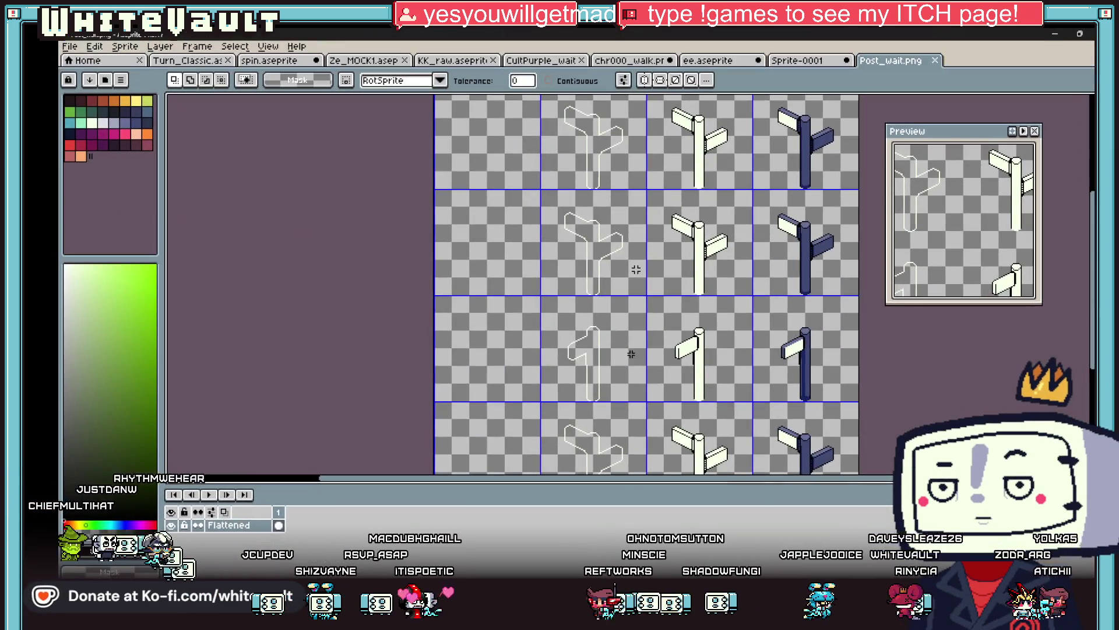
Crop the signpost sheet's canvas to 384×96 with Canvas Size
scroll(636, 270, down, 2)
click(94, 46)
mouse_move(126, 46)
click(140, 119)
mouse_move(666, 403)
mouse_down()
mouse_move(668, 239)
mouse_move(691, 237)
mouse_move(704, 256)
mouse_up()
scroll(691, 239, up, 3)
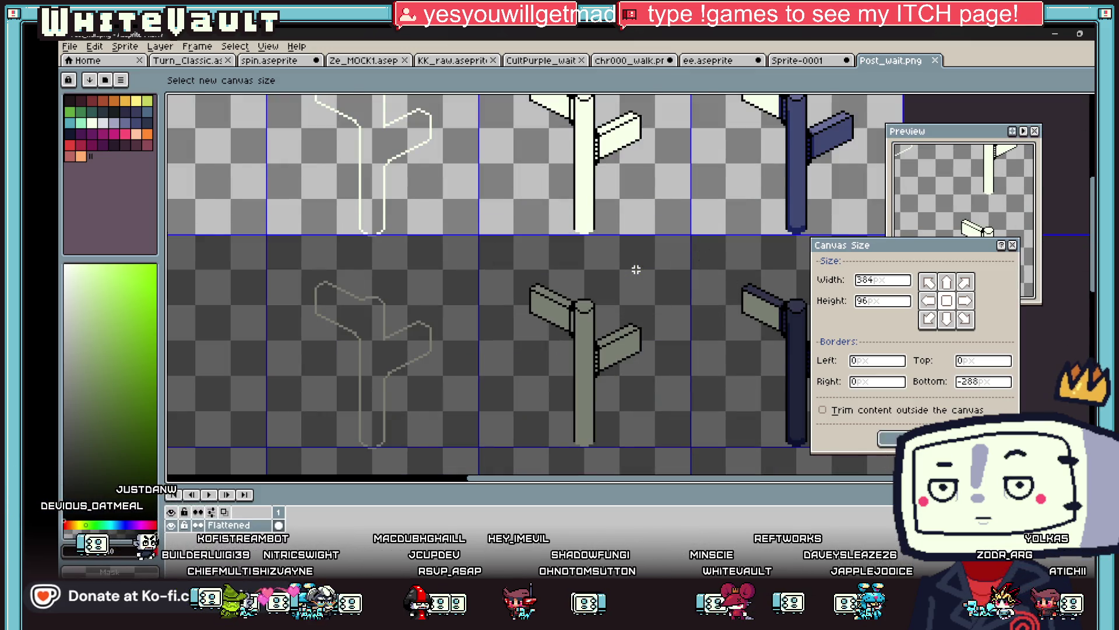
key(Return)
Save the sprite under the new name Post_Up.png
scroll(636, 269, down, 2)
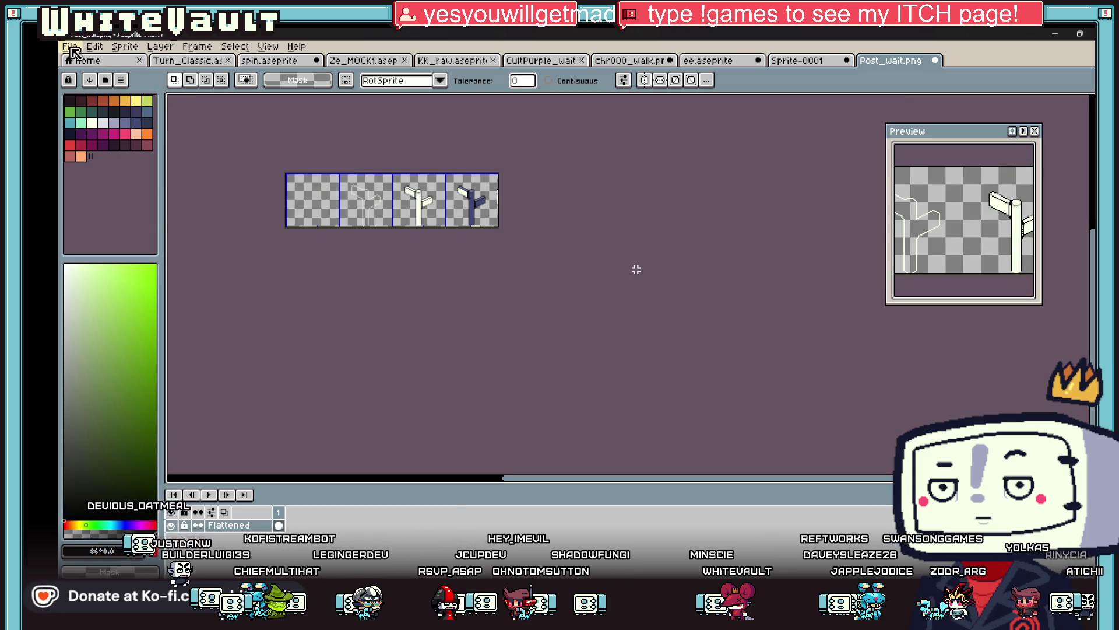
click(70, 46)
key(ctrl+shift+s)
drag(214, 393, 200, 393)
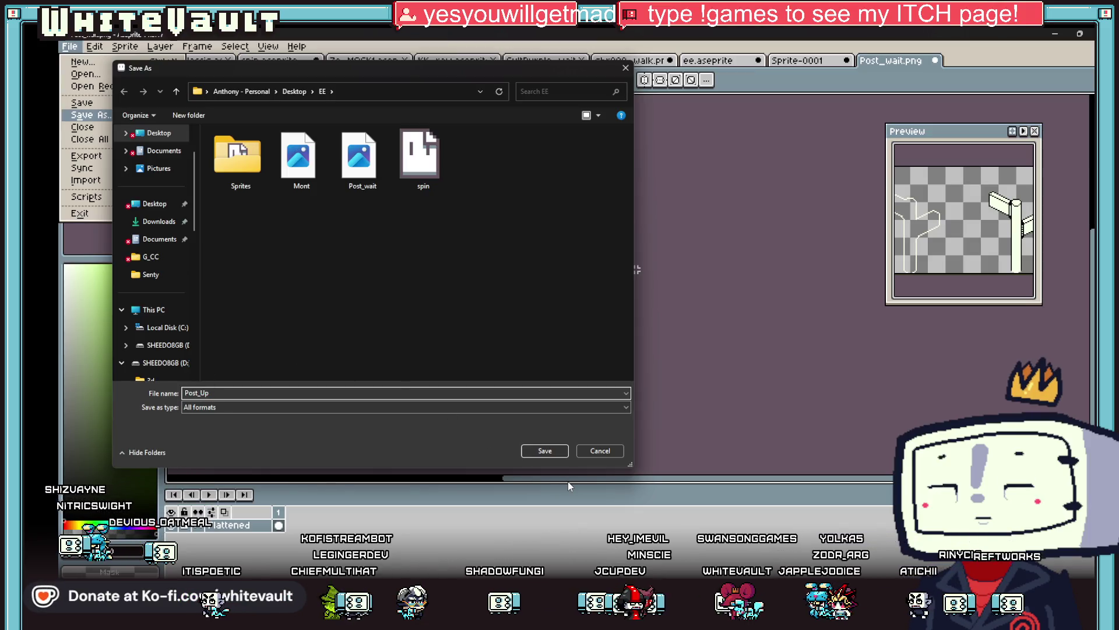
click(555, 453)
click(70, 46)
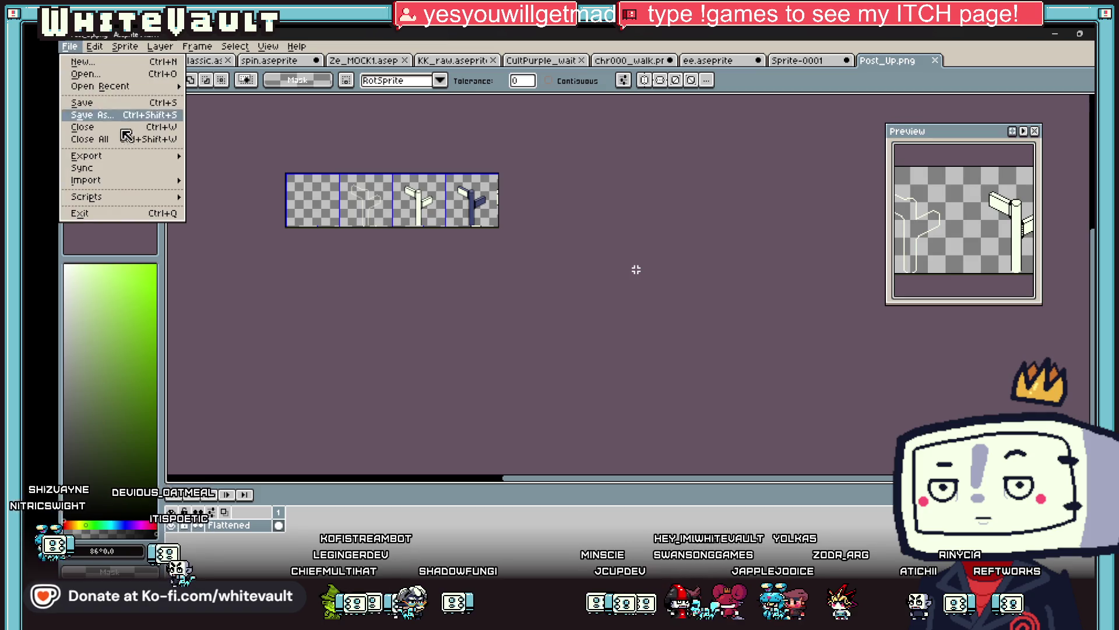
click(353, 289)
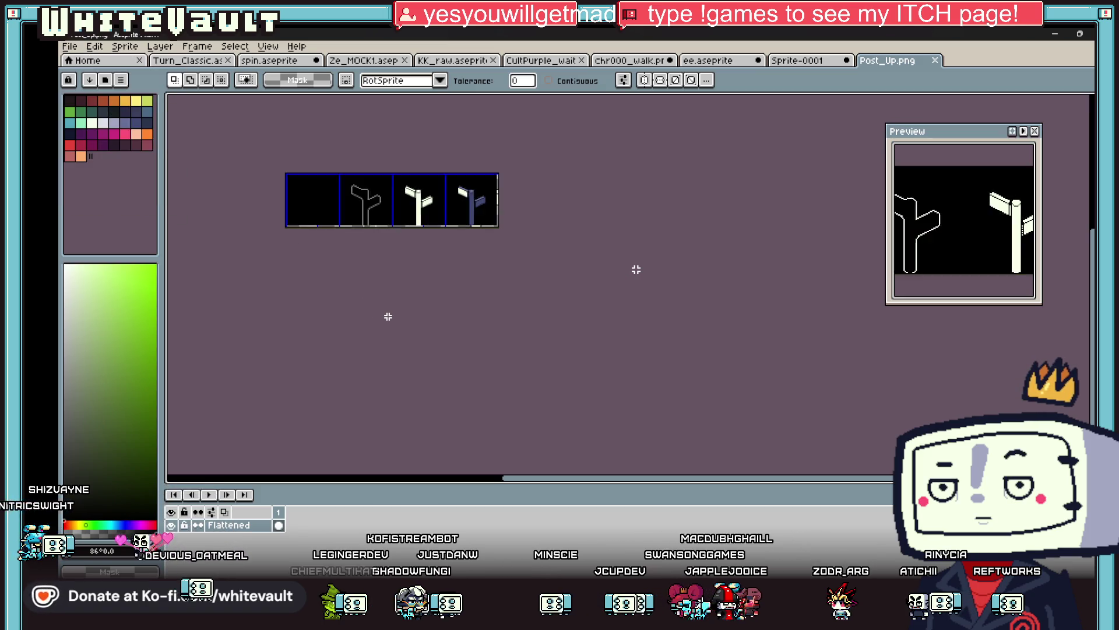
Undo the crop, then resize the canvas again, trimming rows down to a single row of frames
key(ctrl+z)
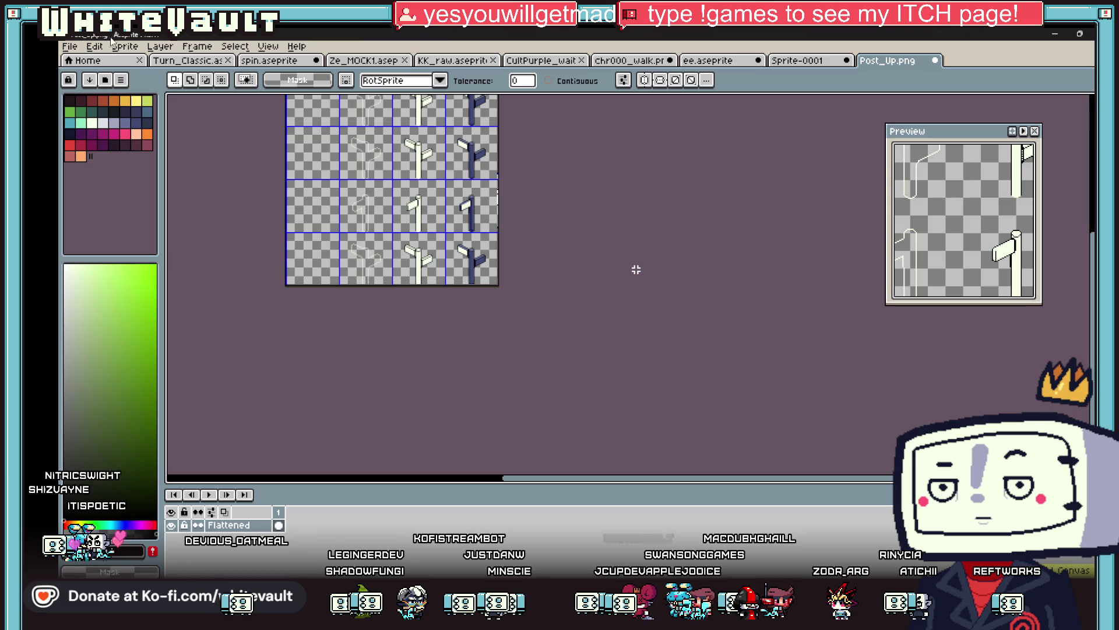
click(122, 46)
click(156, 130)
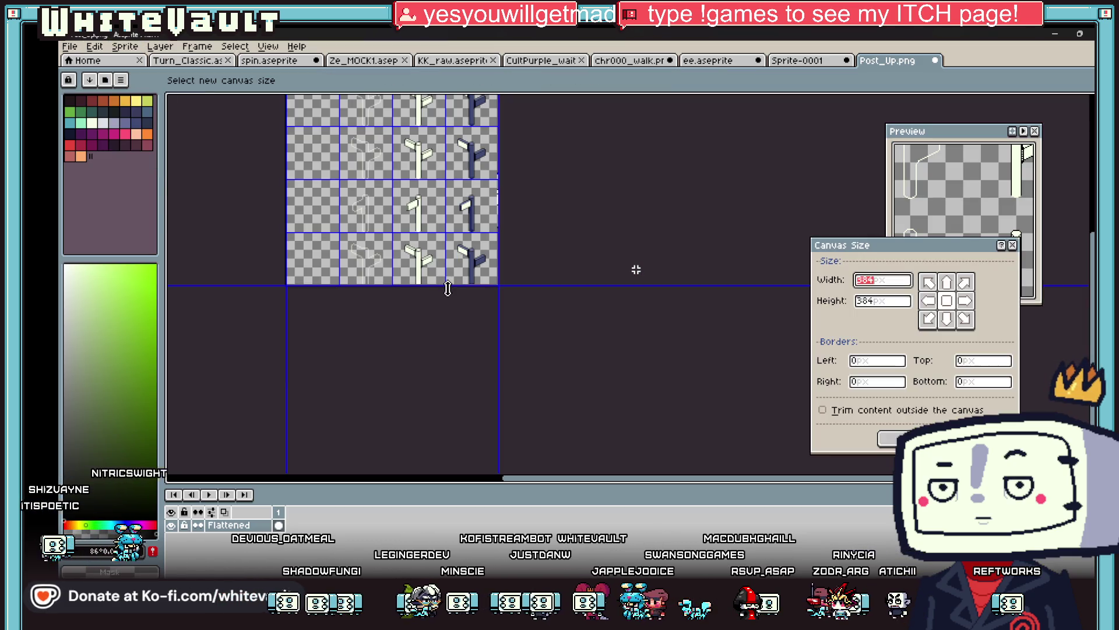
scroll(447, 288, up, 1)
drag(446, 284, 455, 184)
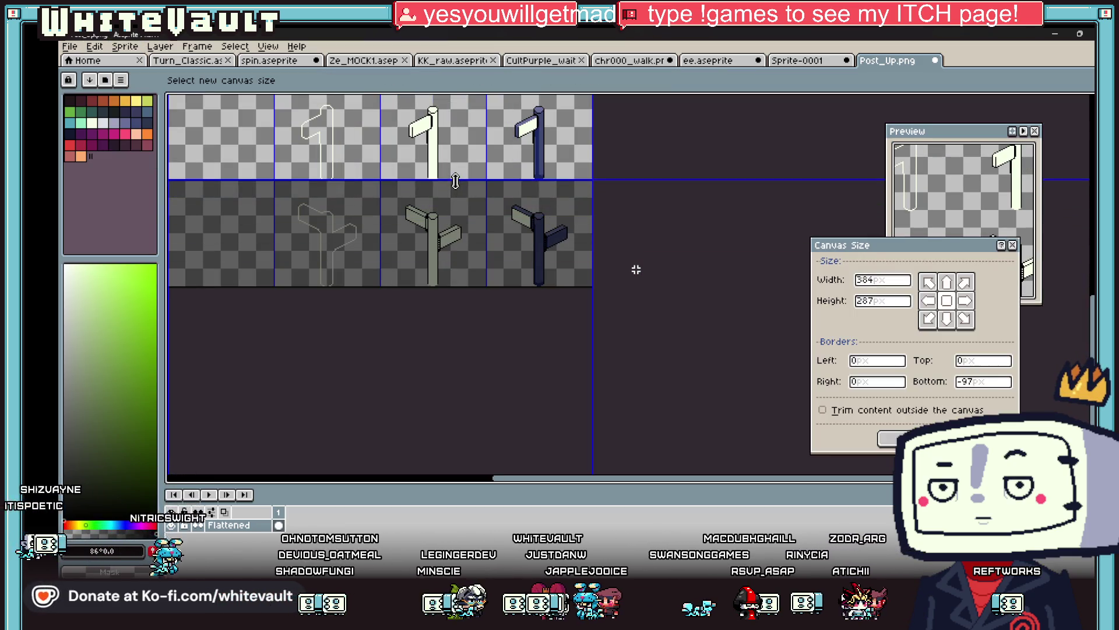
scroll(477, 219, down, 3)
scroll(457, 145, up, 1)
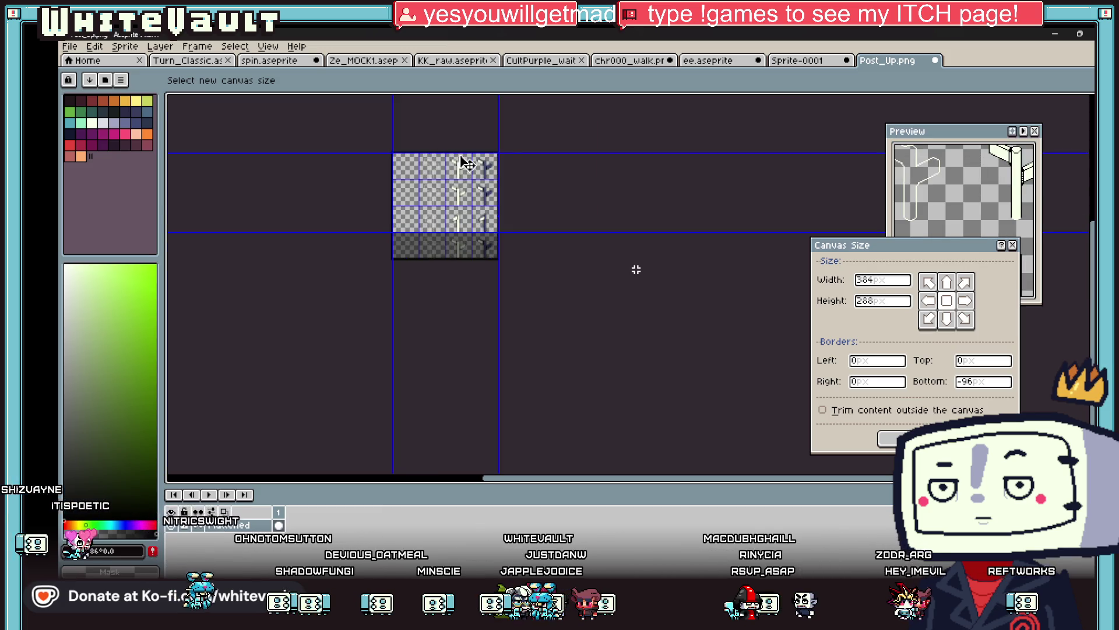
scroll(461, 146, up, 2)
drag(461, 146, 534, 344)
scroll(493, 241, up, 4)
key(Return)
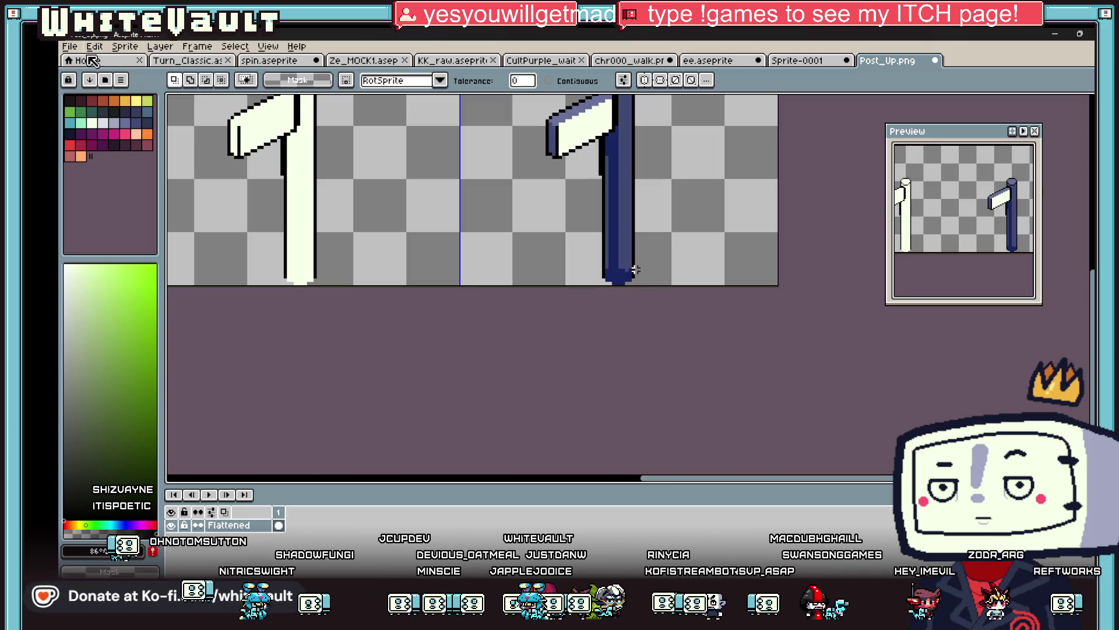
Save the cropped sheet over Post_wait.png, replacing the existing file
click(70, 46)
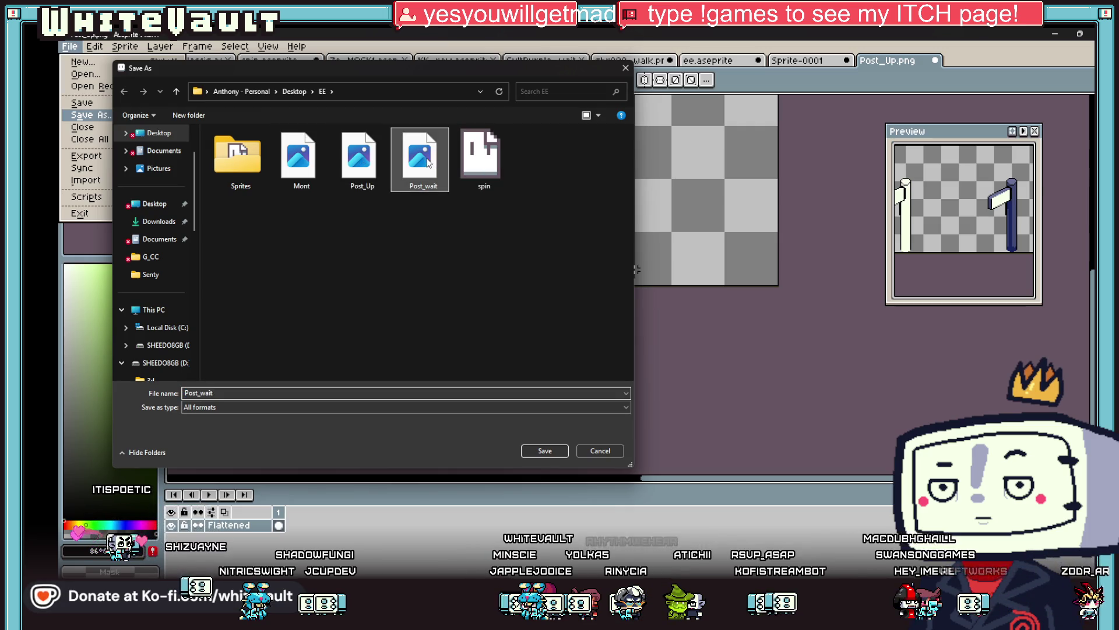
double_click(427, 163)
click(615, 319)
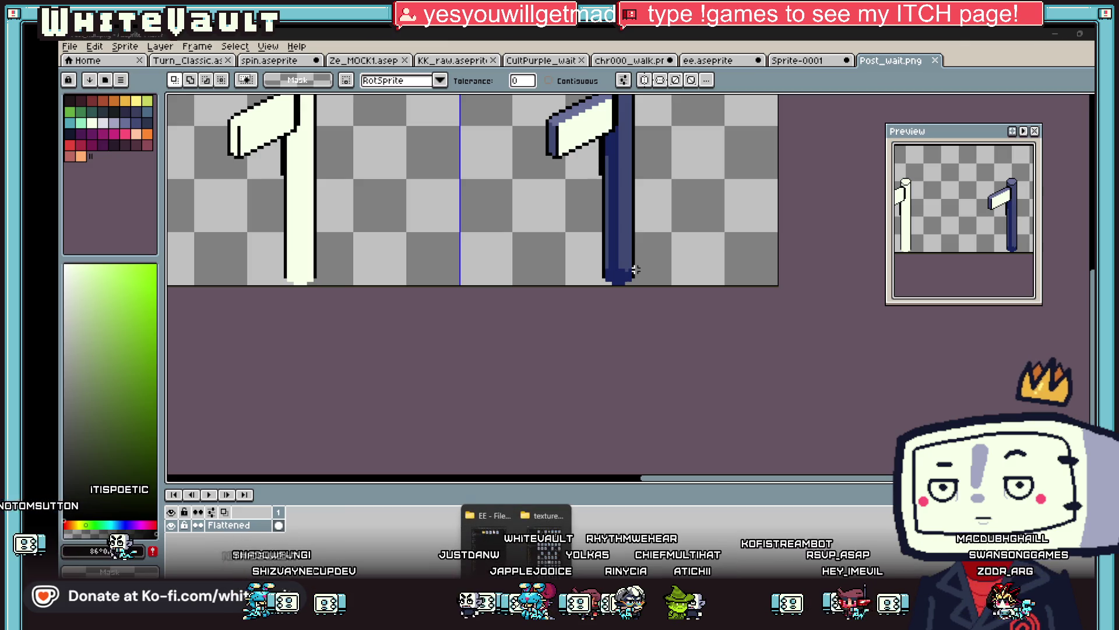
key(super+d)
key(super+d)
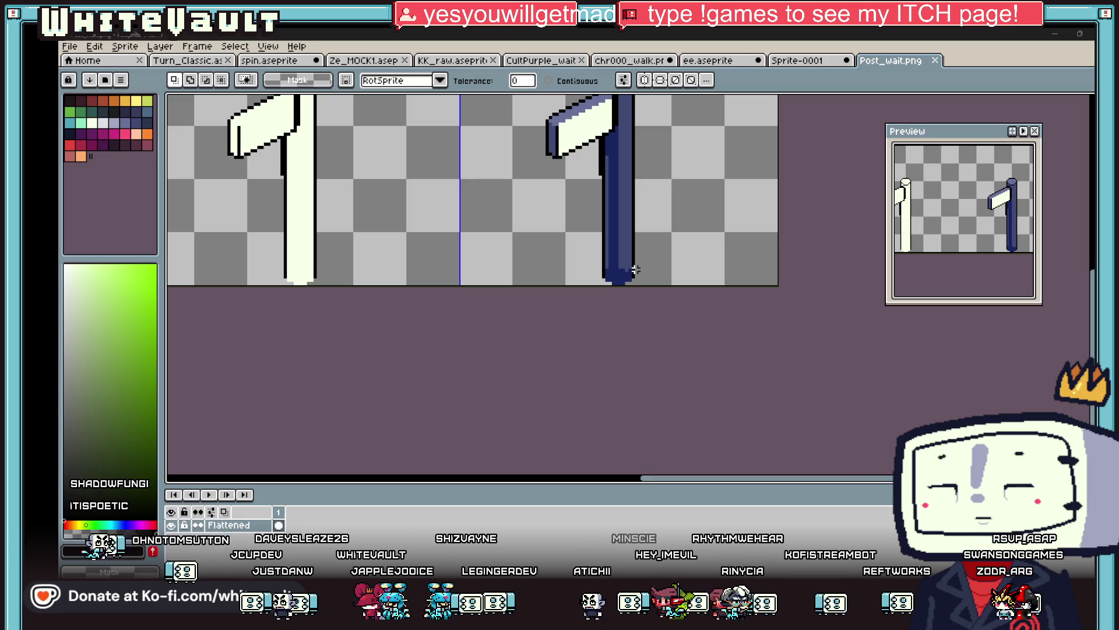
key(alt+Tab)
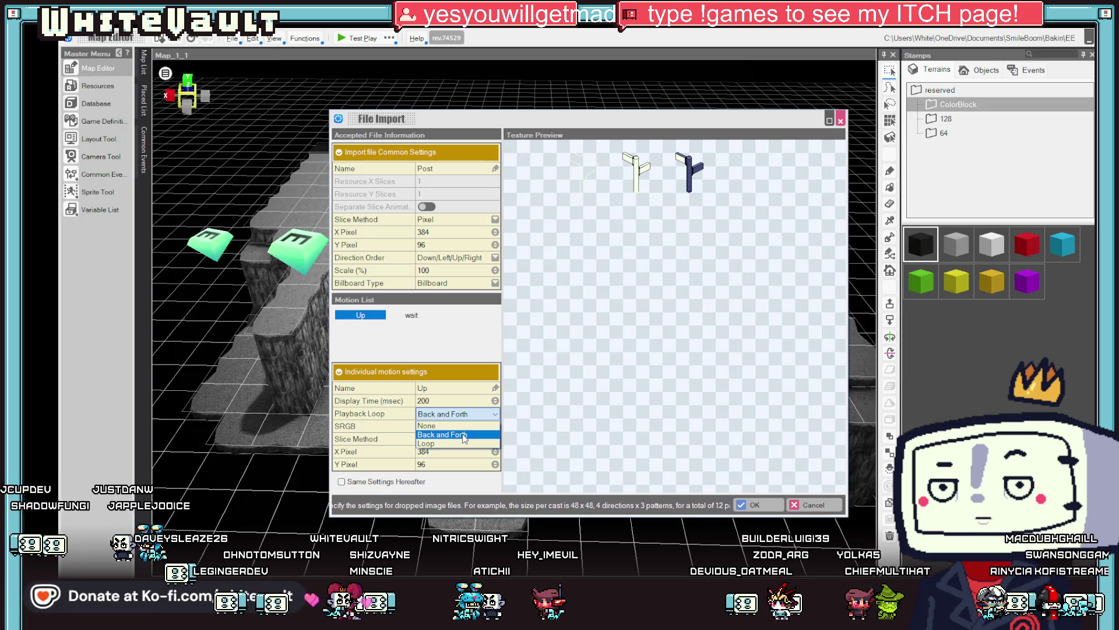
Give the Up motion Playback Loop None and 300 ms display time, slicing by Frame with X Frame 4
click(455, 414)
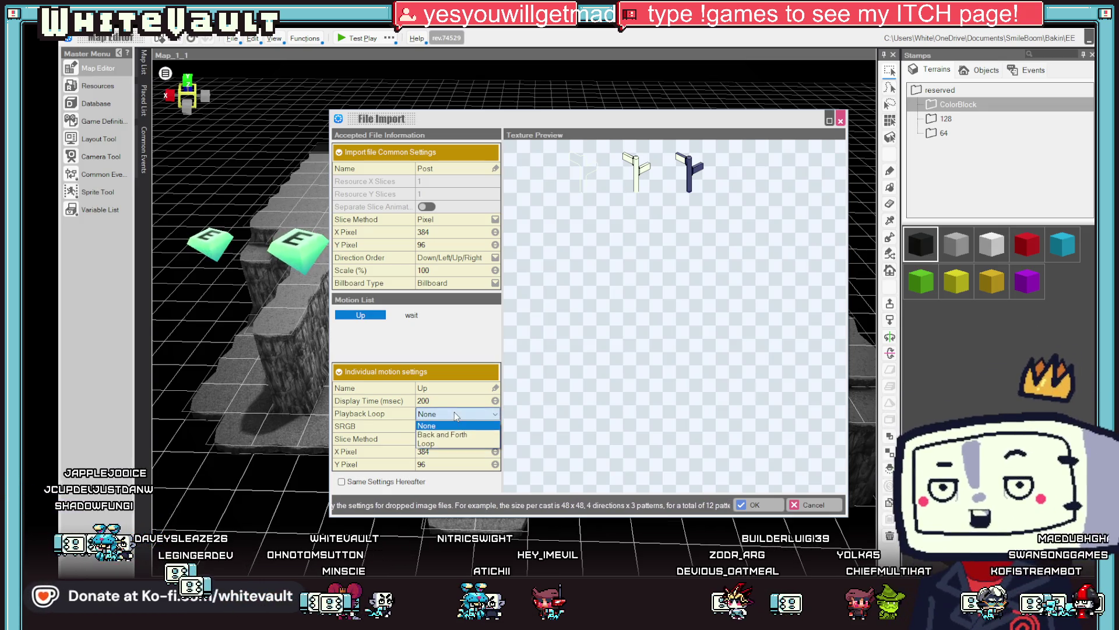
click(455, 422)
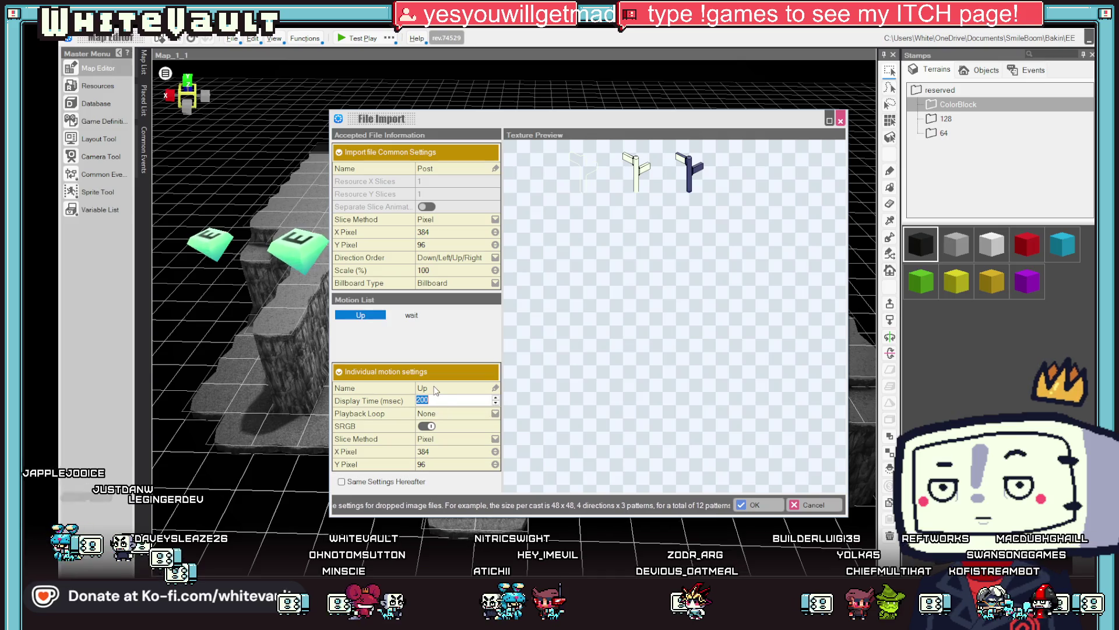
text(30)
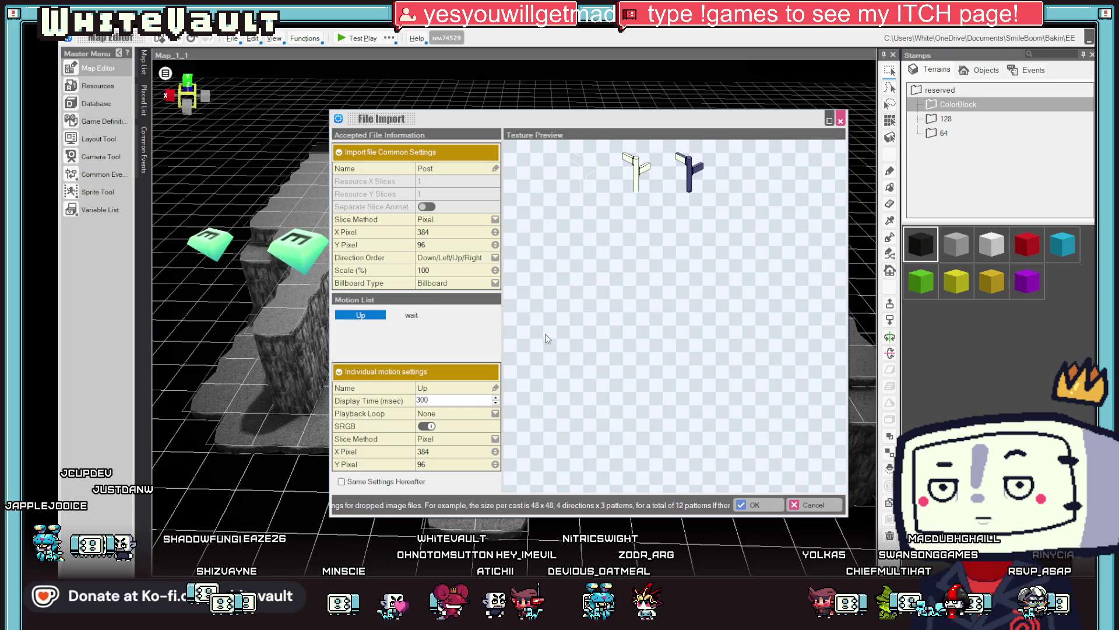
click(458, 240)
text(4)
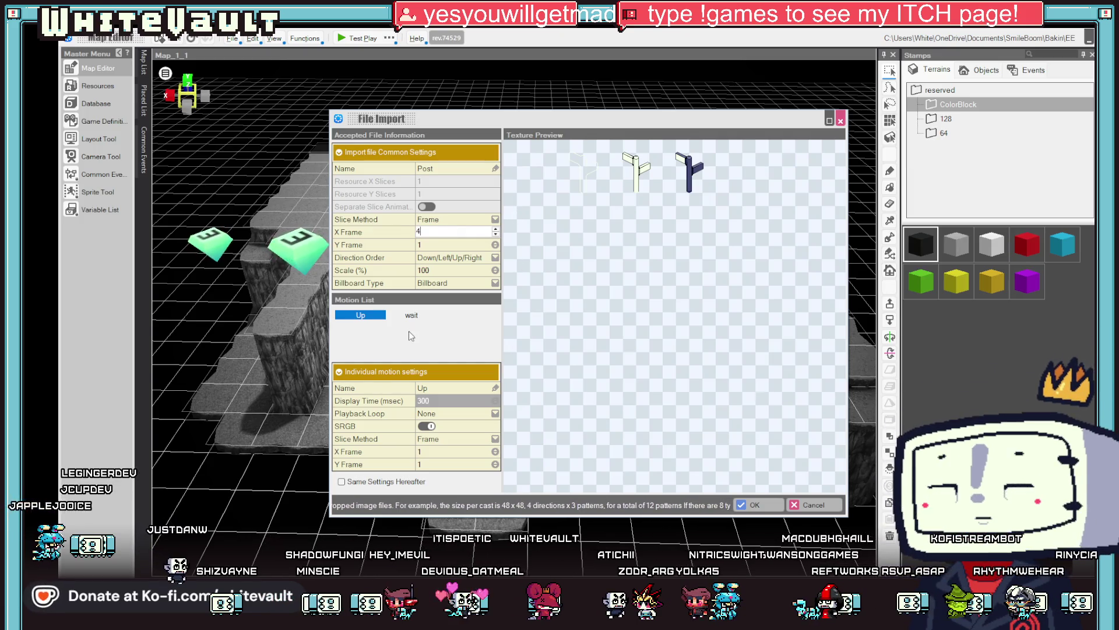
Check the wait motion's playback loop setting and confirm the Post import
click(412, 315)
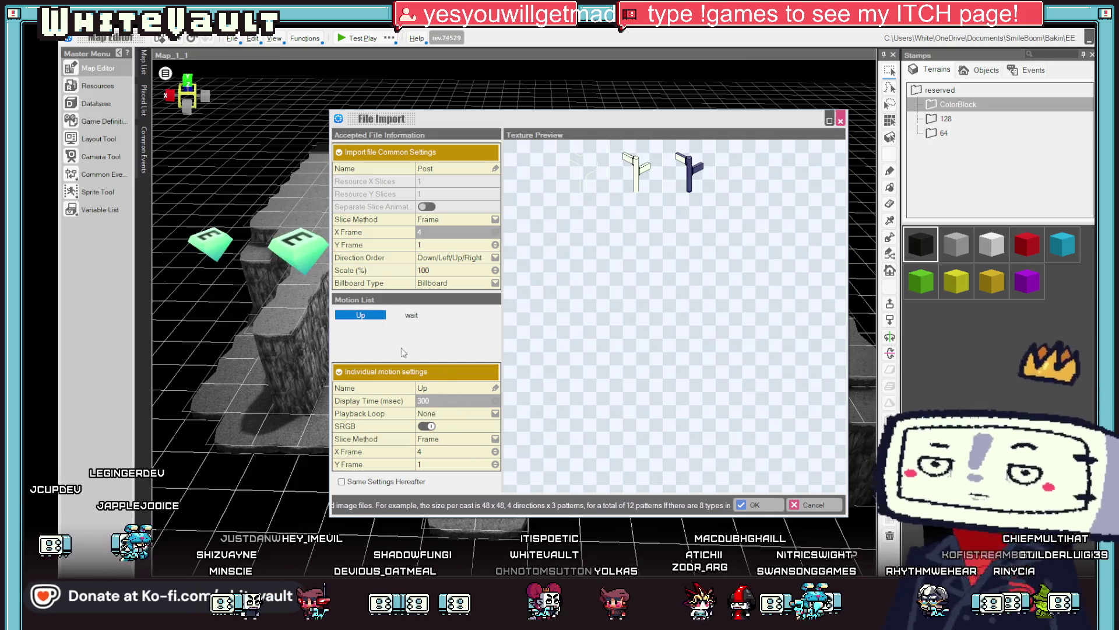
click(440, 414)
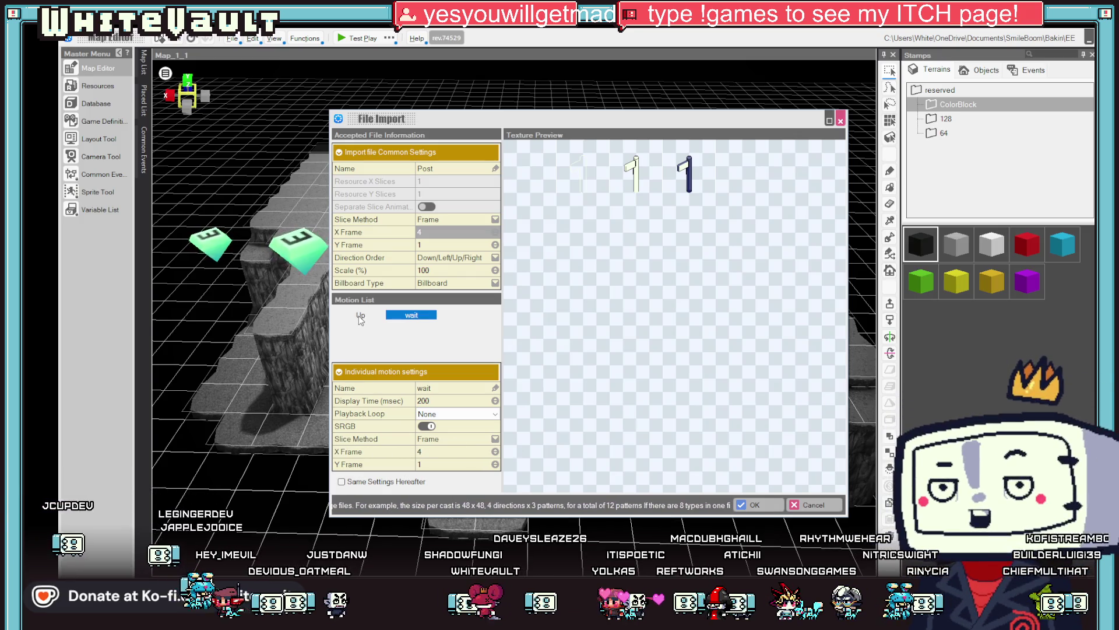
click(755, 504)
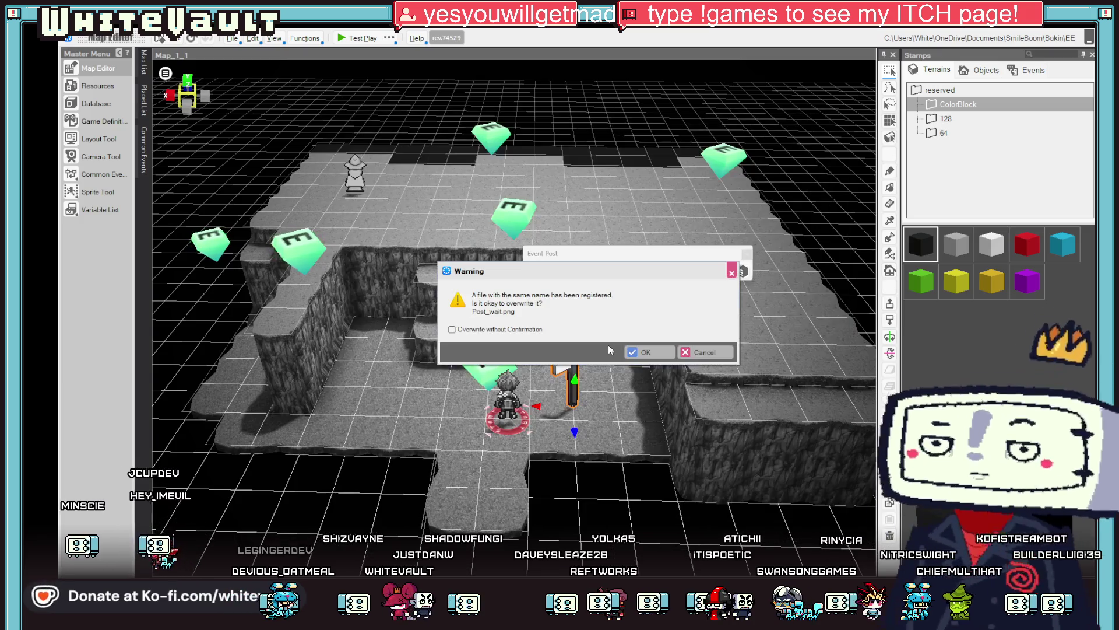
Accept overwriting Post_wait.png and dismiss the newly added assets notice
click(644, 352)
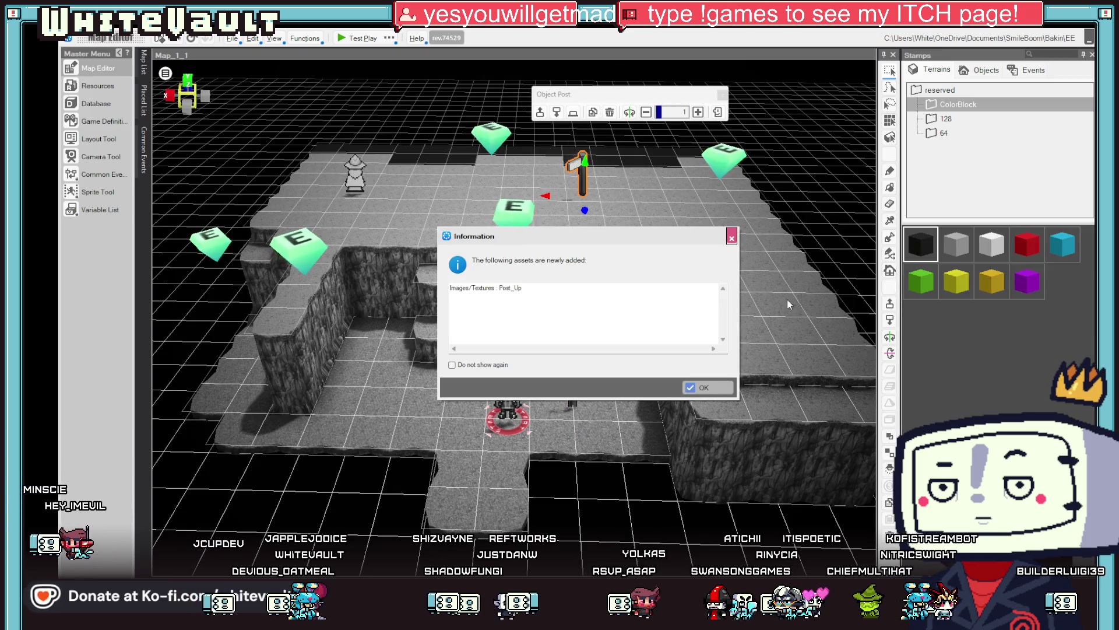
click(731, 388)
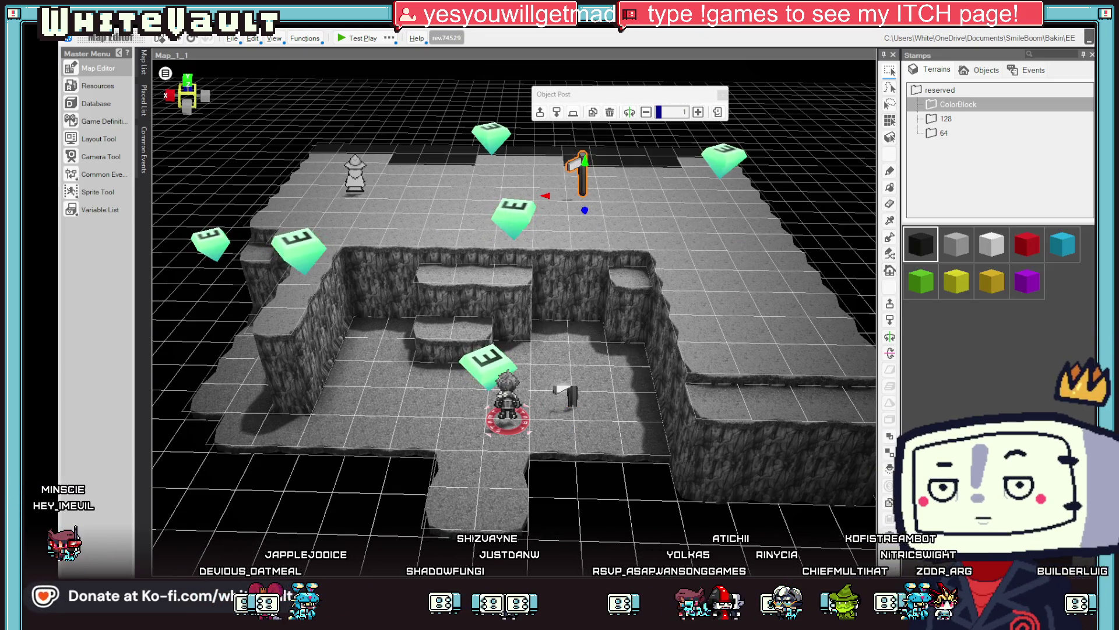
scroll(574, 400, up, 2)
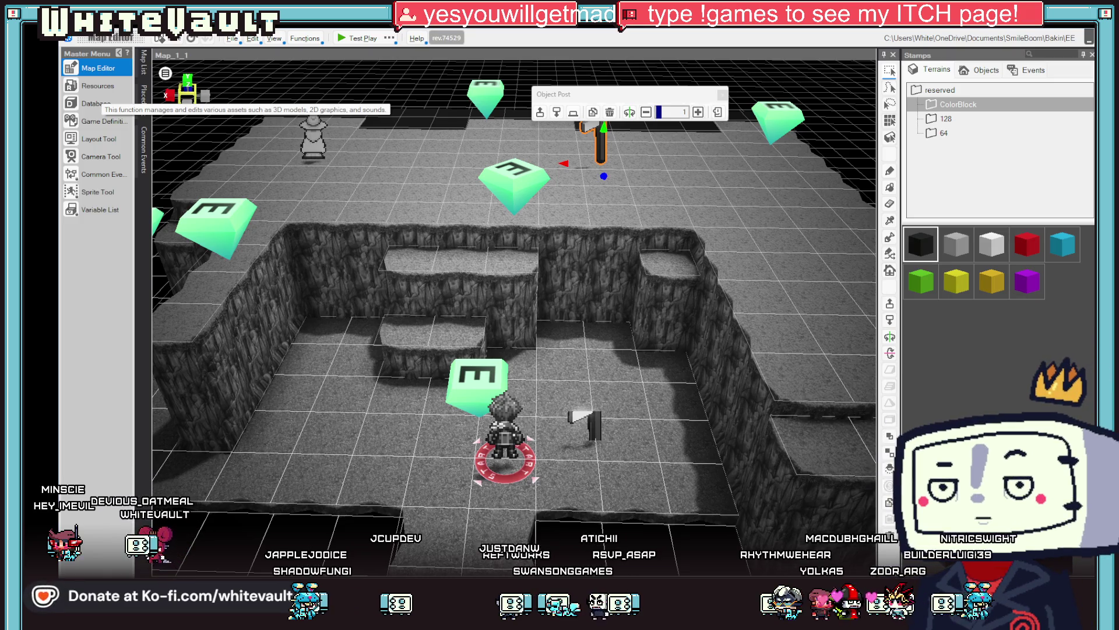
click(98, 85)
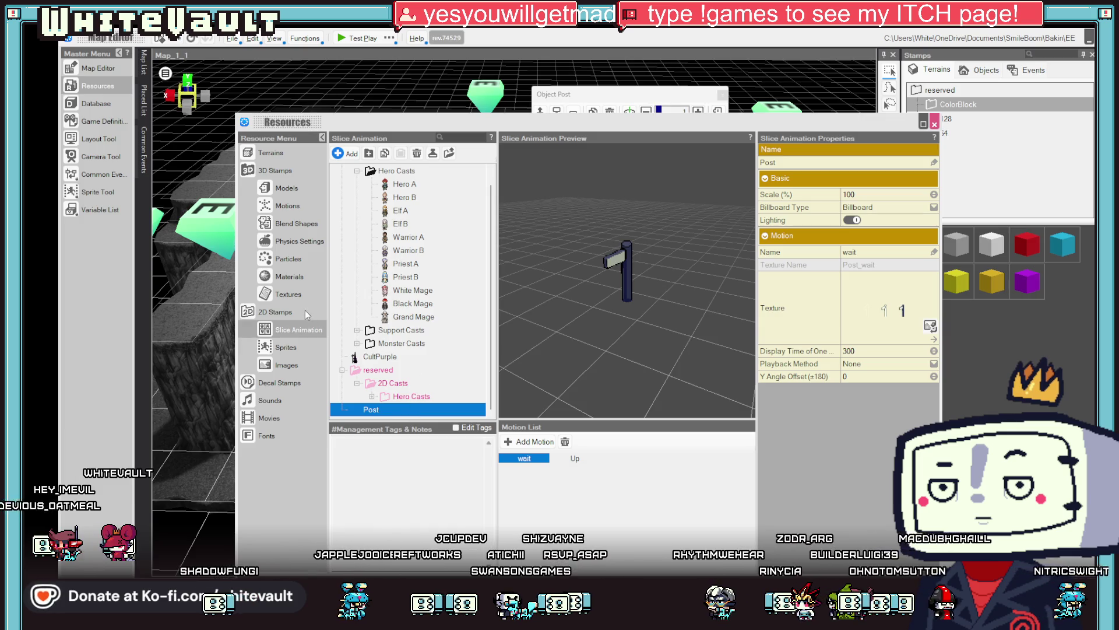
click(283, 364)
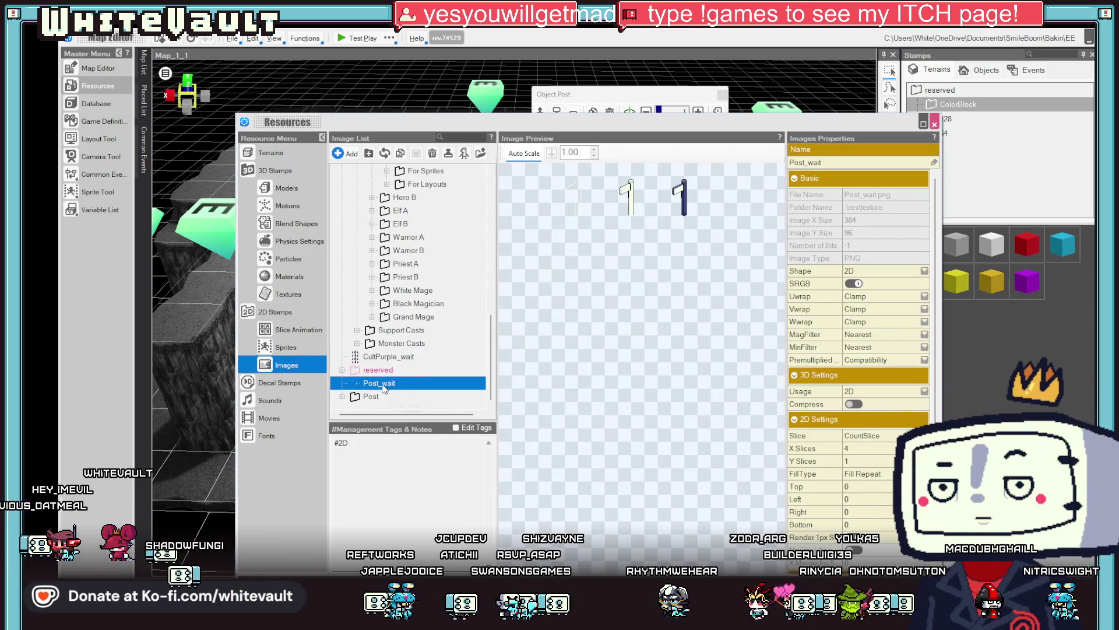
double_click(365, 396)
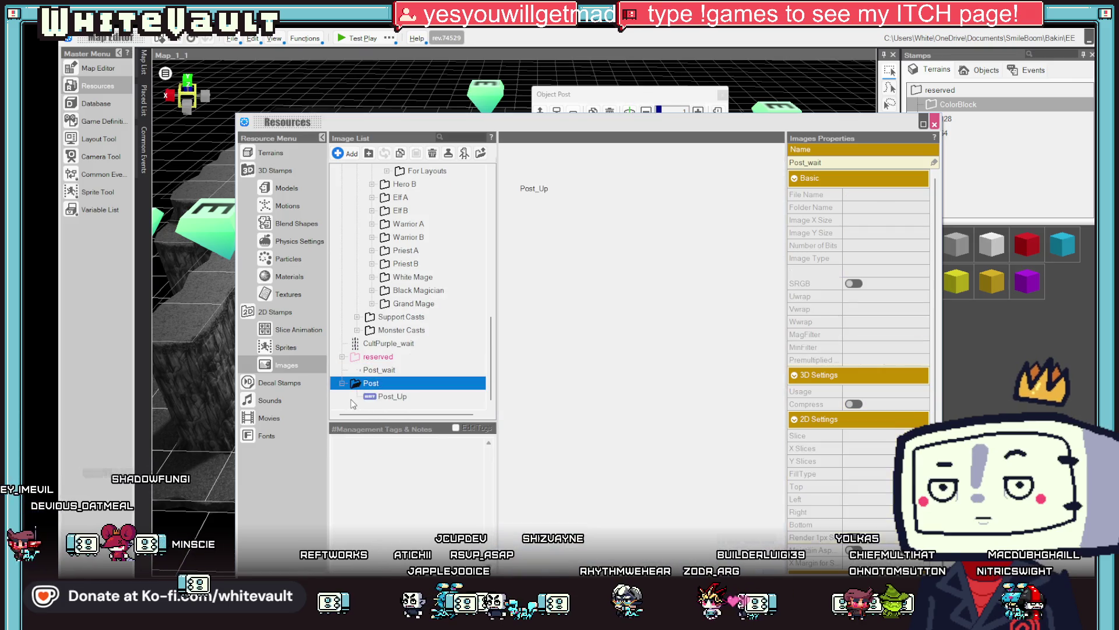
click(387, 370)
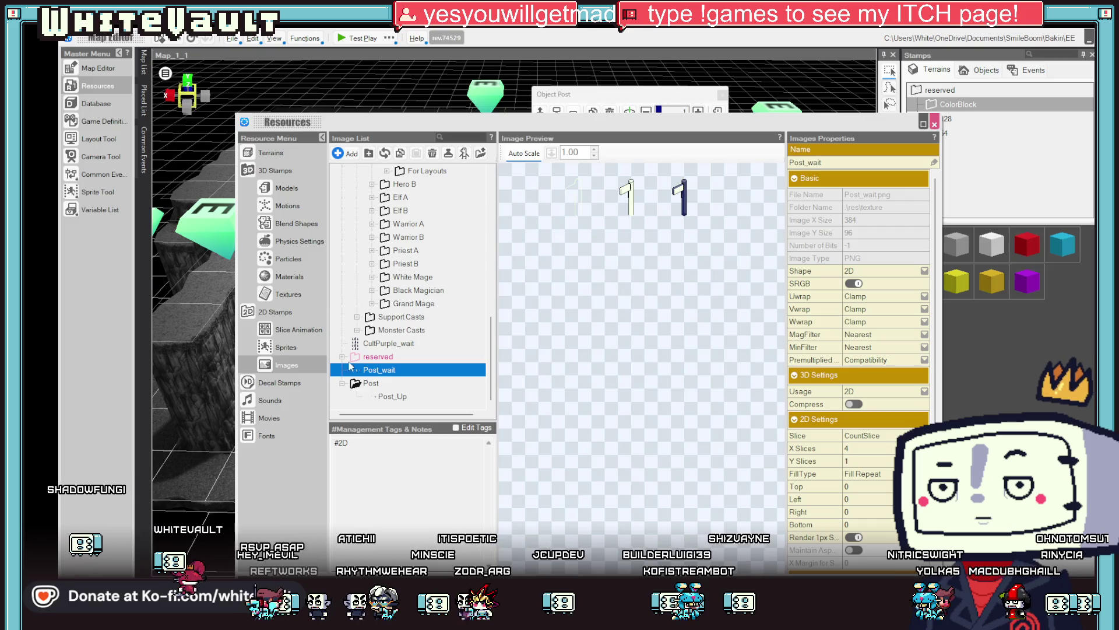
click(400, 397)
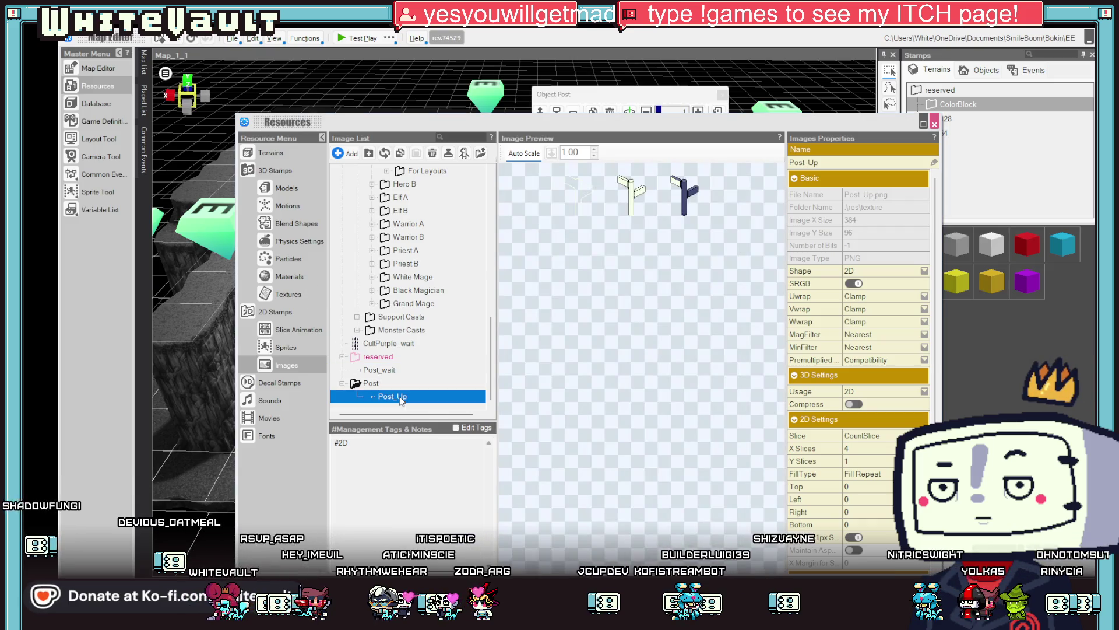
click(389, 371)
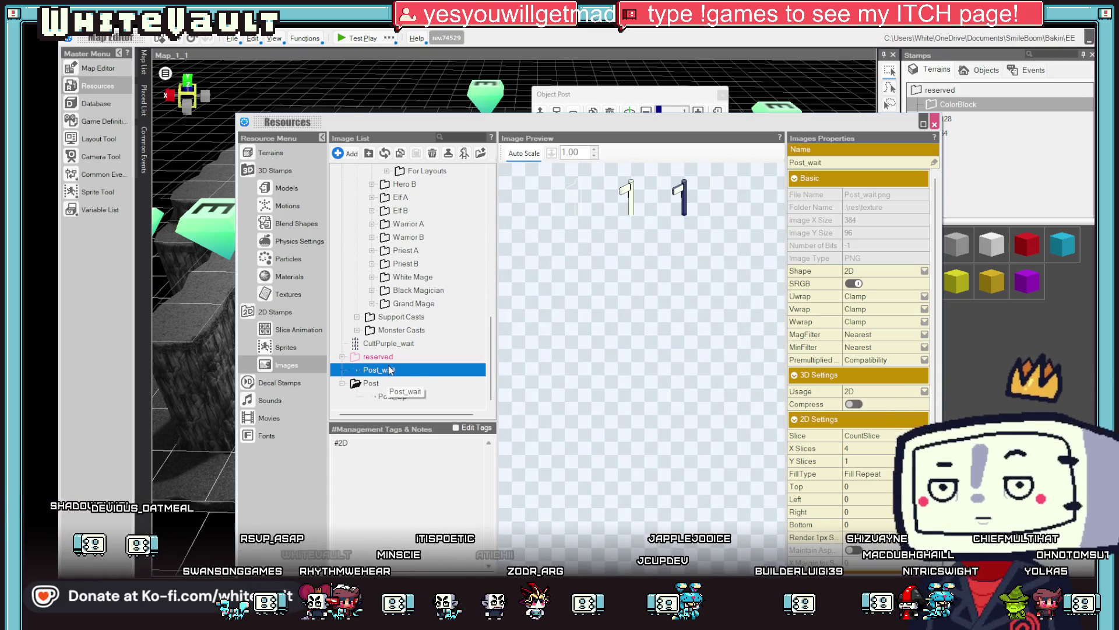
click(935, 124)
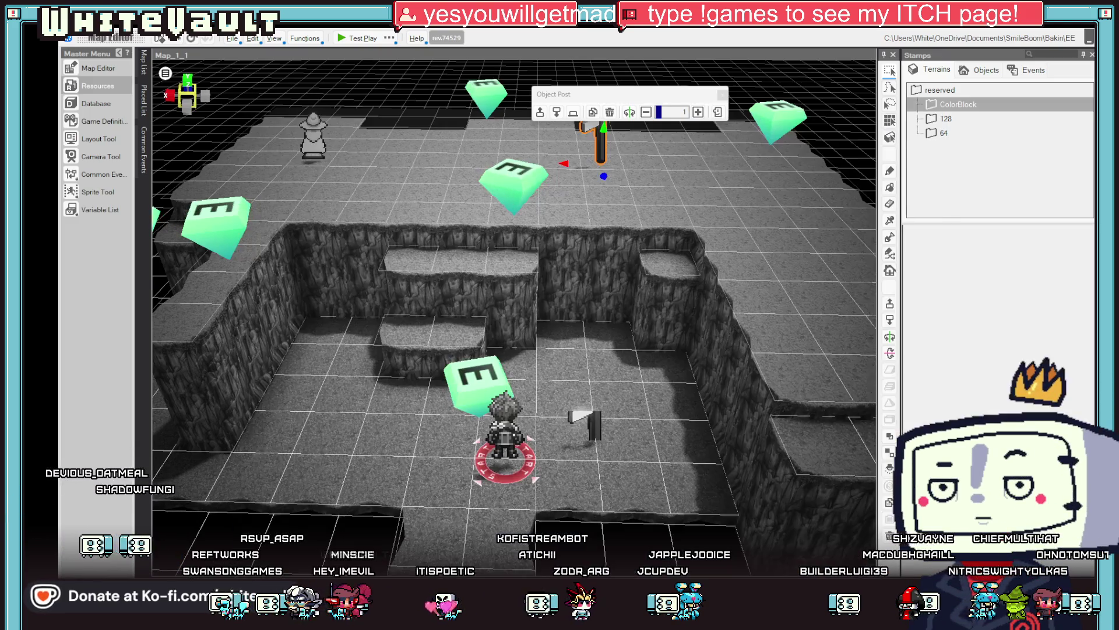
Drag the Post signpost event one tile back and to the left
scroll(628, 466, up, 3)
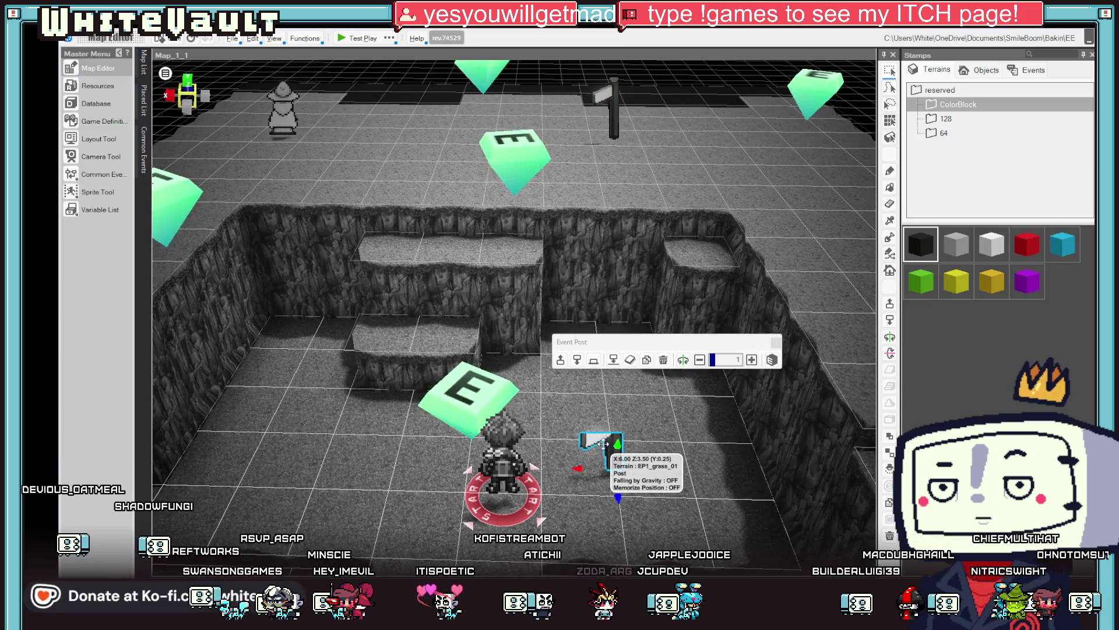
click(718, 484)
scroll(714, 452, down, 2)
drag(600, 429, 563, 405)
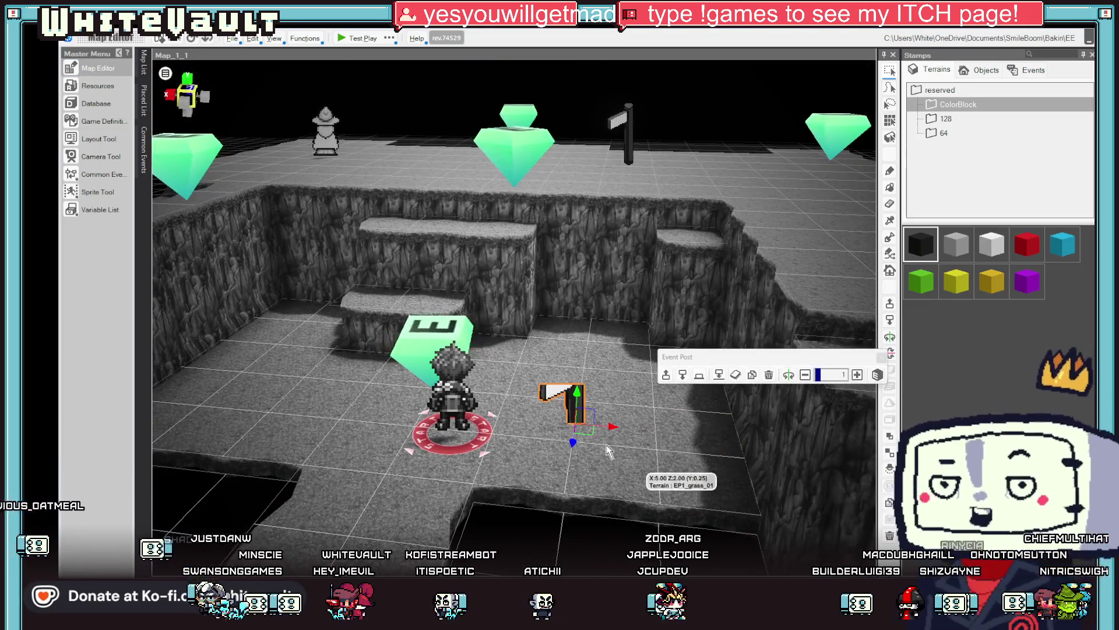
Run a brief test play with the camera pulled back, then close the player
click(357, 39)
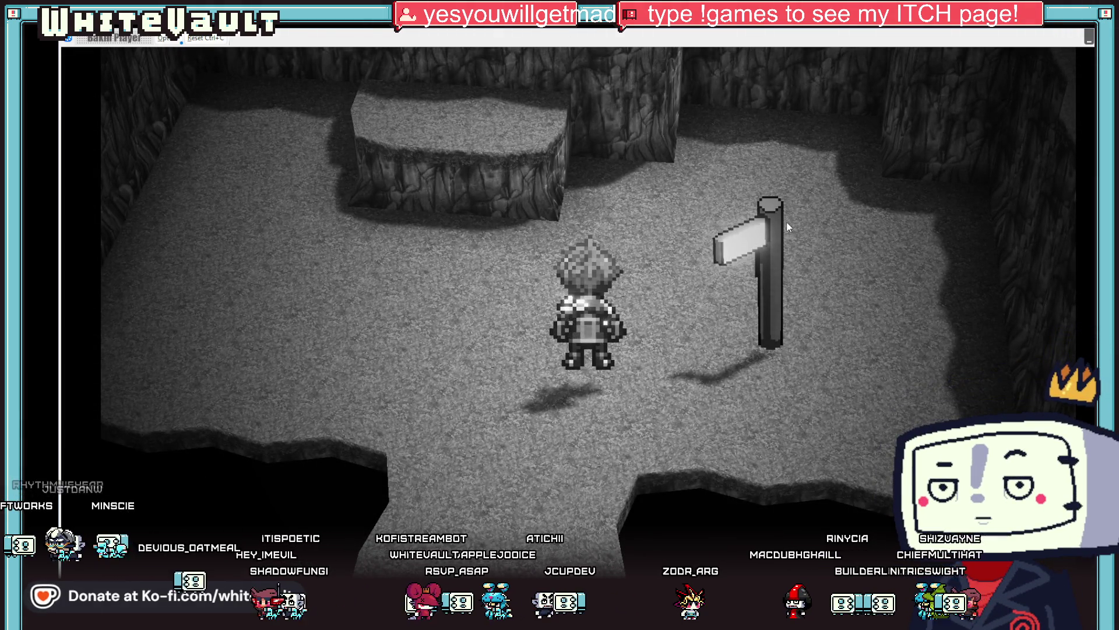
scroll(867, 232, down, 5)
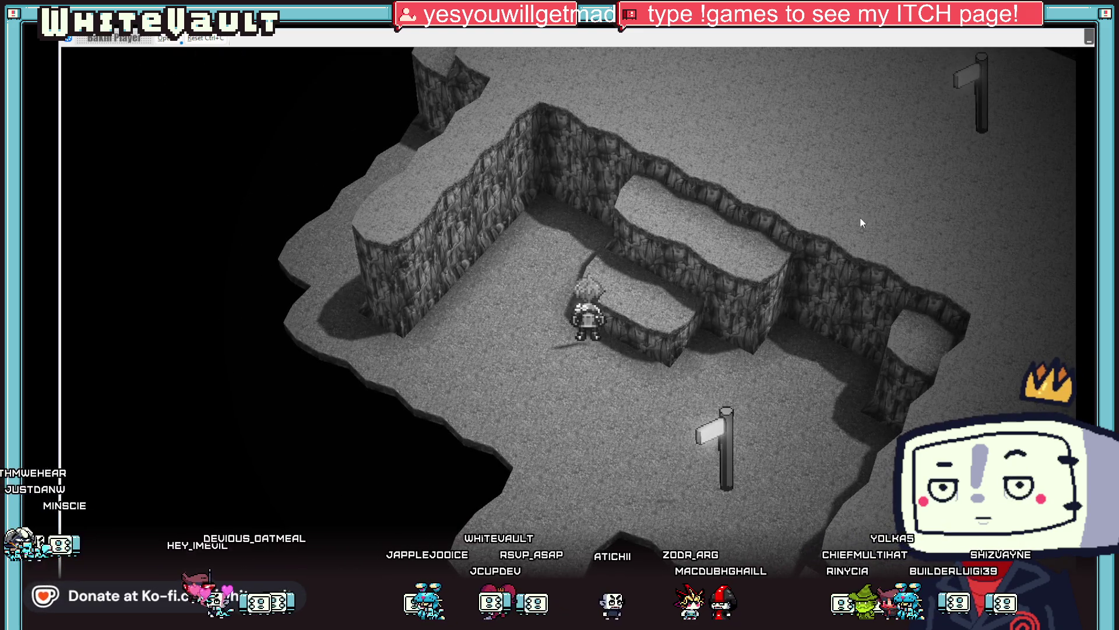
click(1089, 36)
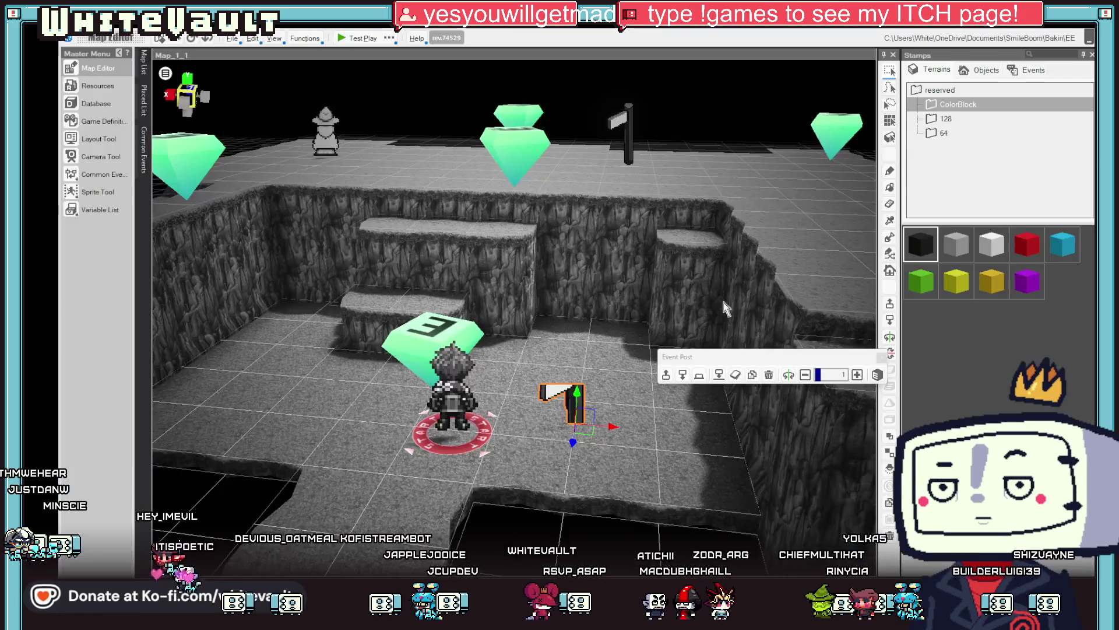
Switch the signpost's second event sheet motion from wait to the Post Up motion
double_click(581, 401)
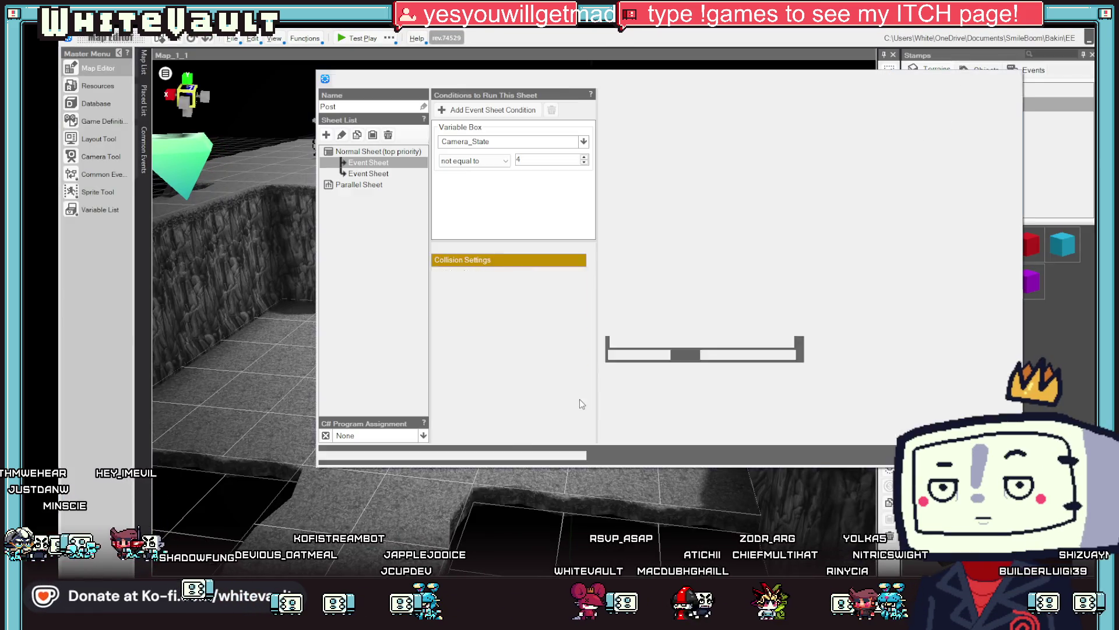
click(368, 173)
click(702, 204)
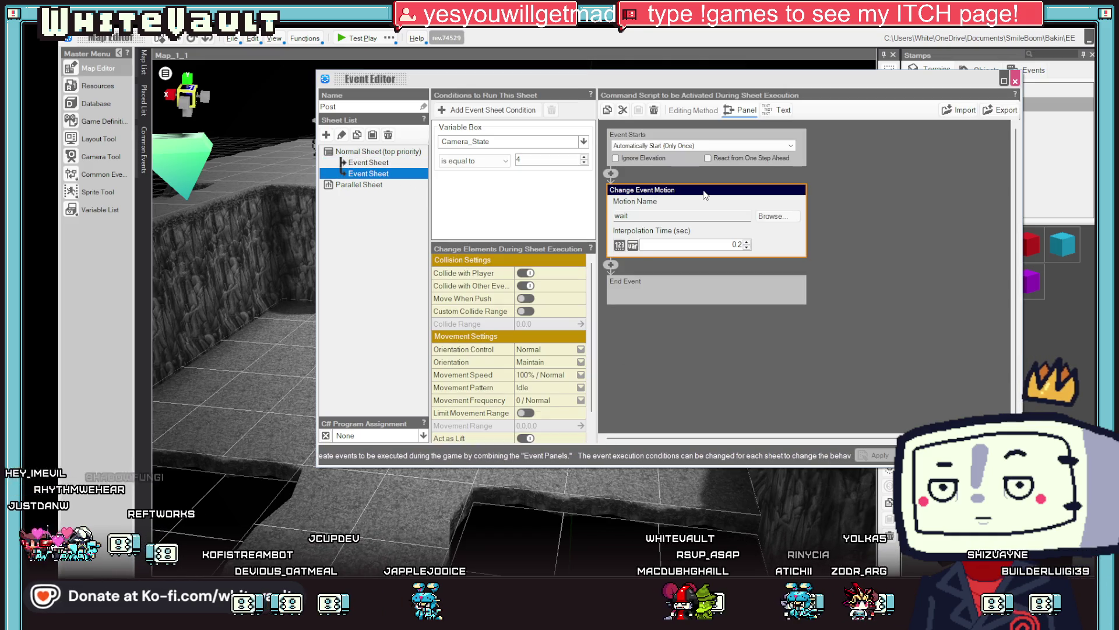
click(773, 217)
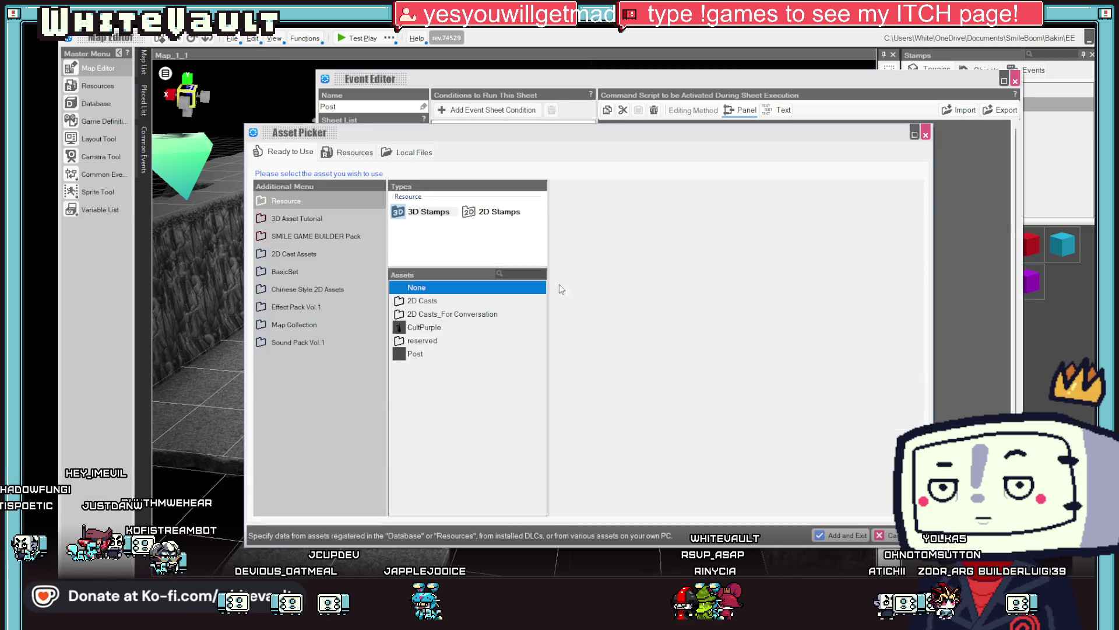
click(429, 355)
click(612, 436)
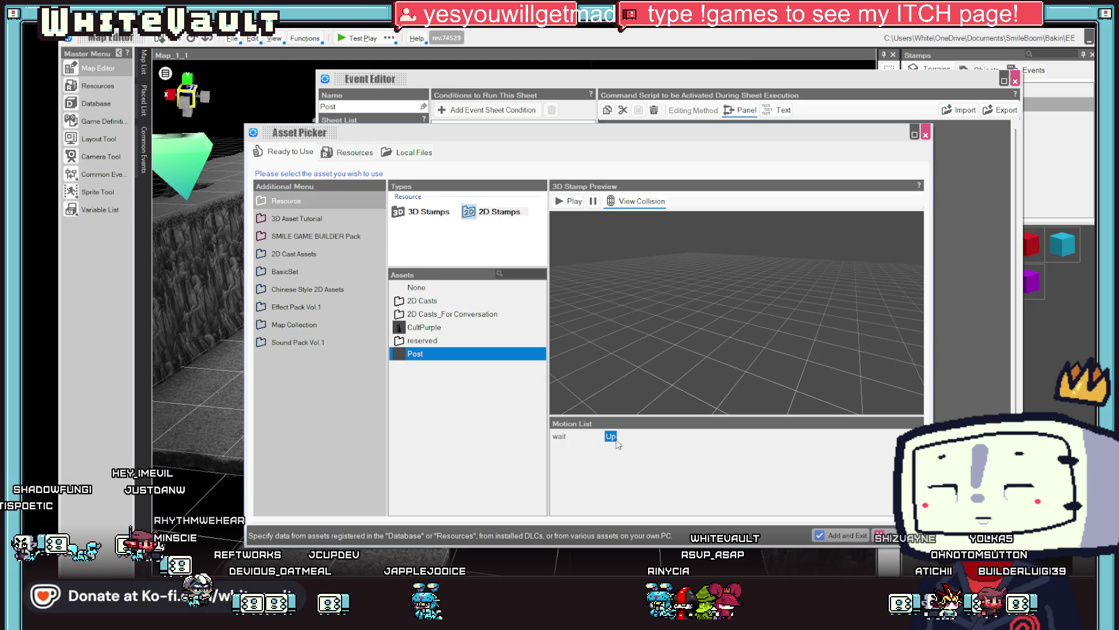
click(851, 536)
click(927, 455)
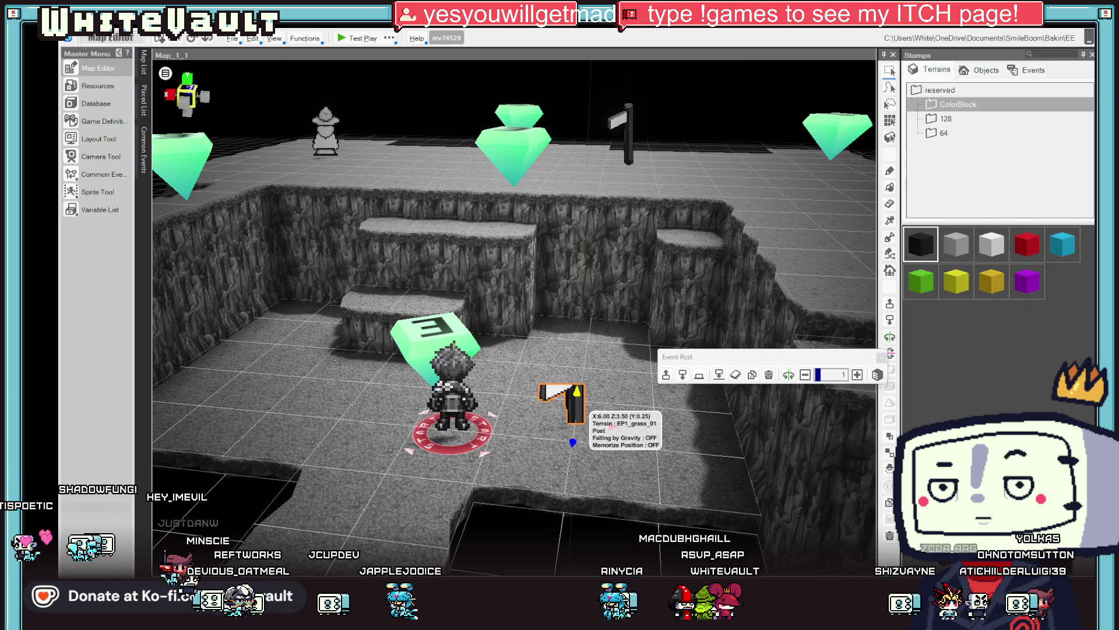
Place a copy of the signpost on a higher tile further back, then start a test play
scroll(605, 328, up, 3)
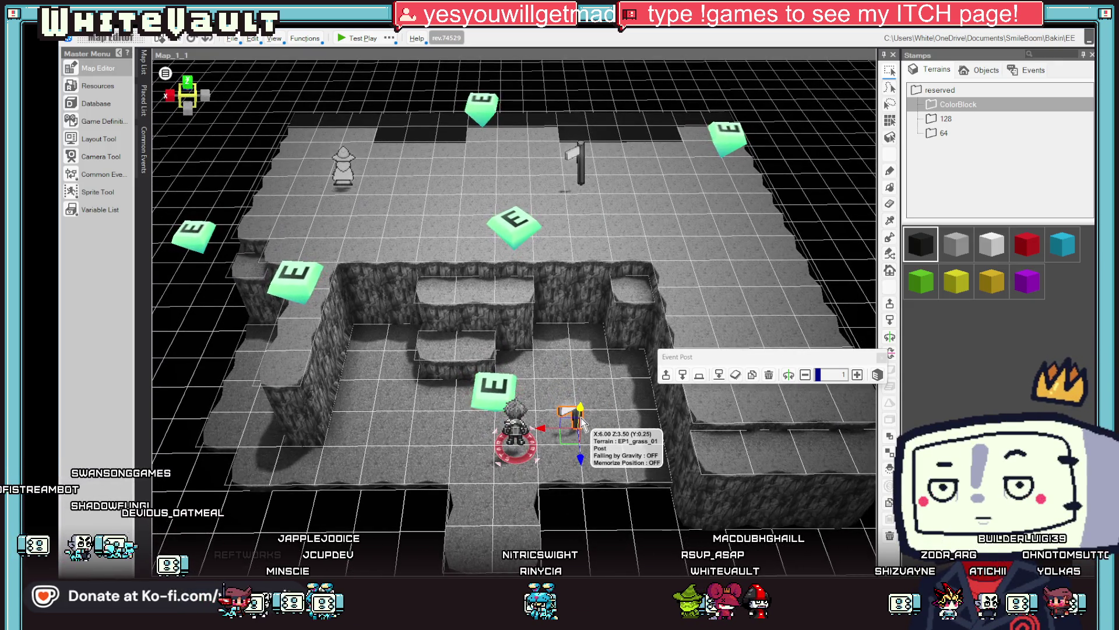
drag(583, 421, 600, 242)
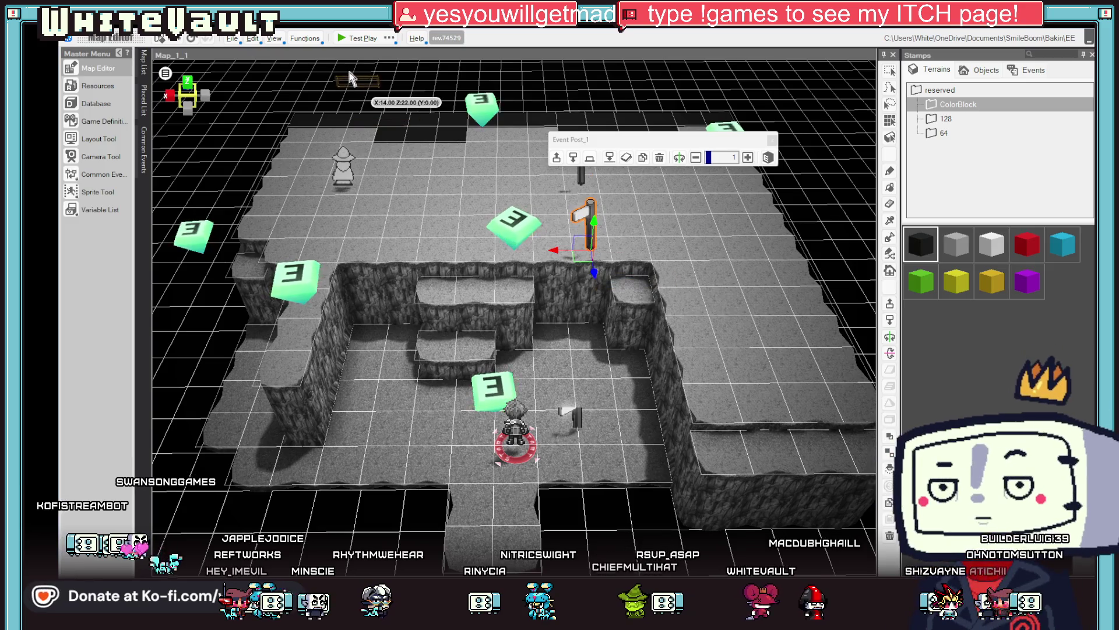
click(358, 39)
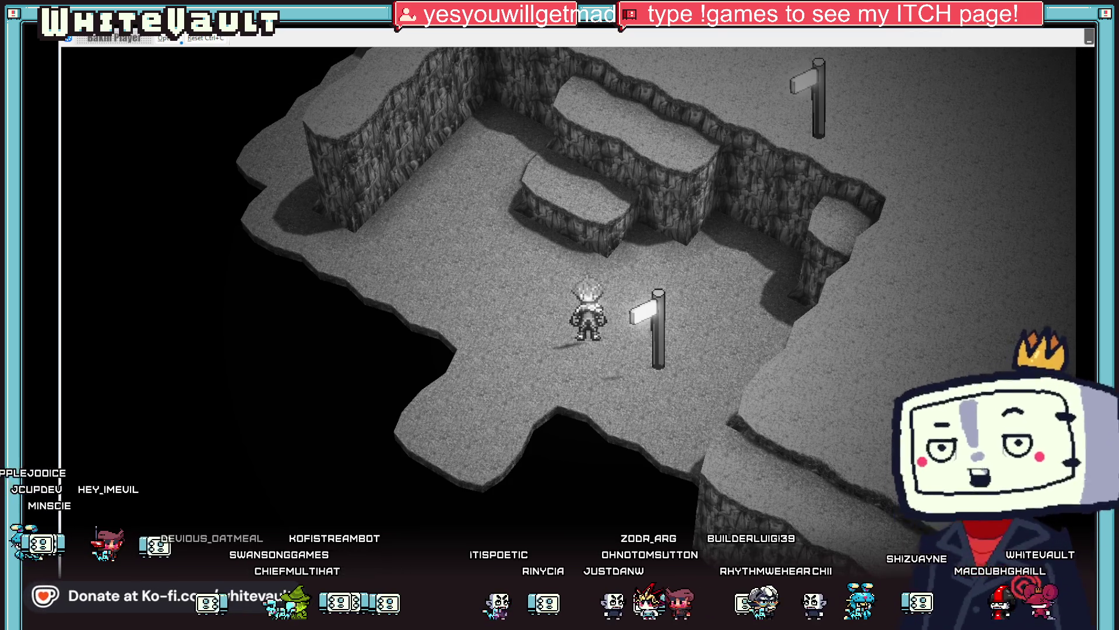
Save the Post_wait.png sprite sheet in Aseprite and minimize Aseprite to return to Bakin
key(alt+Tab)
key(alt+Tab)
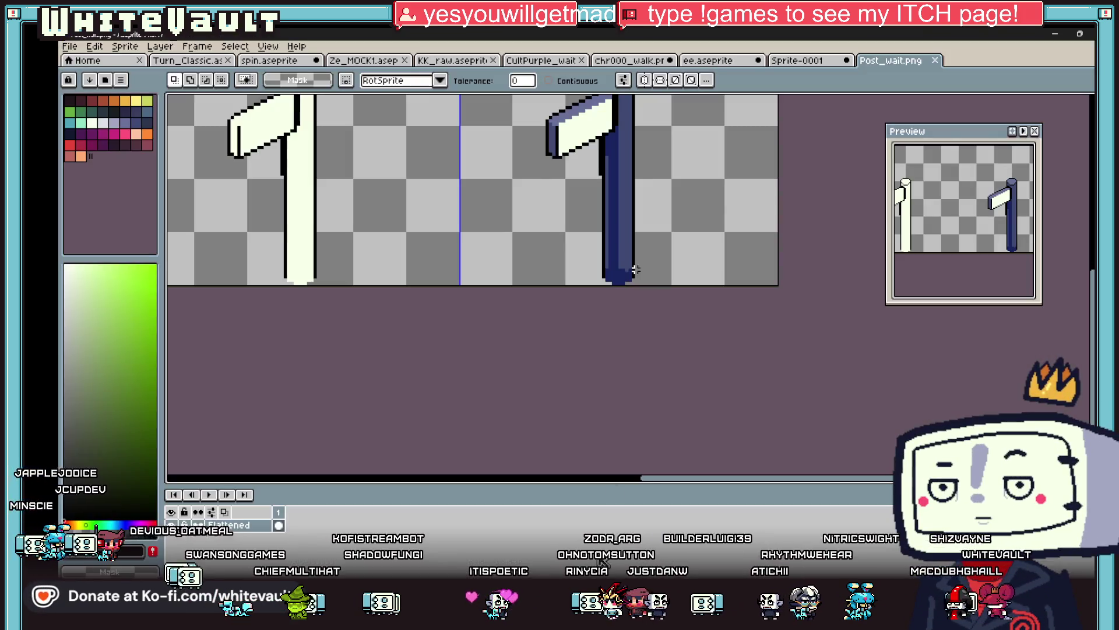
scroll(636, 270, down, 3)
scroll(445, 281, up, 3)
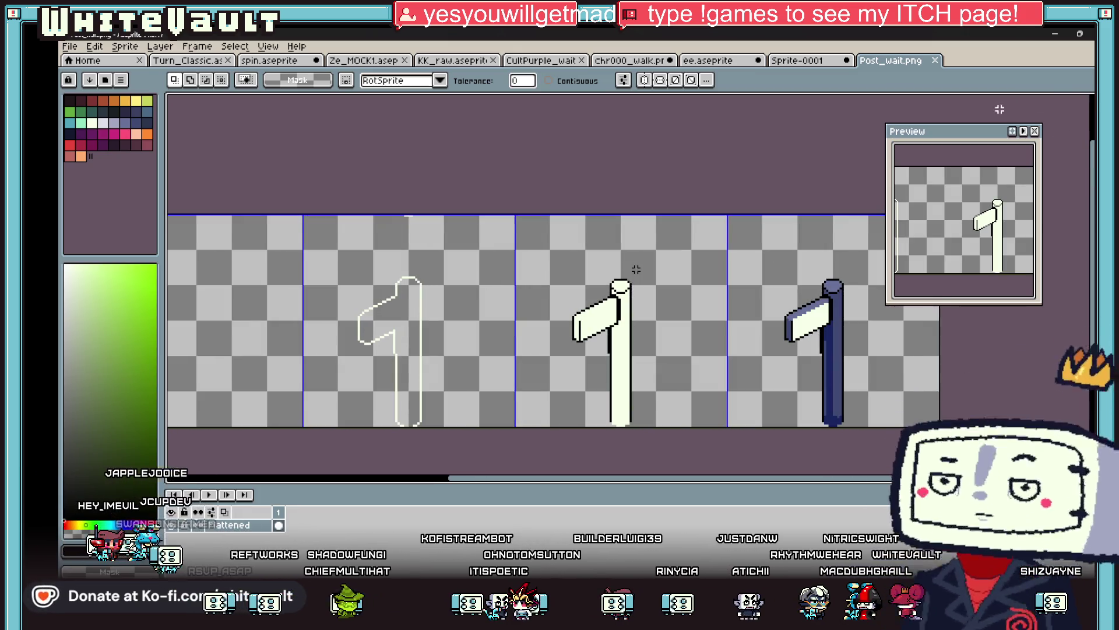
click(1029, 108)
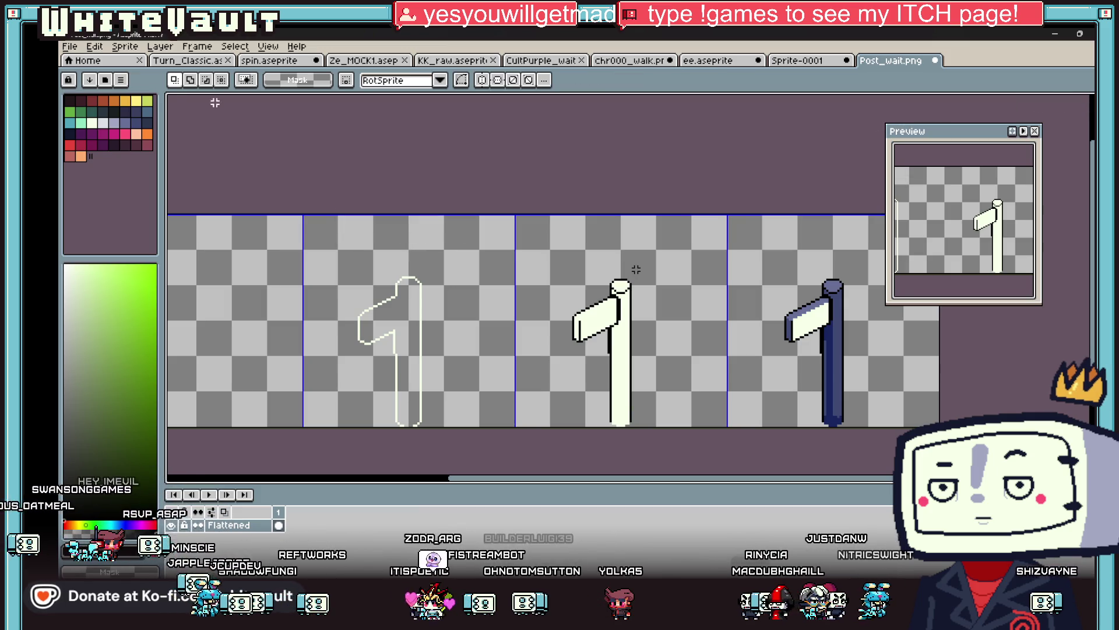
click(75, 51)
click(87, 104)
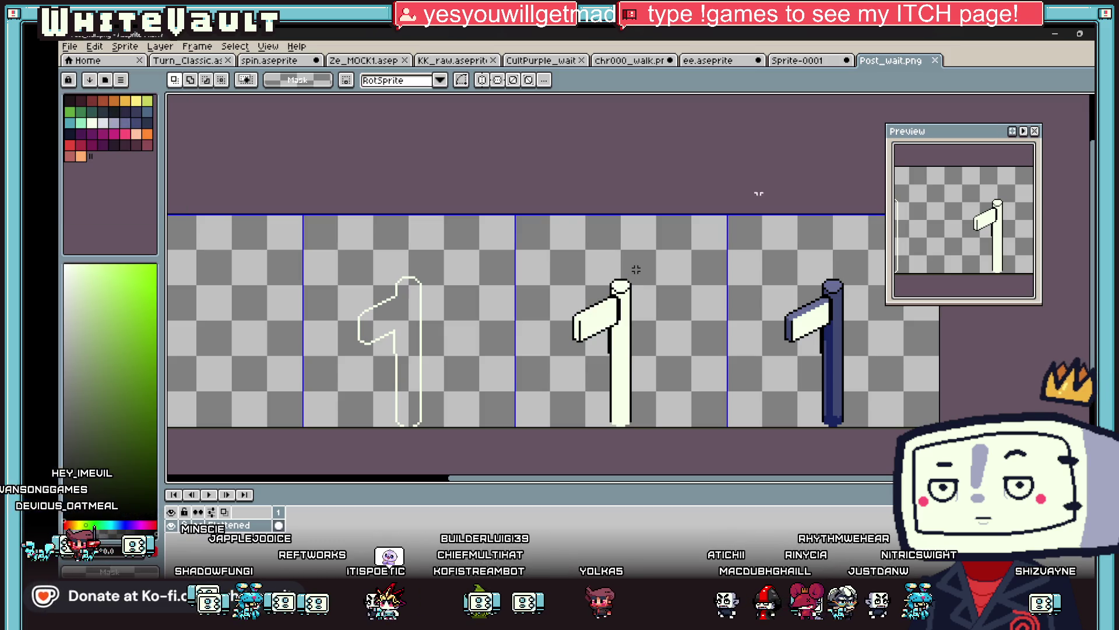
click(1059, 33)
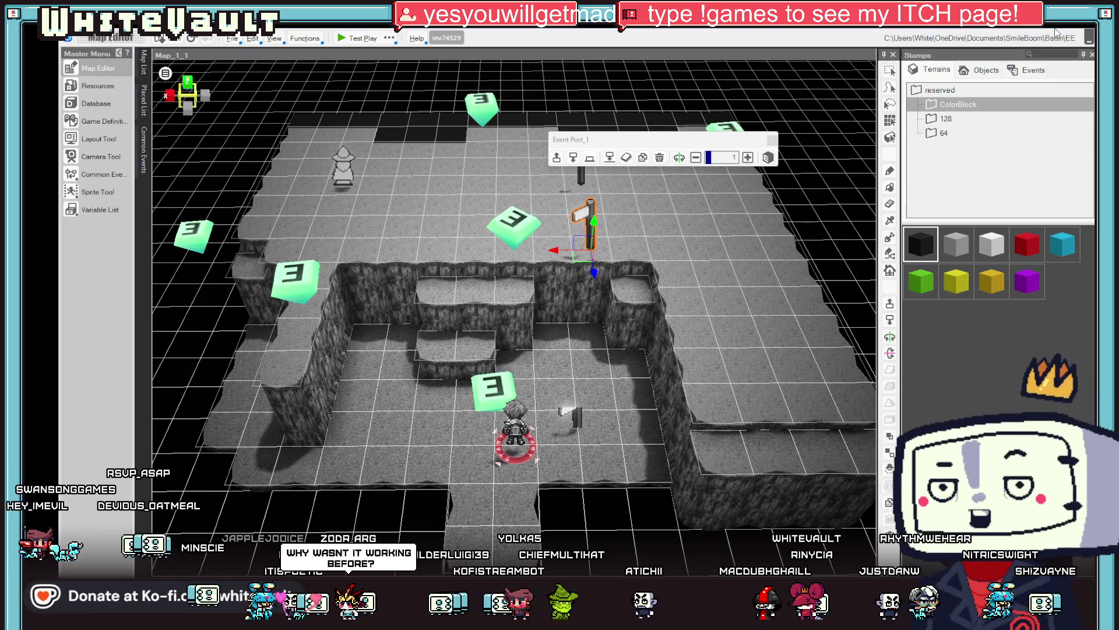
click(97, 104)
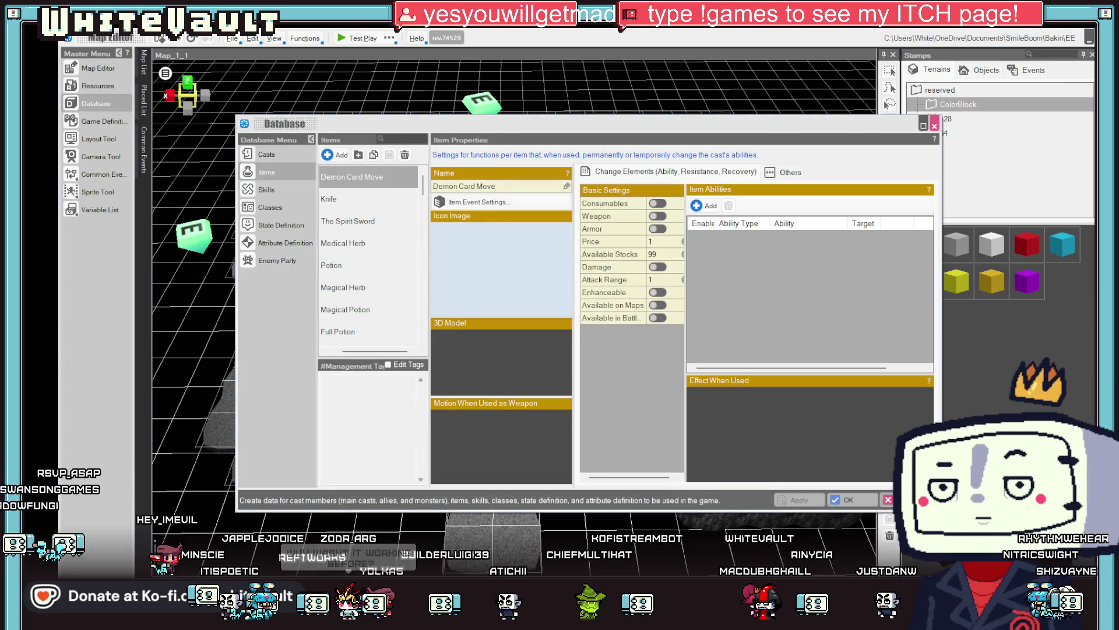
key(Escape)
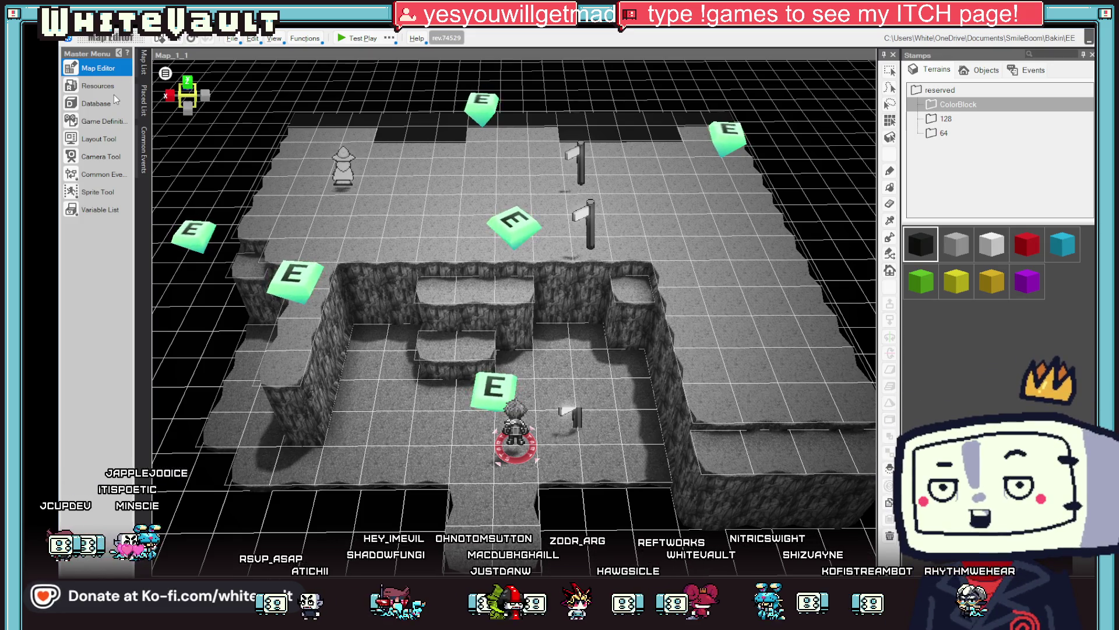
click(143, 63)
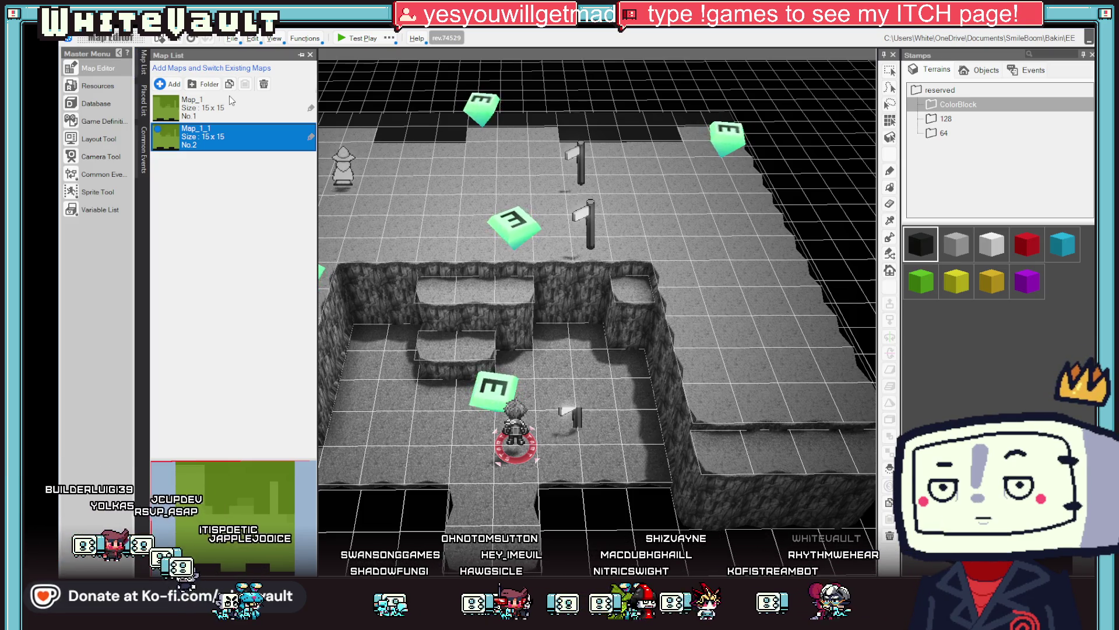
click(97, 68)
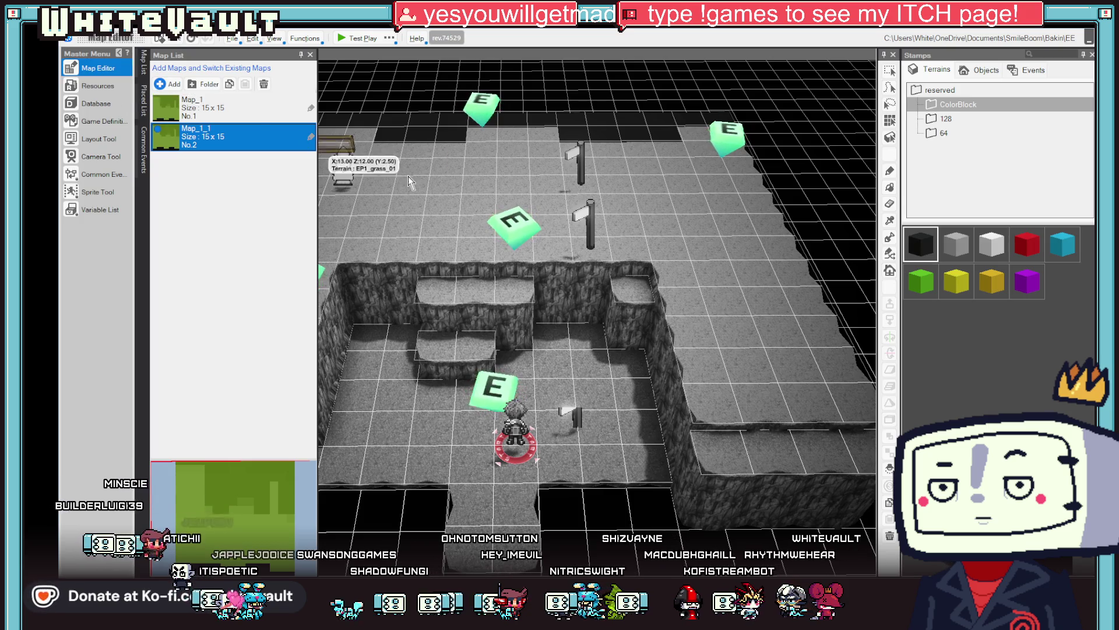
click(97, 86)
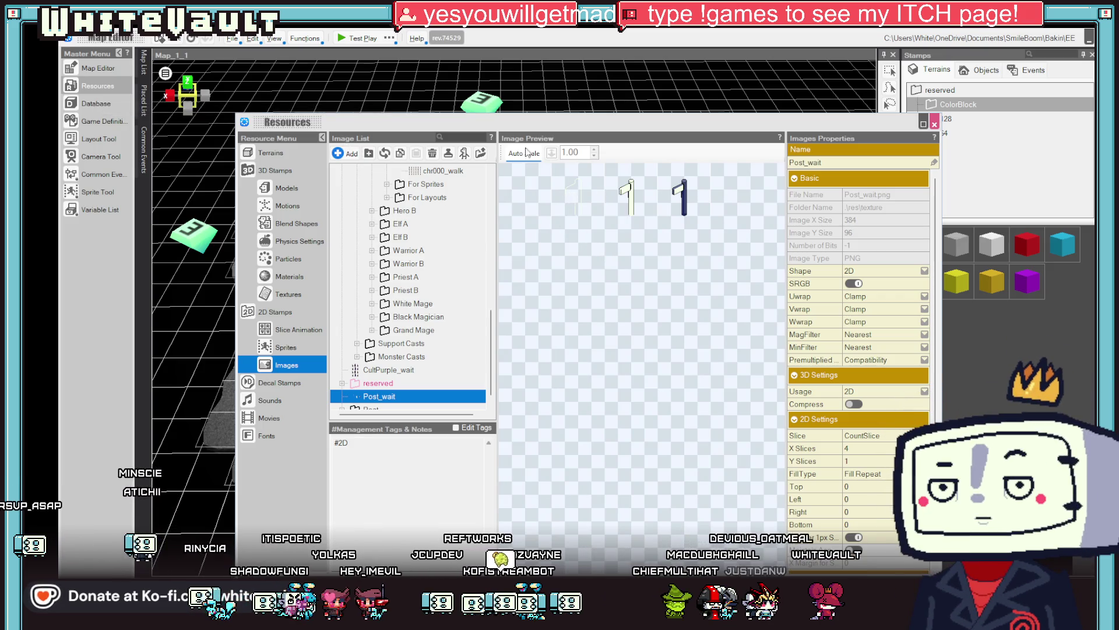
Reload the Post_wait image and set the Post wait motion's frame display time to 150
click(385, 153)
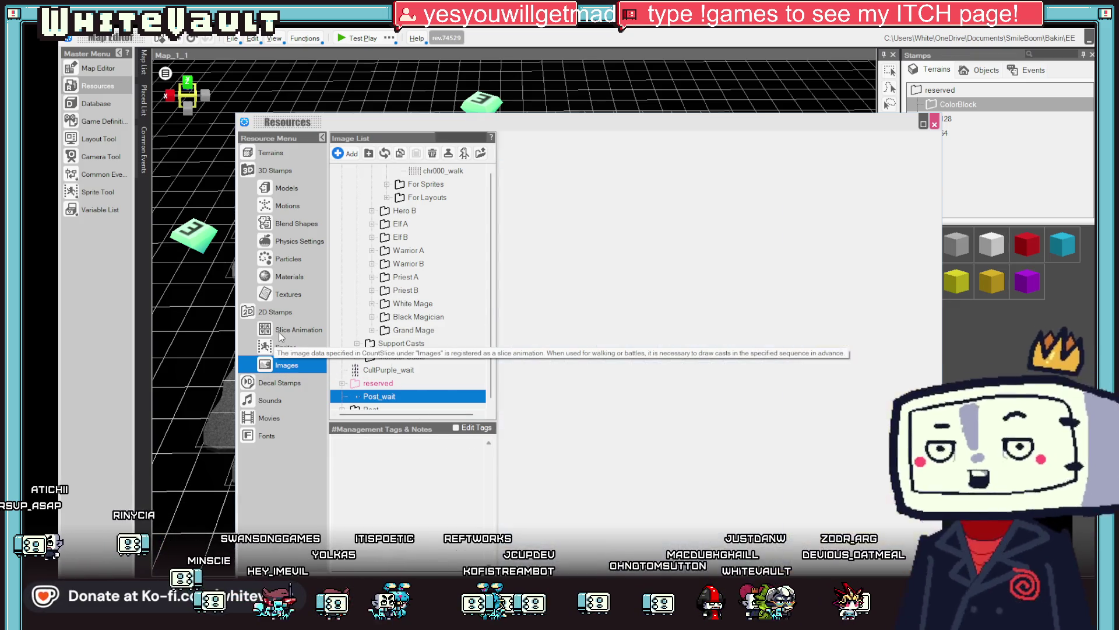
click(294, 329)
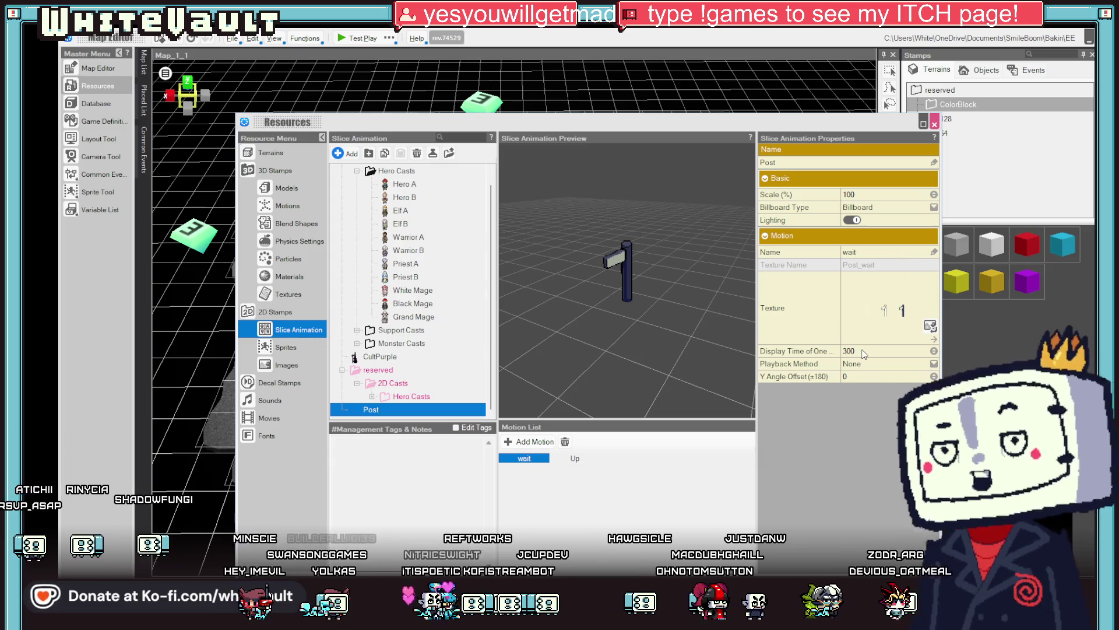
click(862, 350)
text(15)
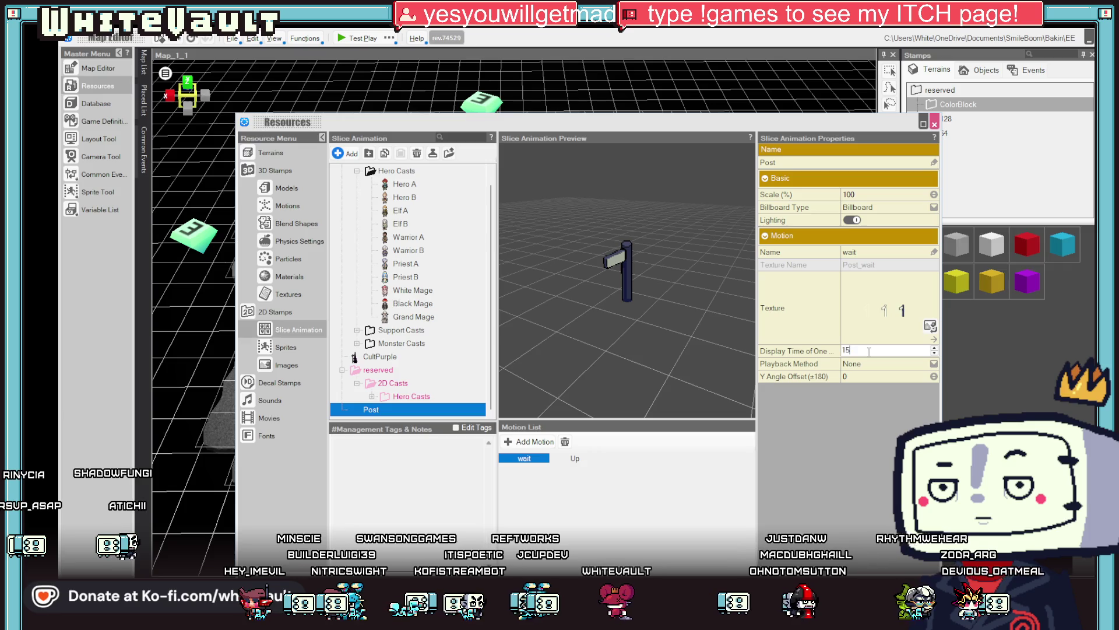
text(0)
key(Return)
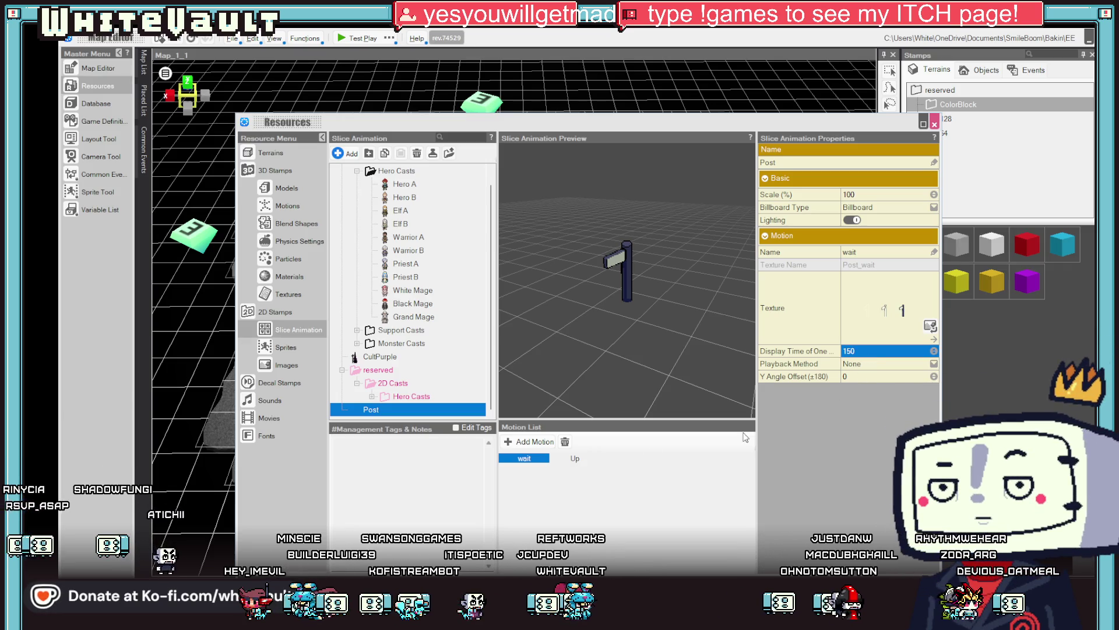
click(573, 467)
Set the Post Up motion's frame display time to 150 and close Resources
click(574, 459)
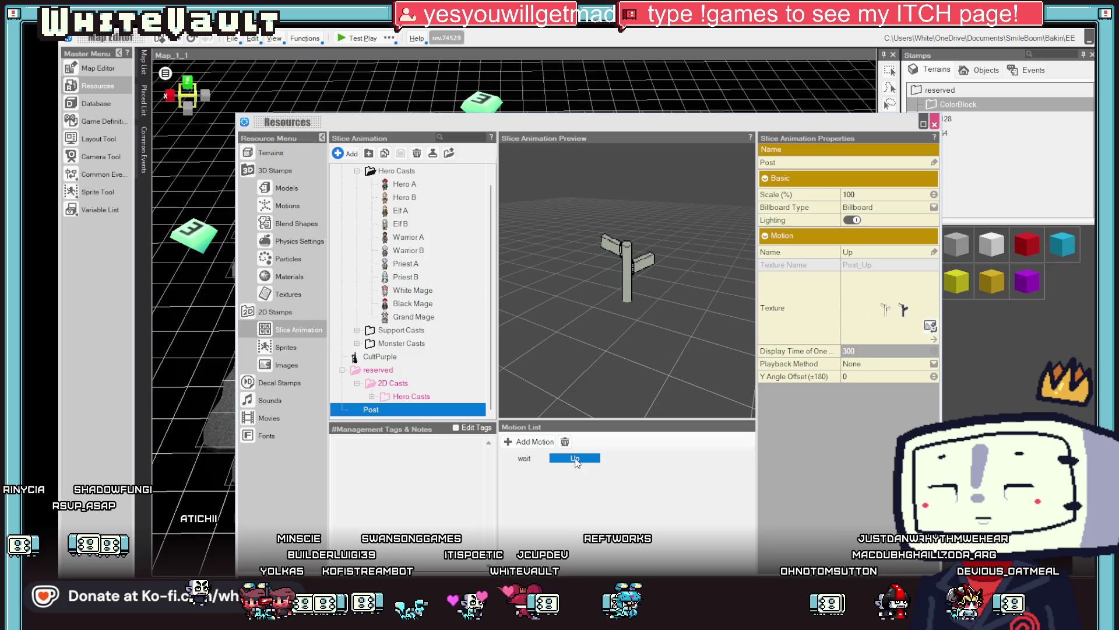
click(526, 460)
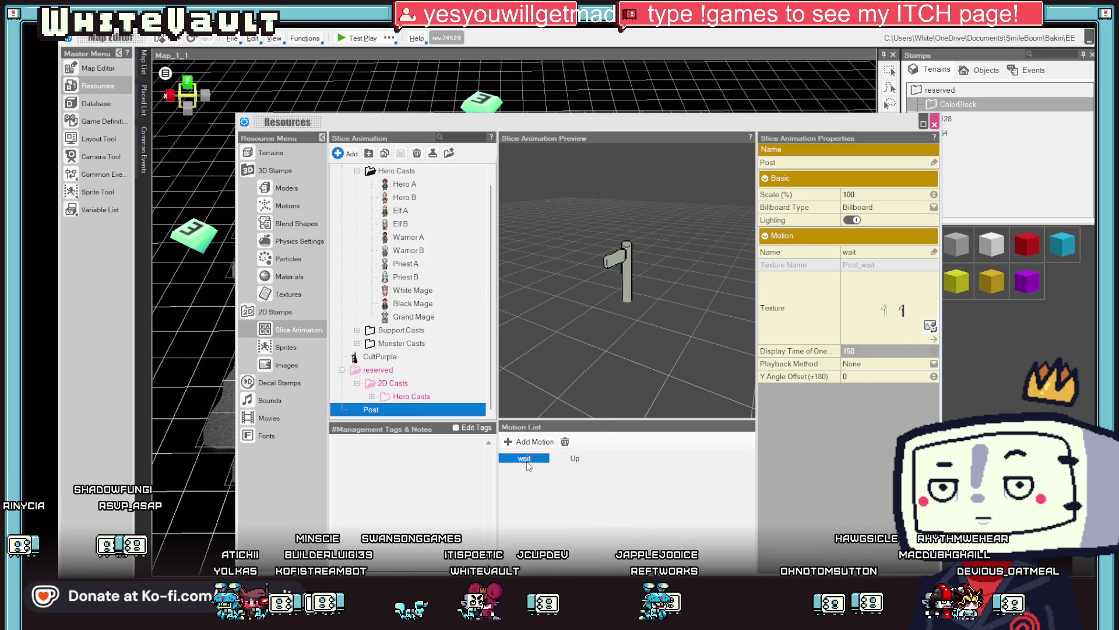
click(577, 459)
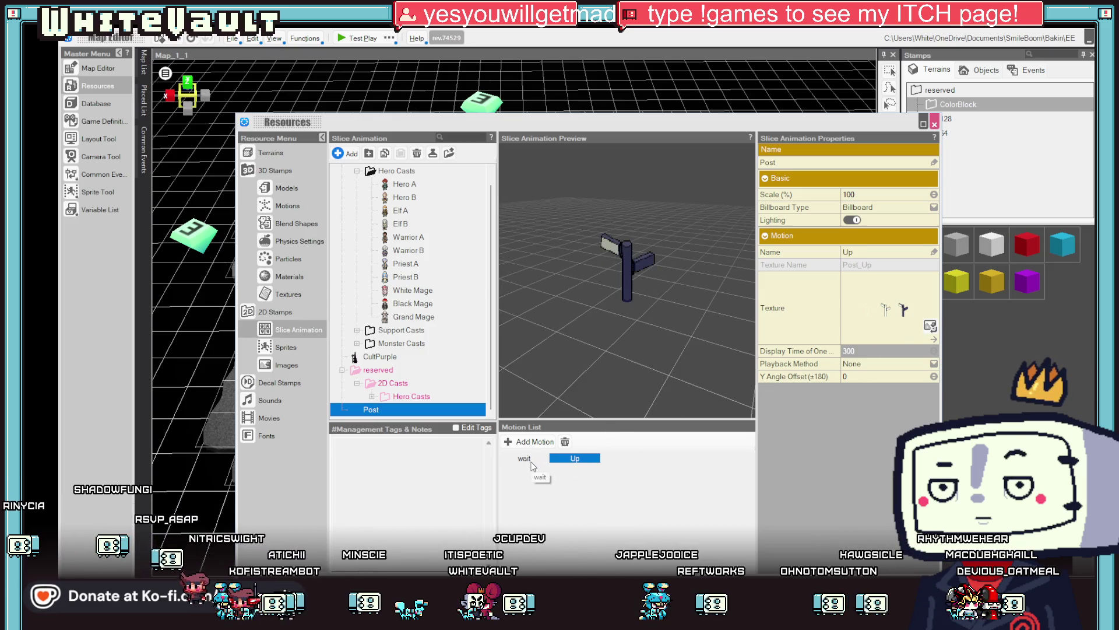
click(528, 459)
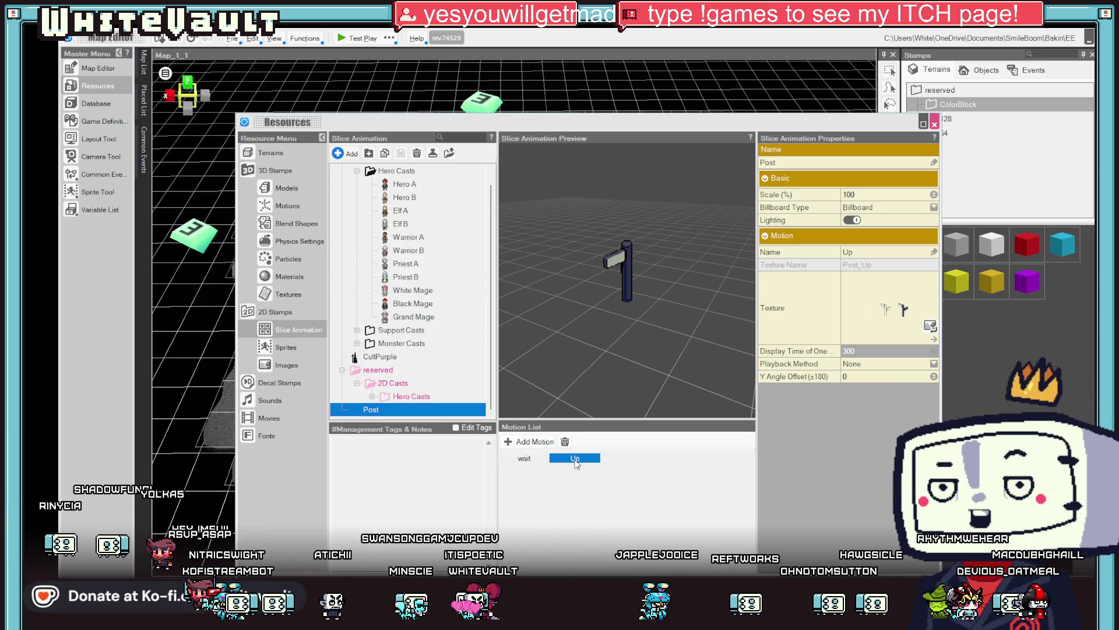
click(524, 460)
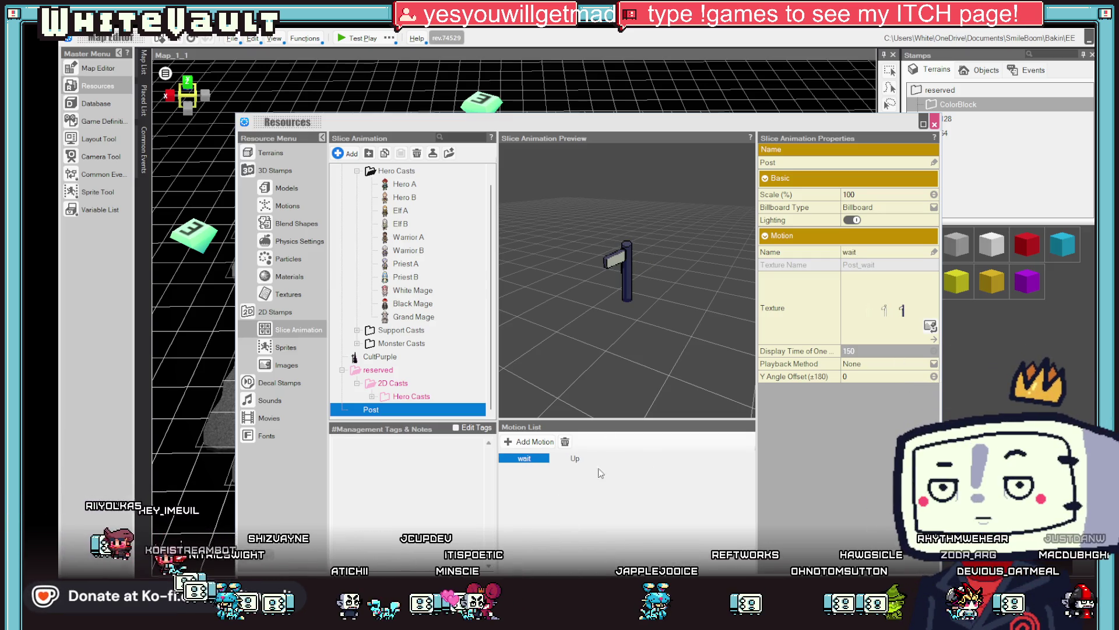
key(Right)
click(879, 349)
text(1)
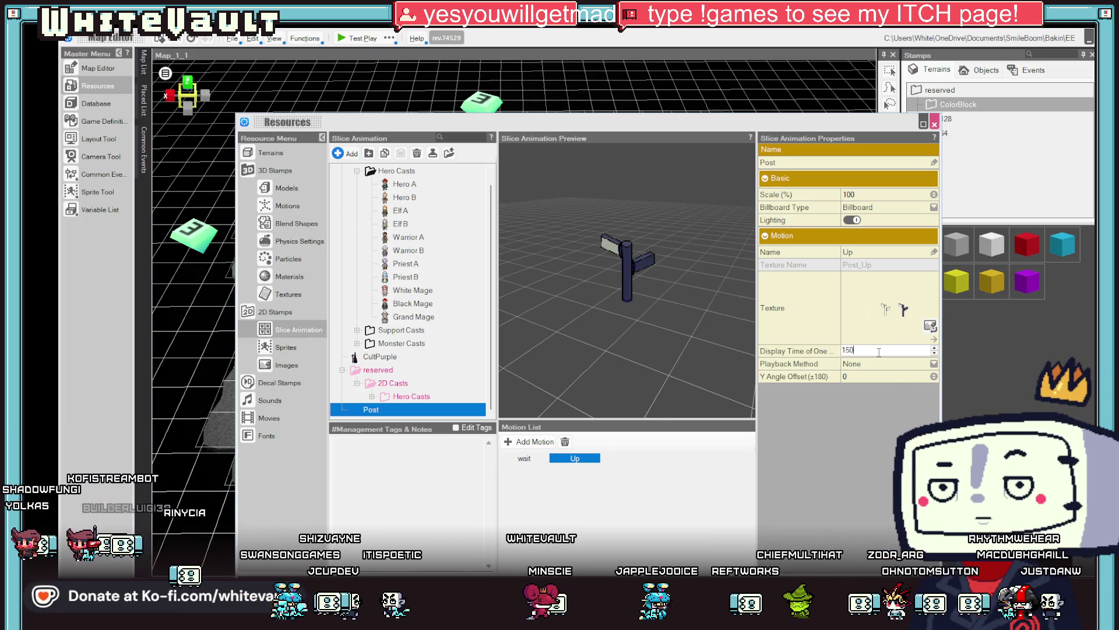
key(Return)
key(Escape)
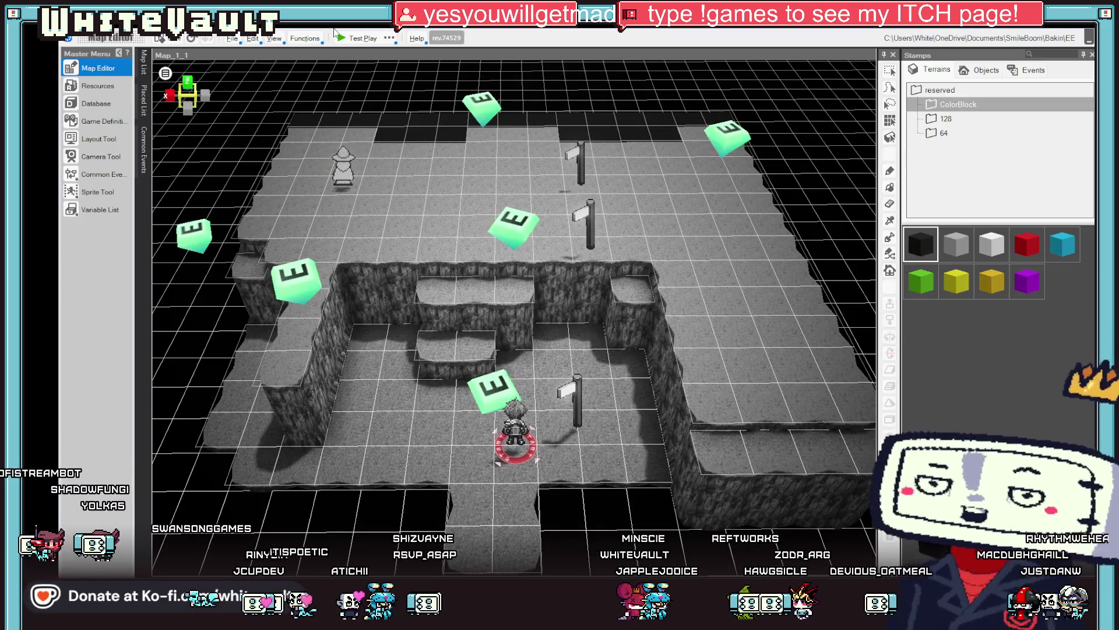
click(350, 40)
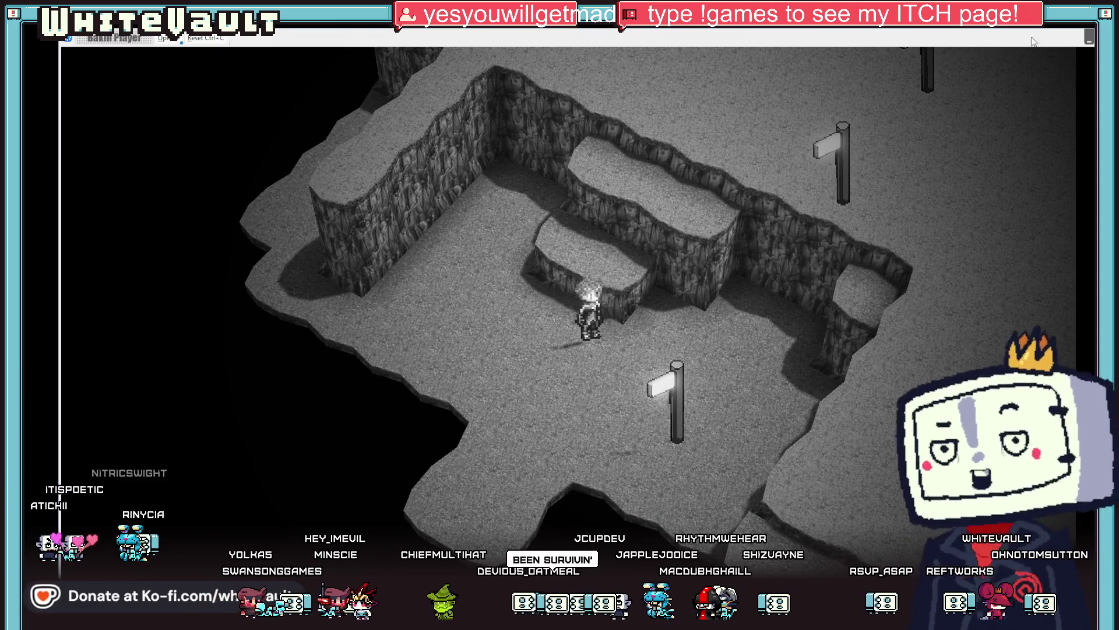
key(alt+F4)
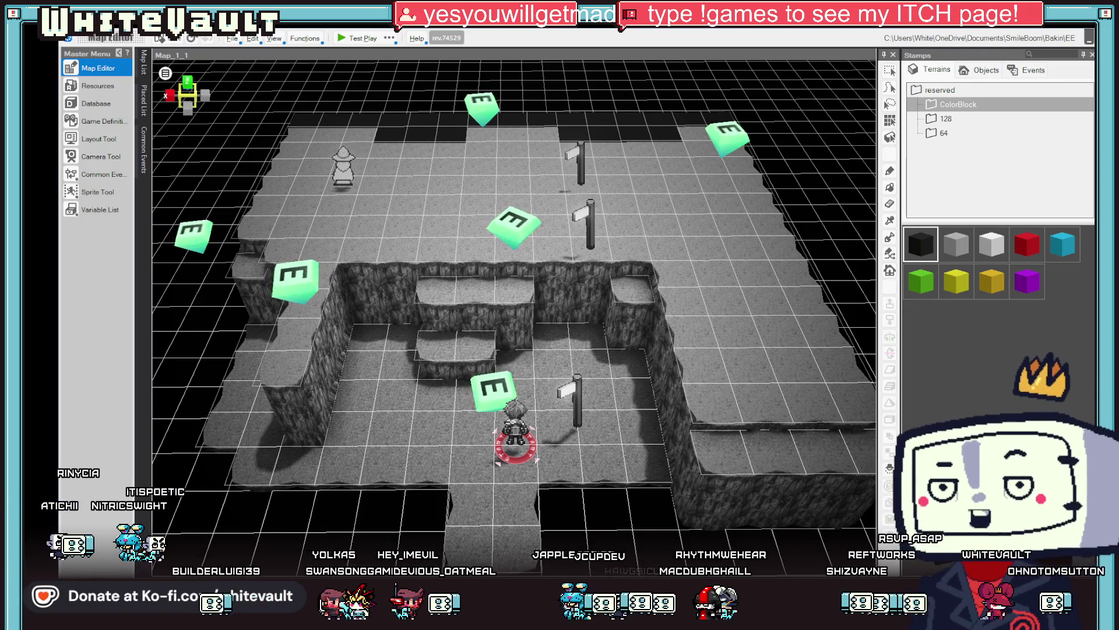
click(110, 157)
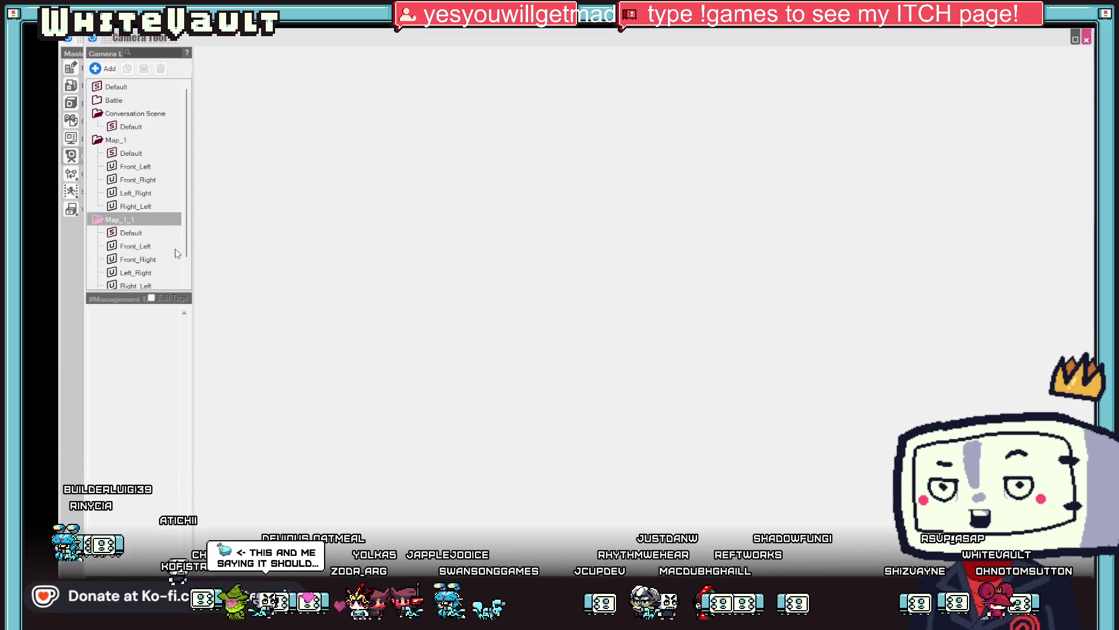
Copy the Right_Left camera preset's starting keyframe
scroll(188, 252, down, 1)
click(151, 272)
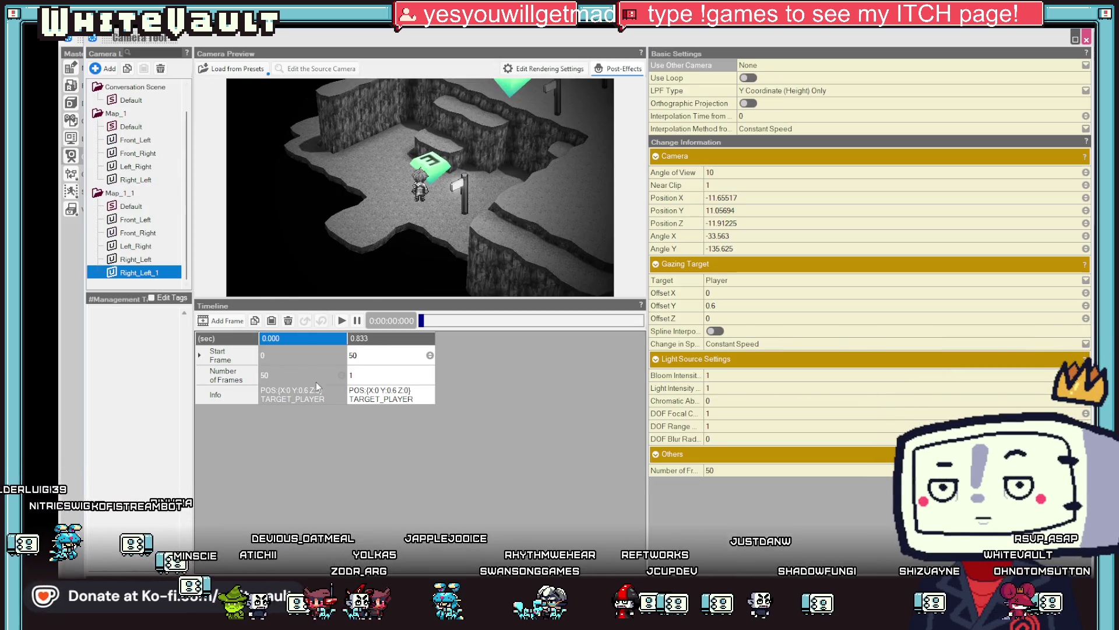
click(318, 387)
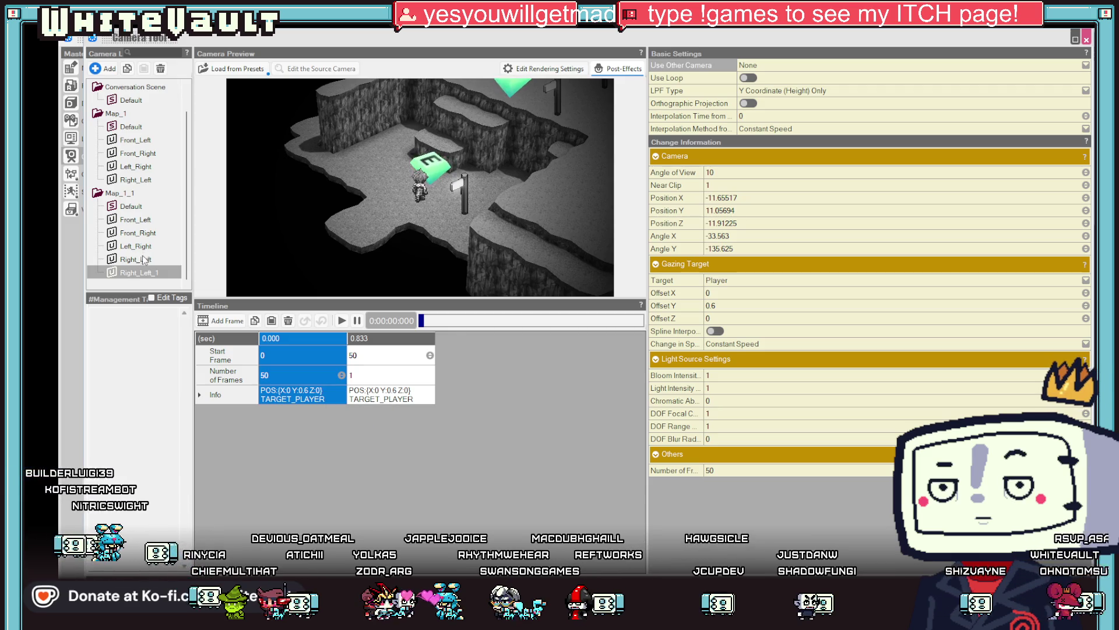
click(144, 260)
click(343, 390)
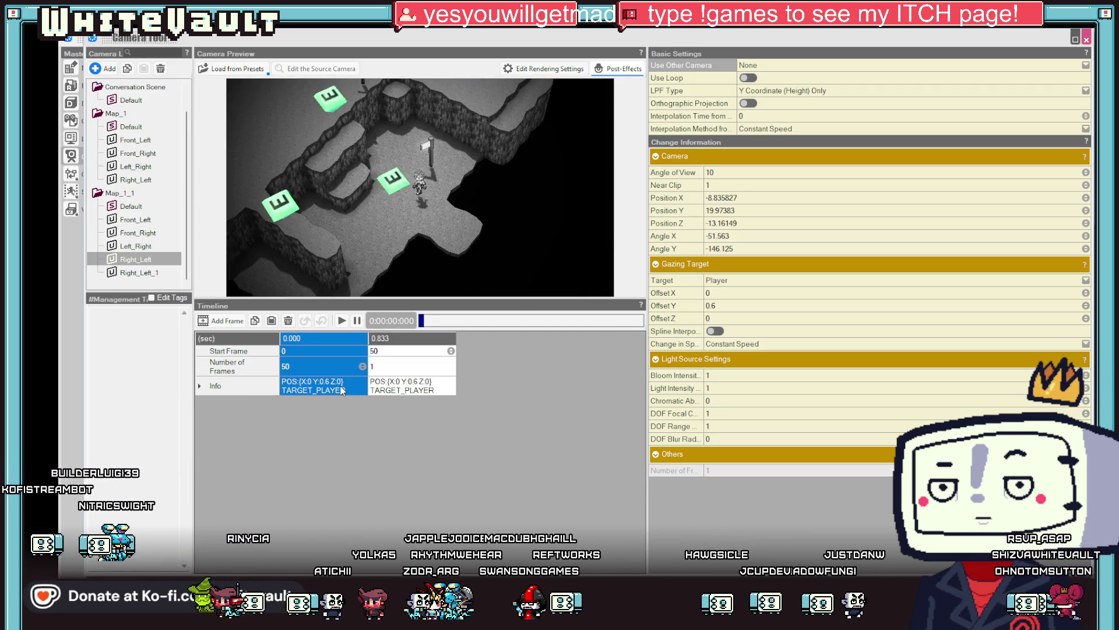
right_click(342, 390)
click(370, 429)
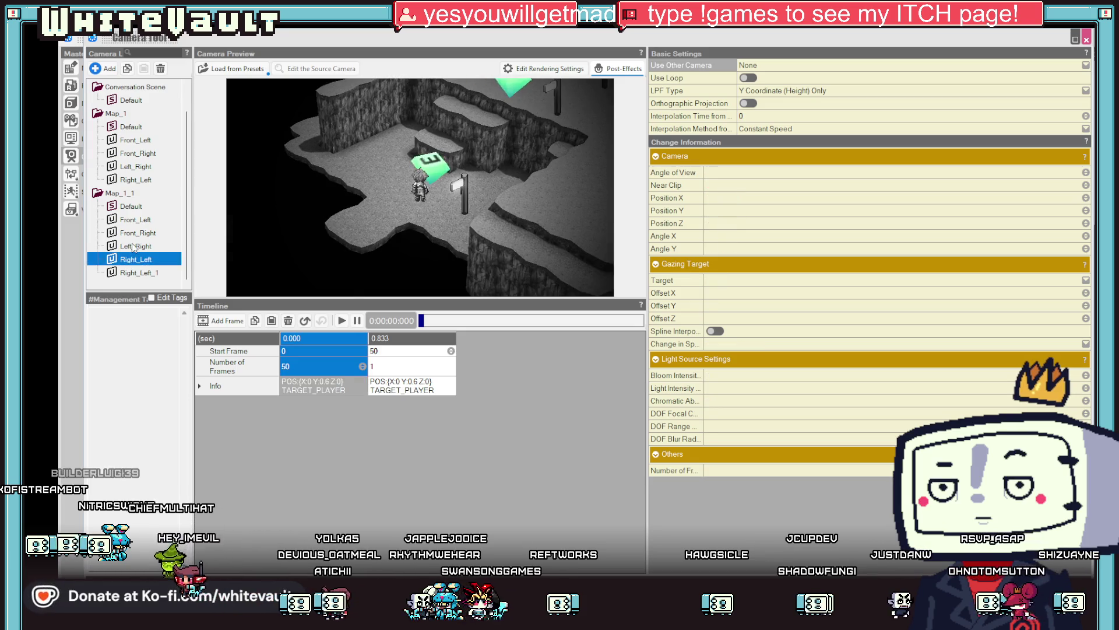
Paste the copied keyframe into the ending frames of Left_Right and Front_Right
click(133, 247)
click(419, 385)
right_click(418, 387)
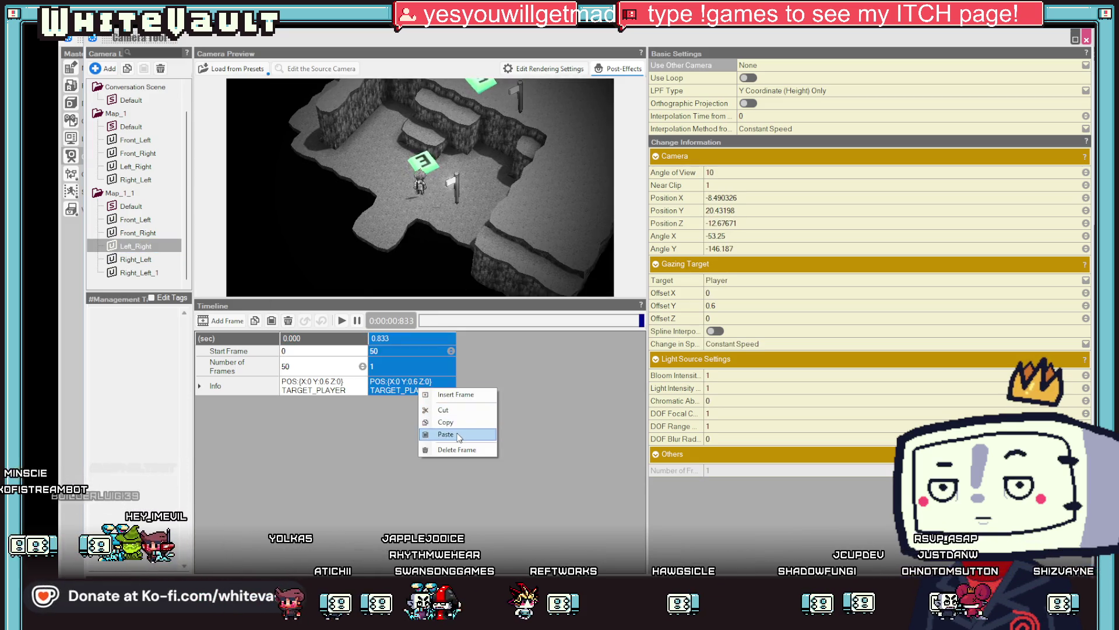
click(458, 435)
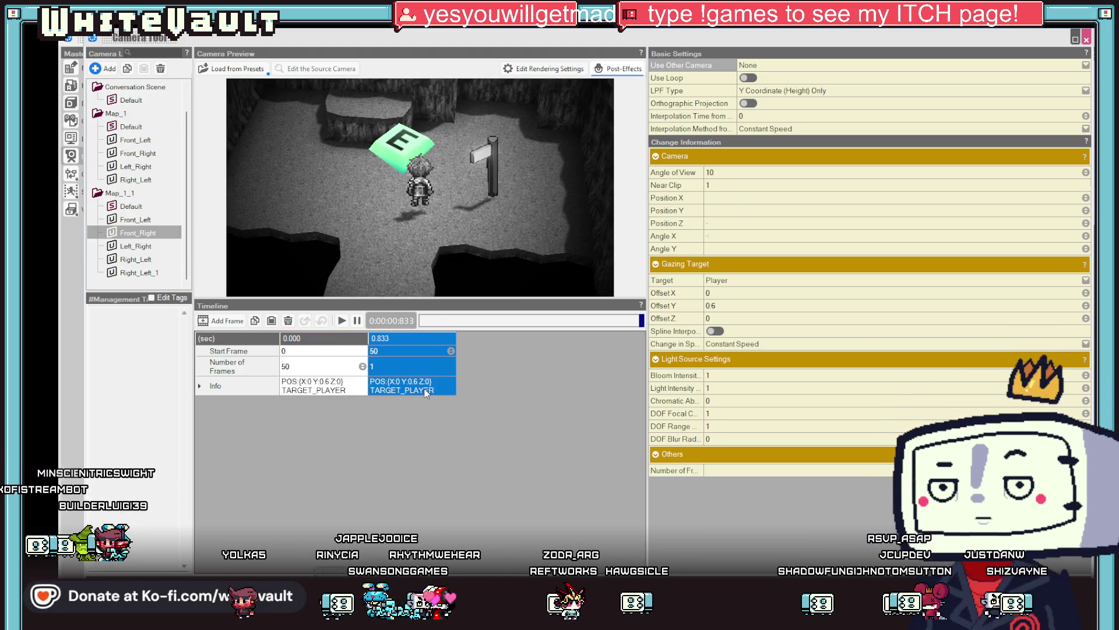
right_click(428, 393)
click(463, 434)
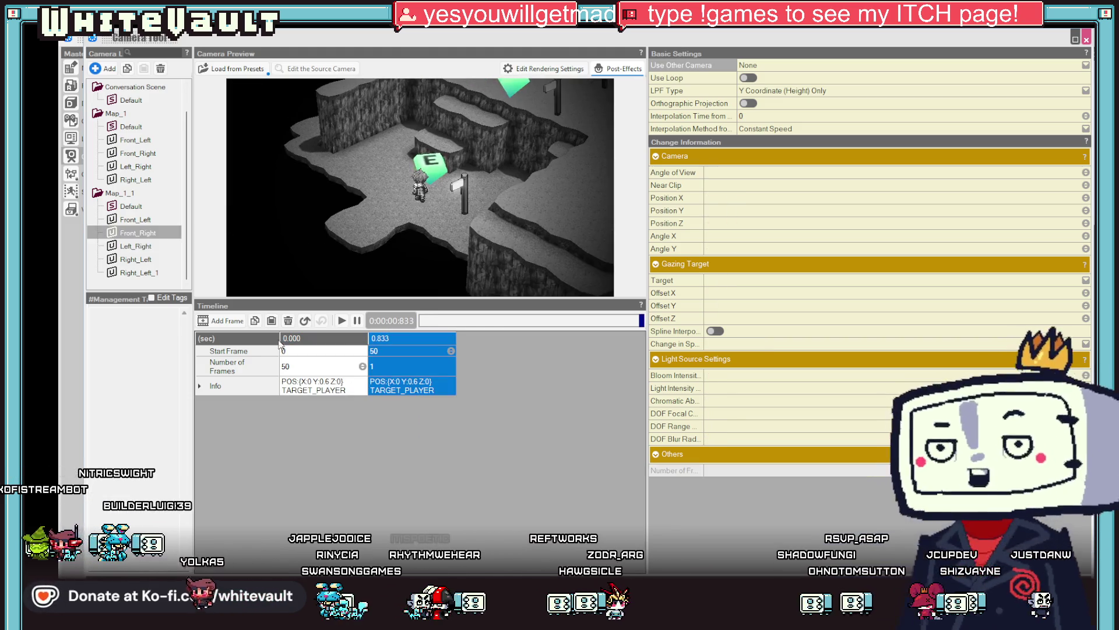
Orbit Right_Left_1's ending keyframe view slightly upward and apply it to that keyframe
click(146, 273)
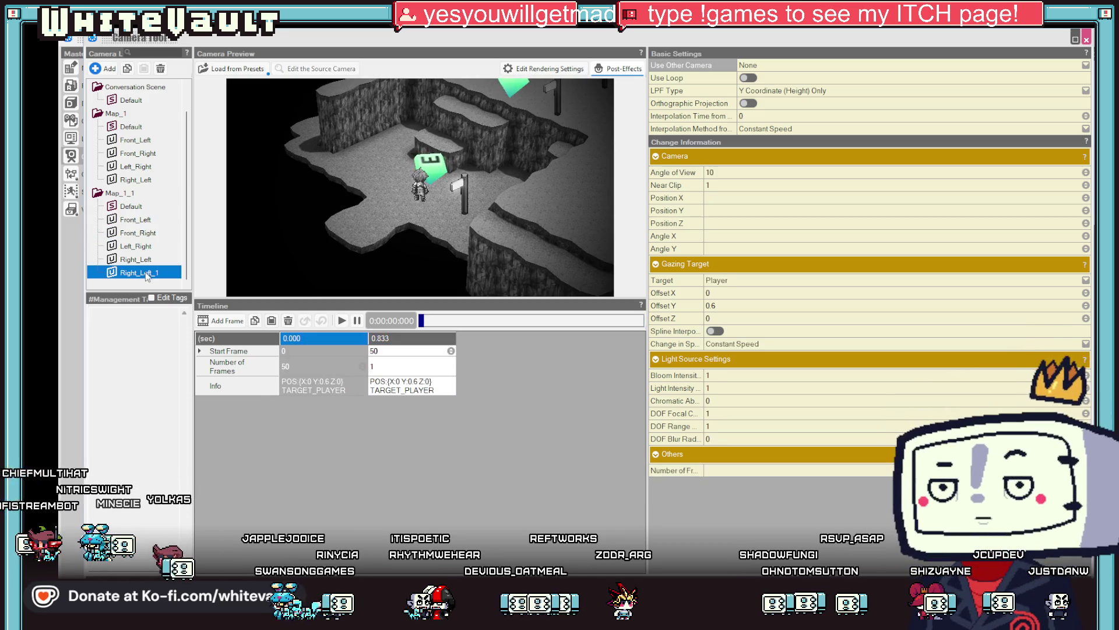
click(353, 390)
click(396, 373)
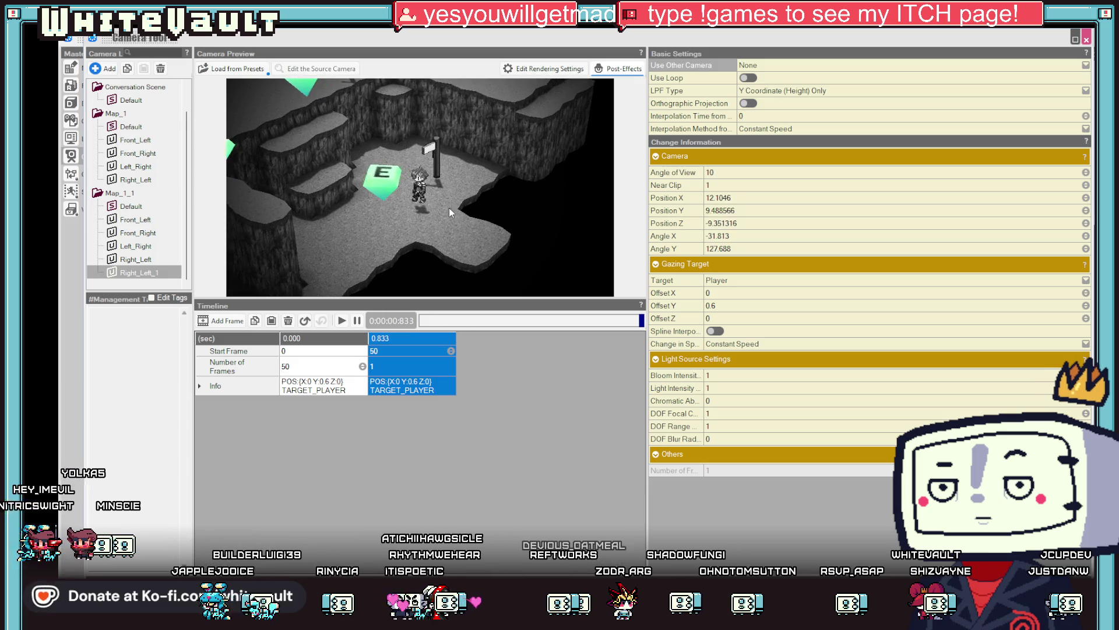
click(390, 389)
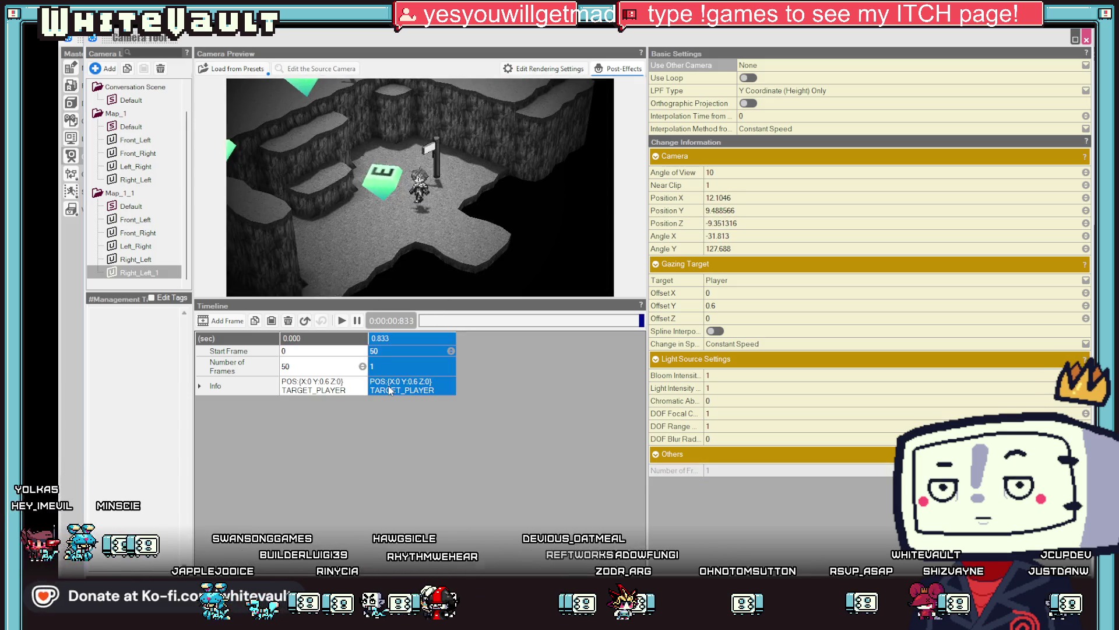
right_click(389, 389)
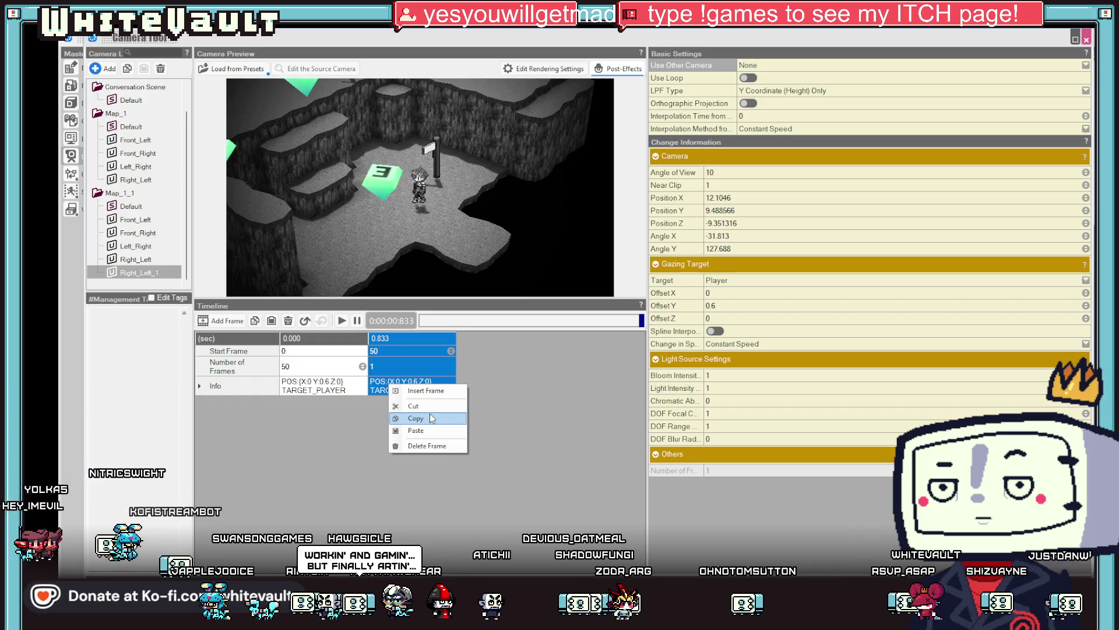
click(429, 414)
drag(429, 264, 412, 218)
click(402, 386)
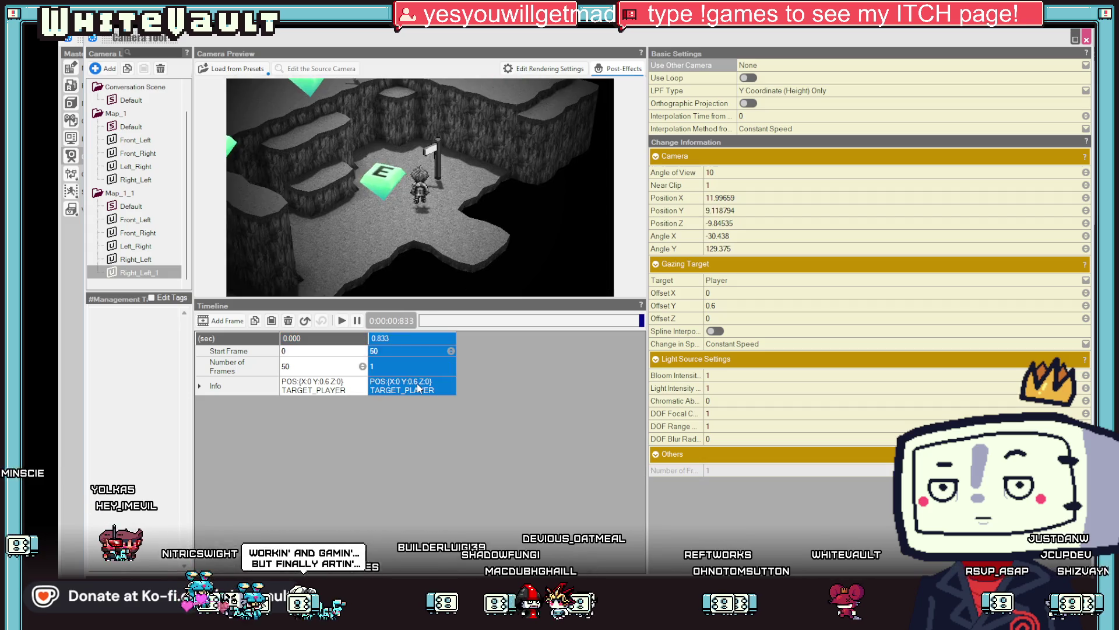
Zoom out and orbit Right_Left_1's ending view sideways, compare with the start, then copy it
scroll(409, 266, down, 1)
click(410, 382)
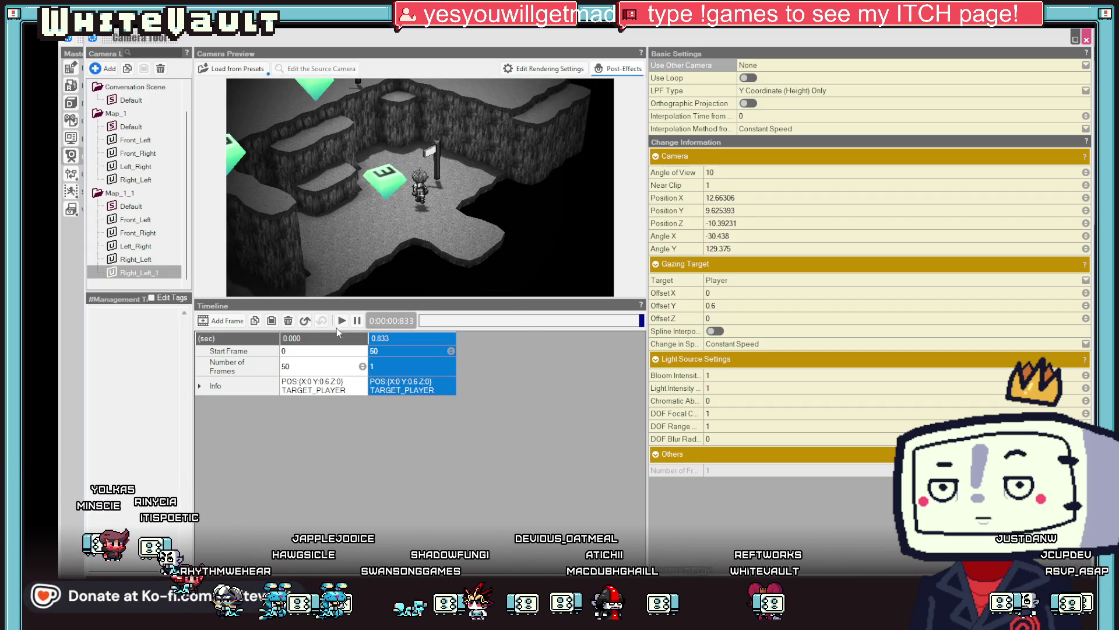
scroll(404, 211, down, 2)
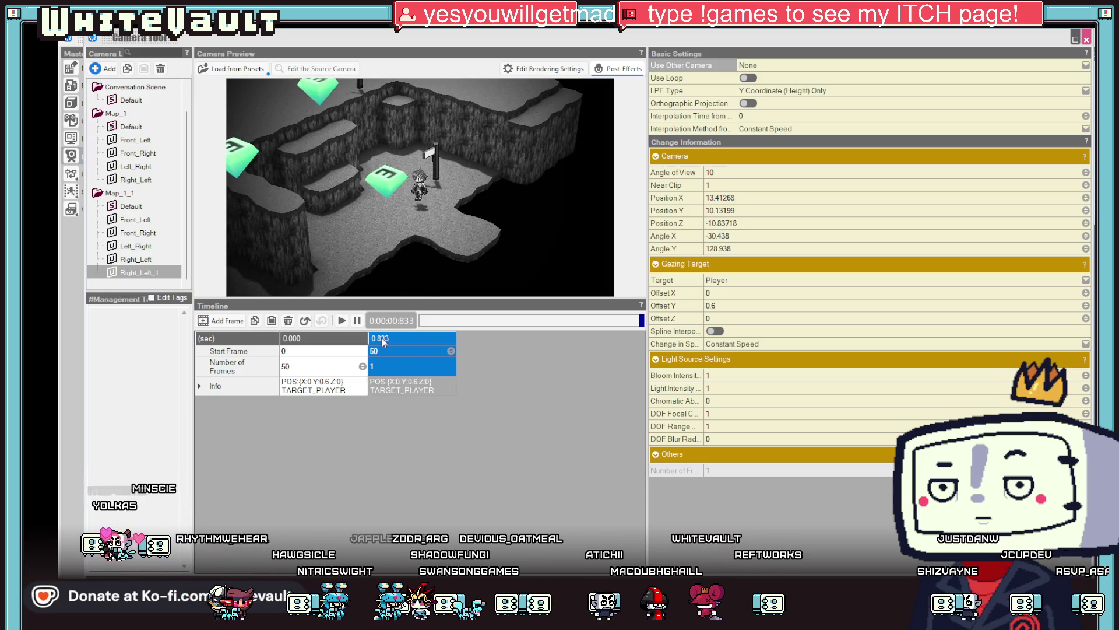
mouse_move(430, 246)
mouse_down()
mouse_move(343, 245)
mouse_move(331, 265)
mouse_up()
click(318, 390)
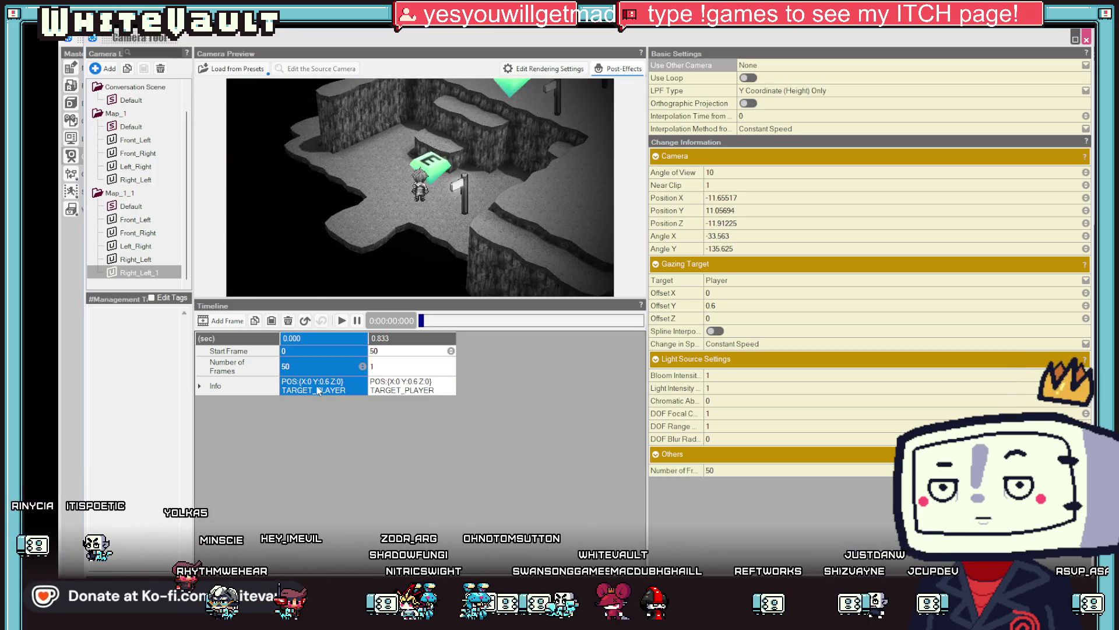
click(406, 389)
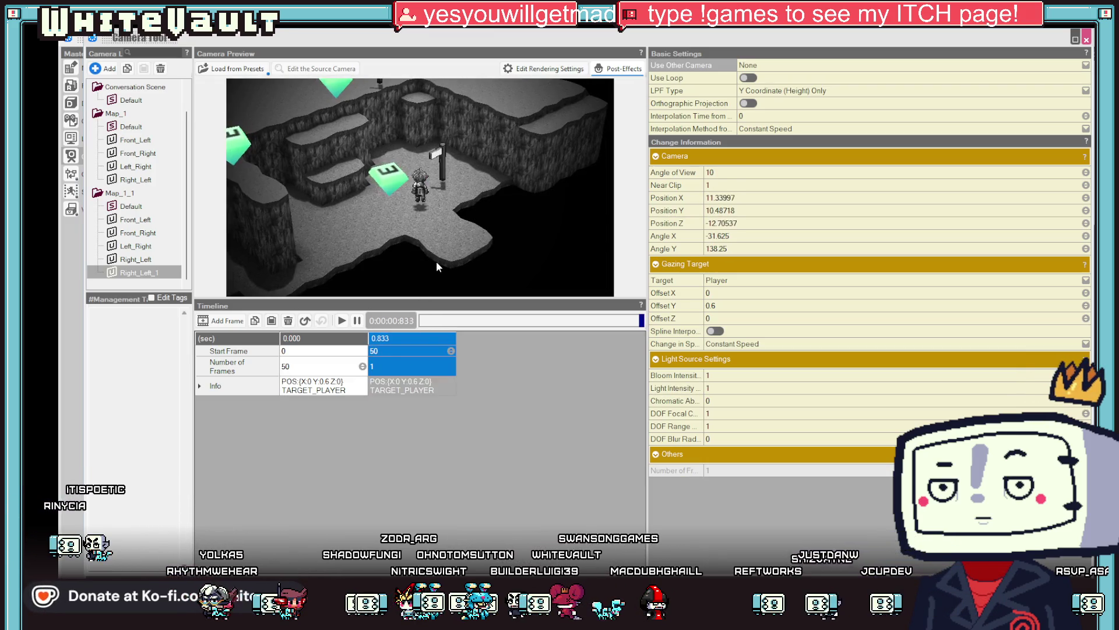
key(Left)
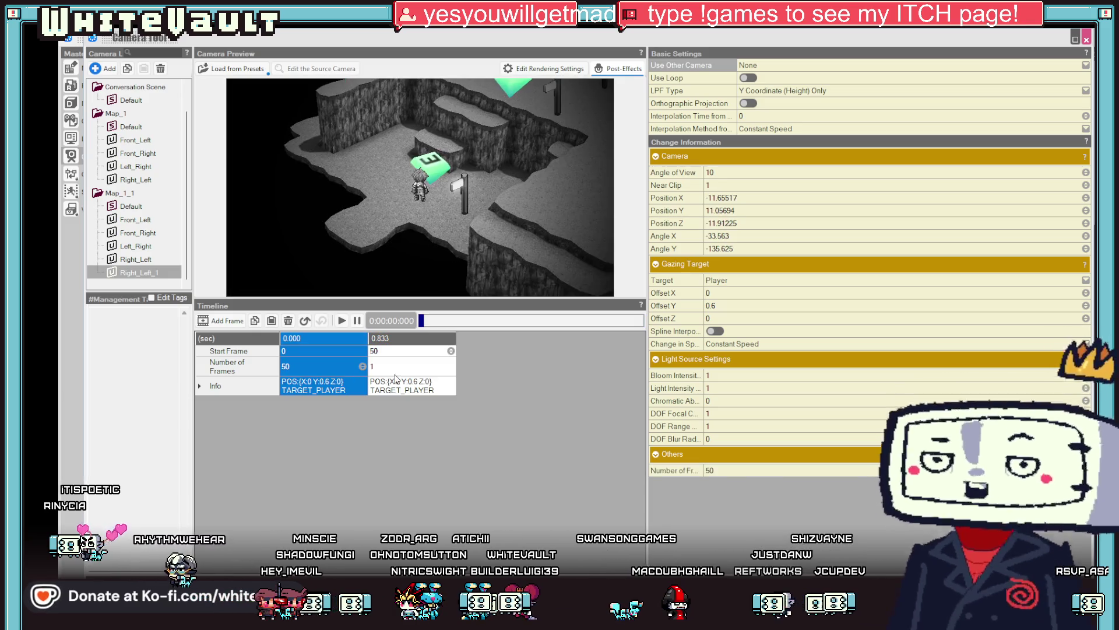
click(412, 380)
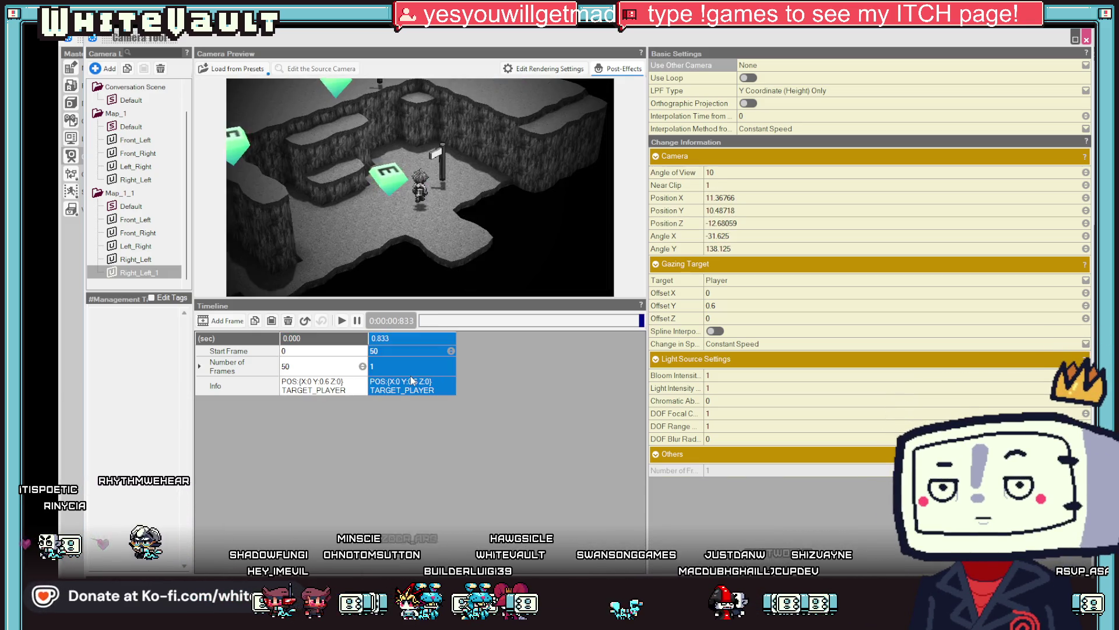
right_click(415, 387)
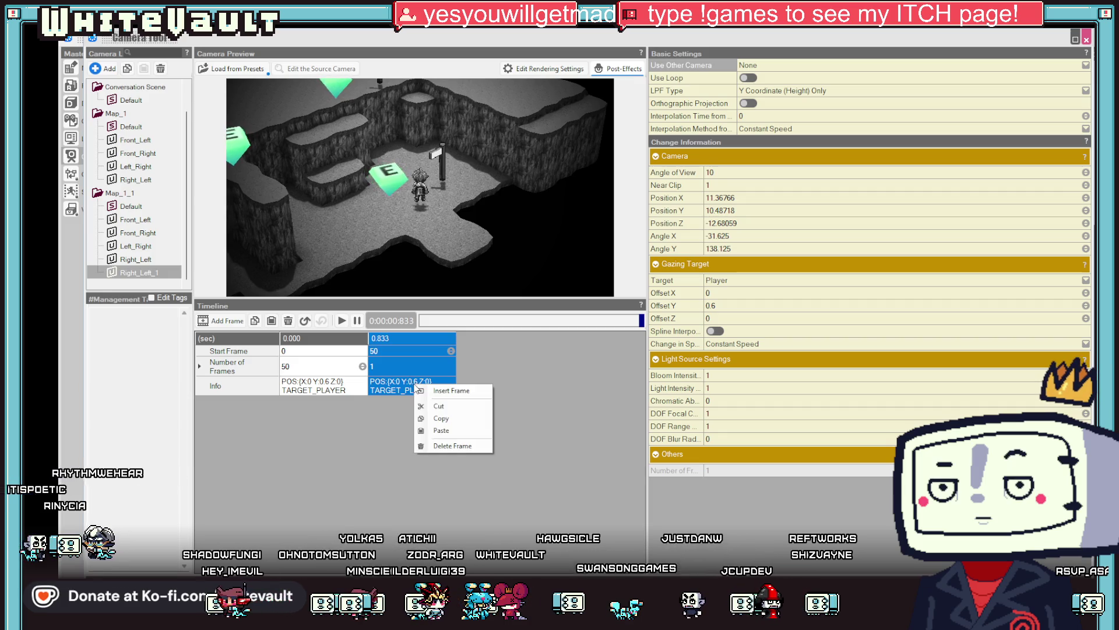
click(441, 418)
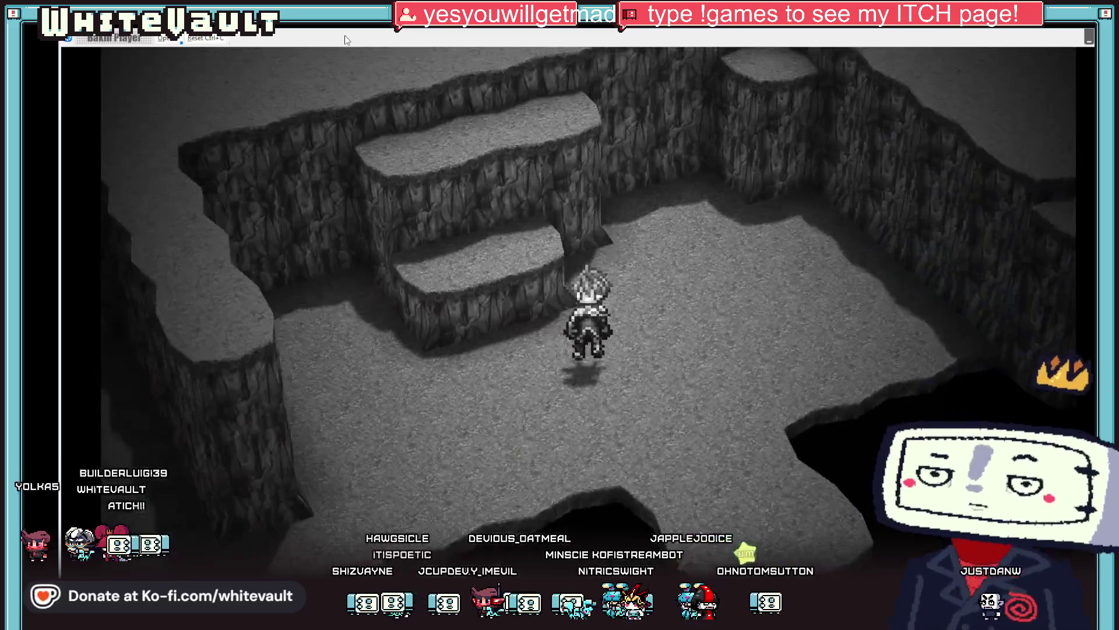
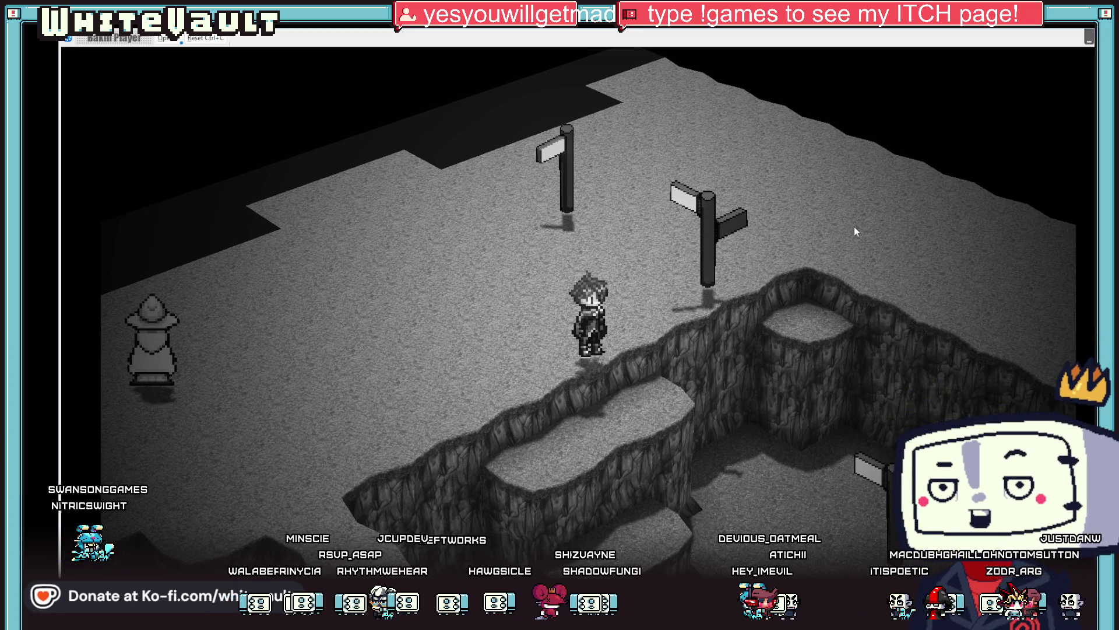
Walk the character past the cliffs up to the signposts and back down, then exit test play
key(Left)
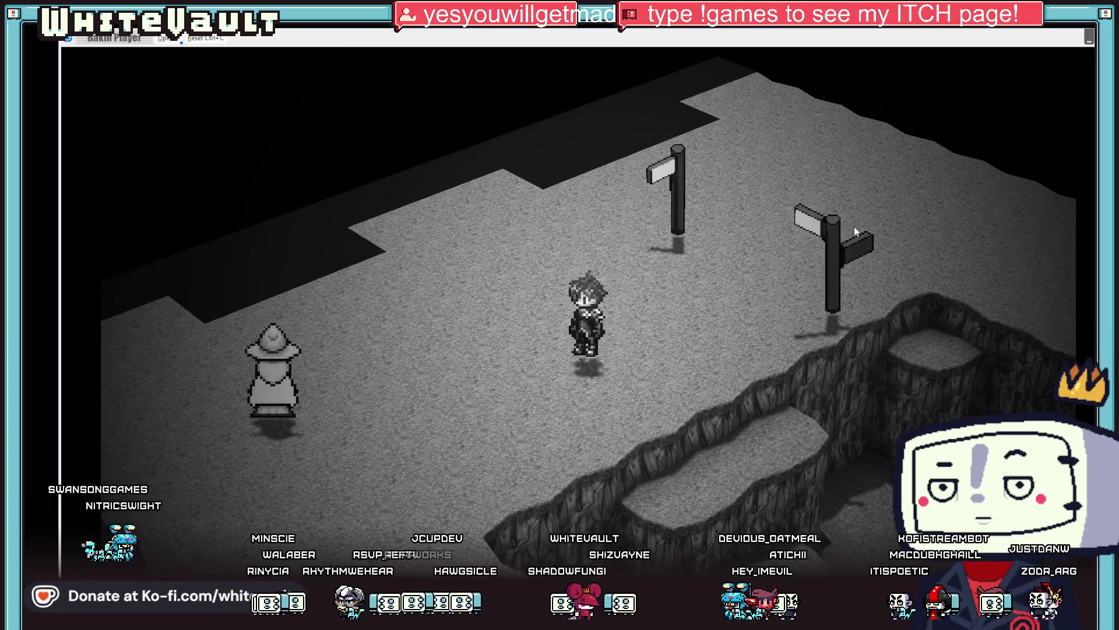
key(Down)
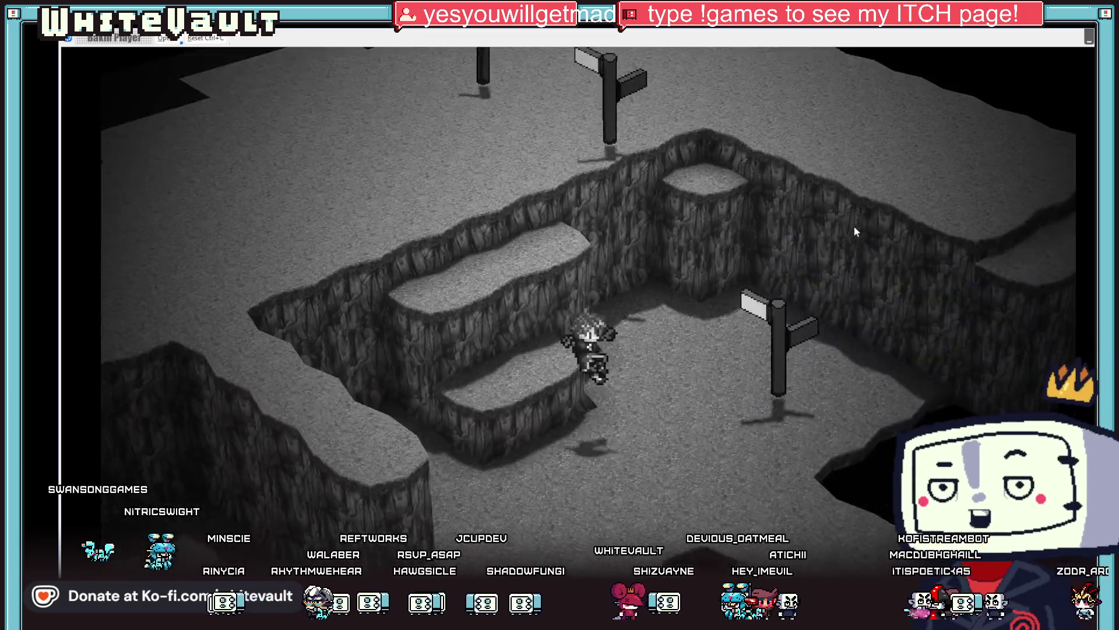
key(Down)
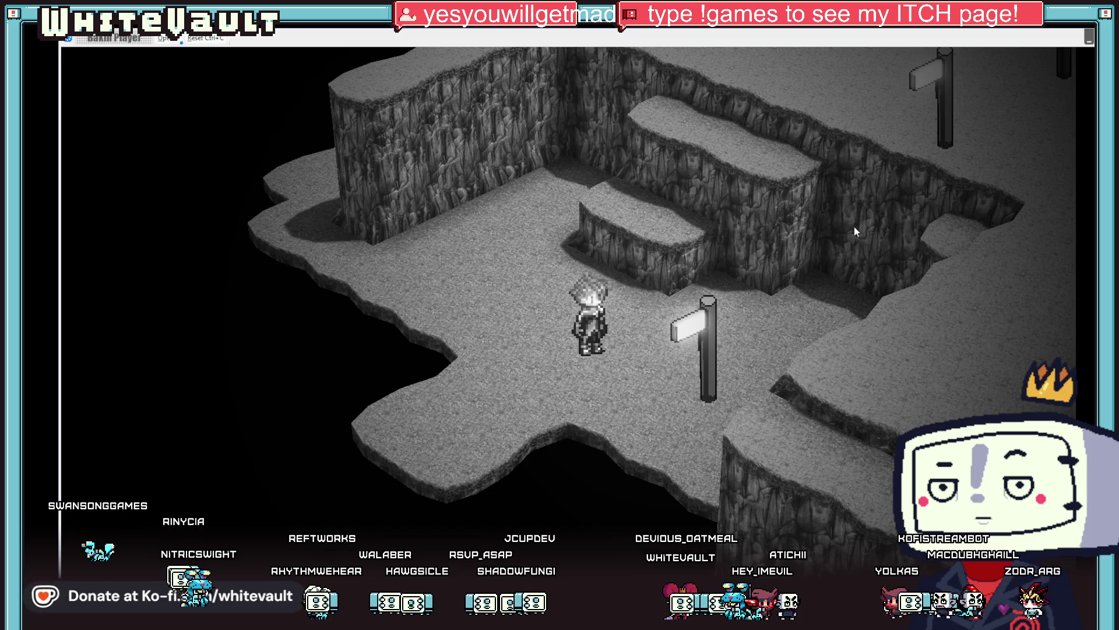
key(Up)
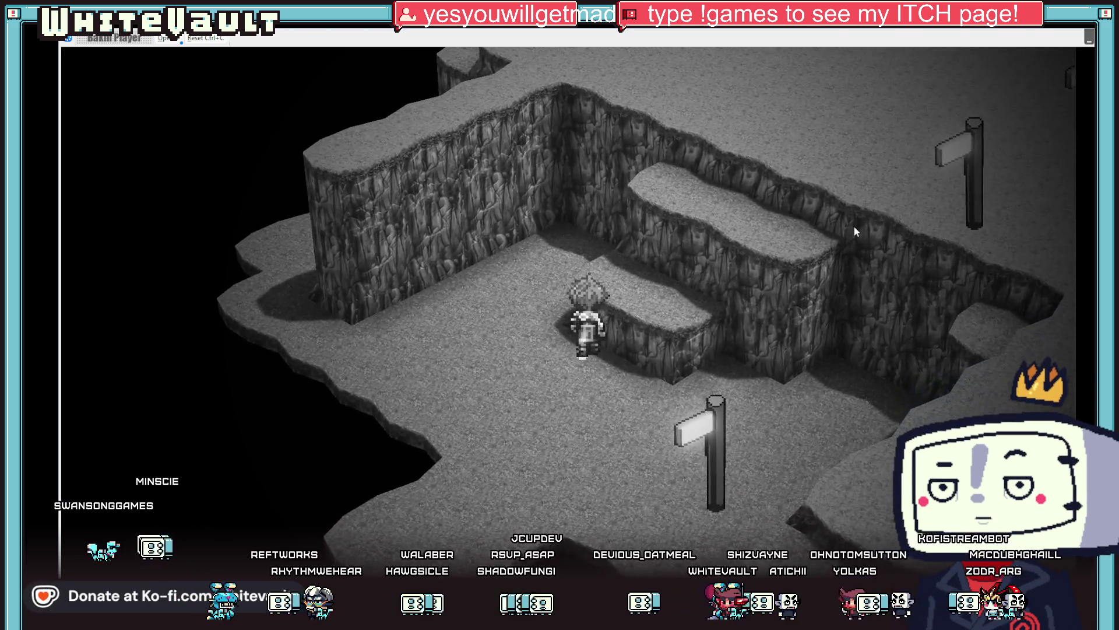
key(Up)
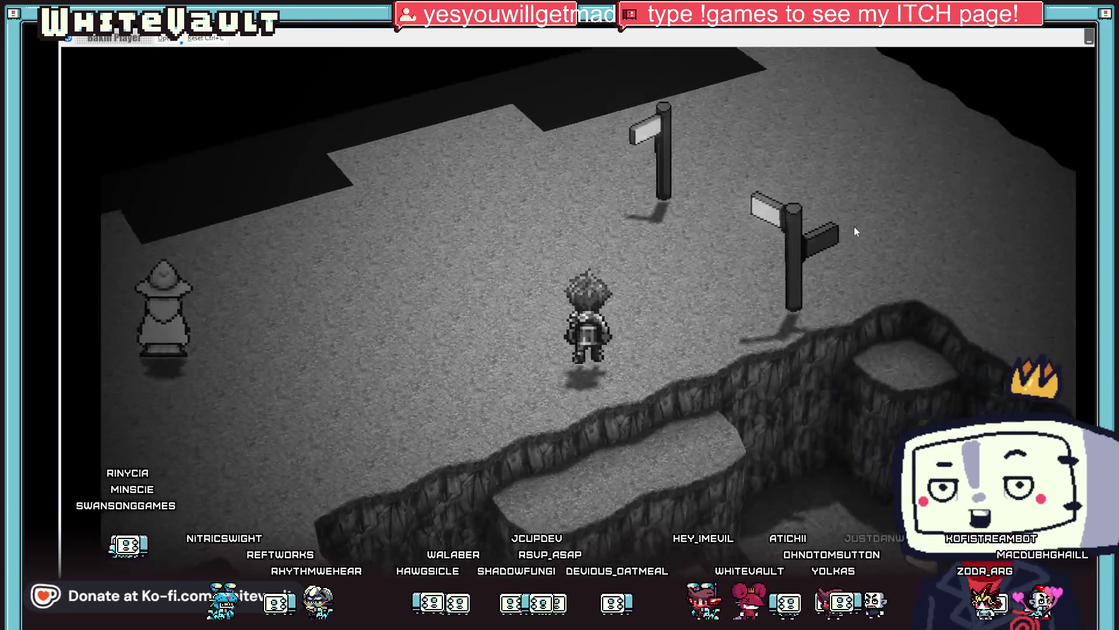
key(Down)
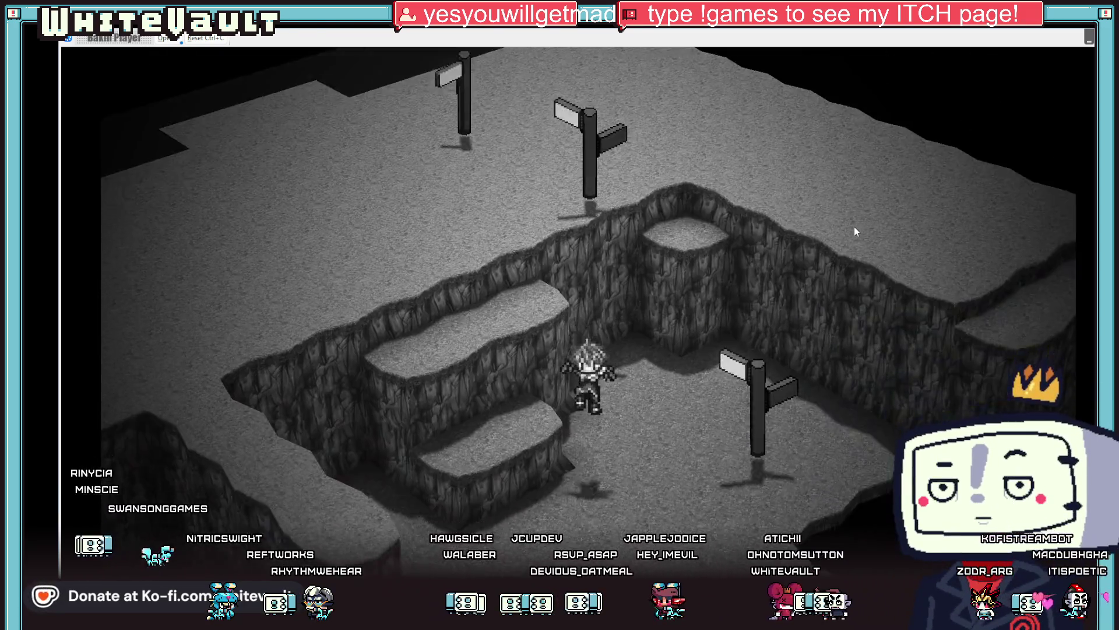
key(Down)
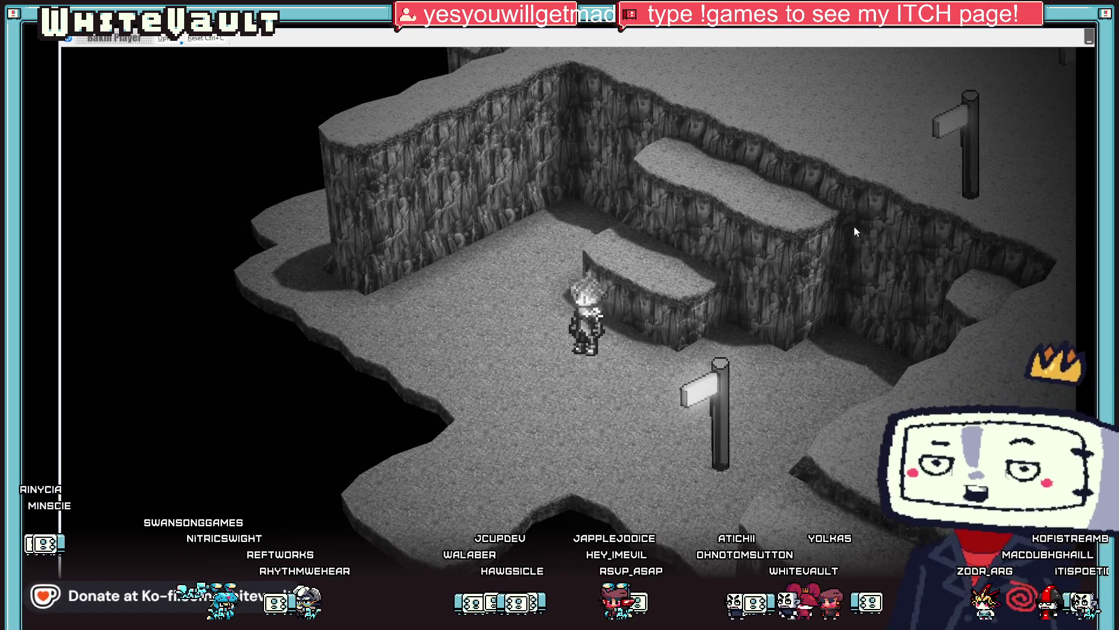
key(Down)
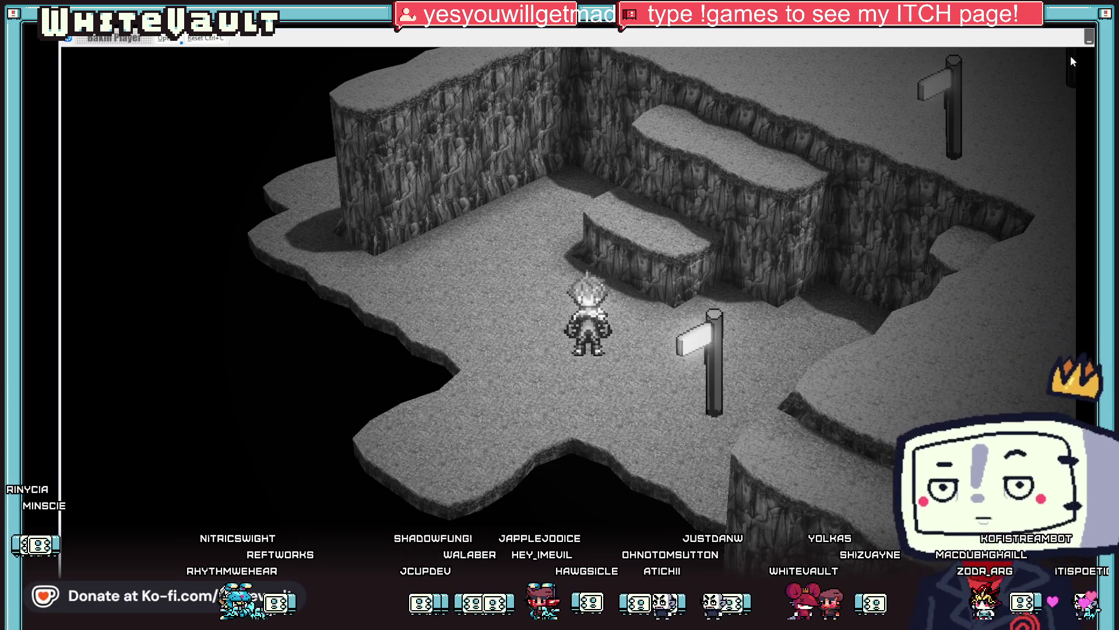
key(alt+F4)
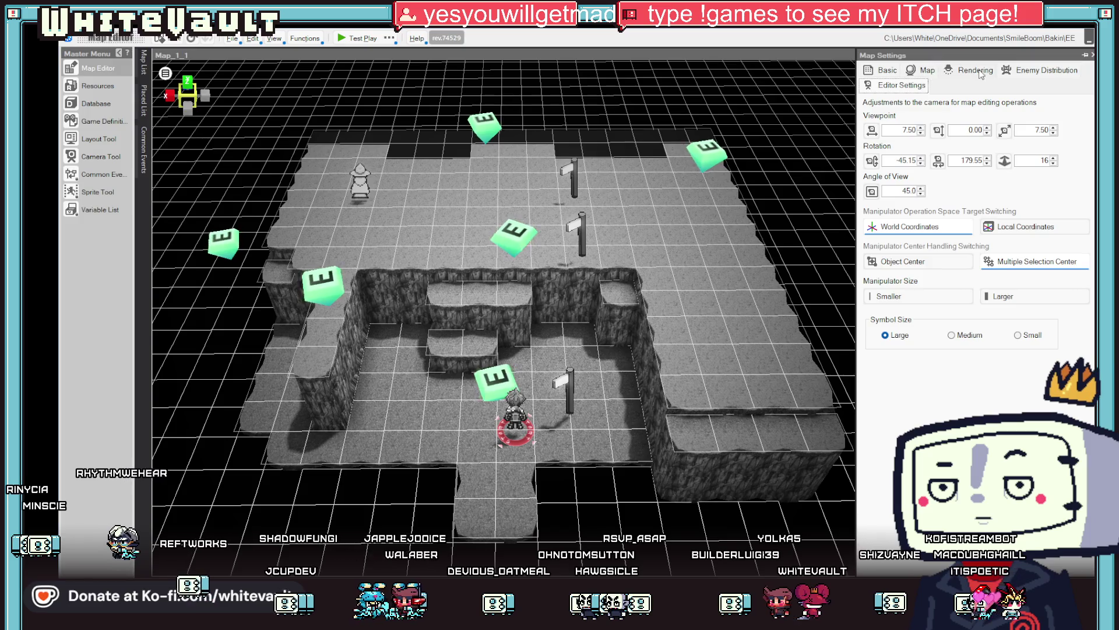
In the map's Rendering settings, lower the shadow X angle to -0.5
click(982, 73)
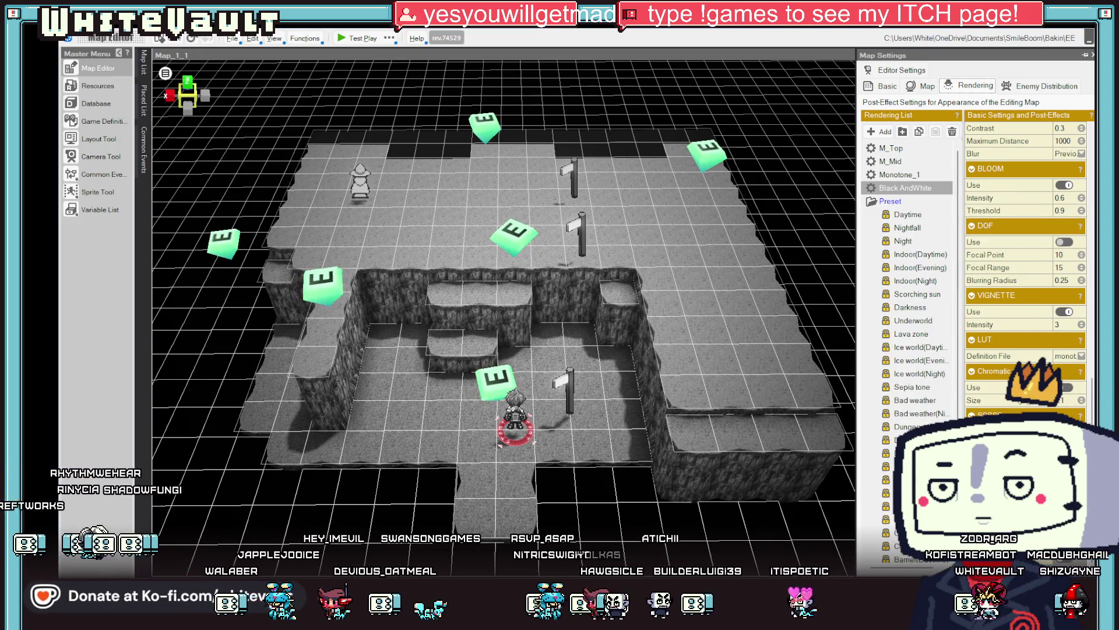
scroll(1032, 222, up, 3)
scroll(1026, 268, up, 5)
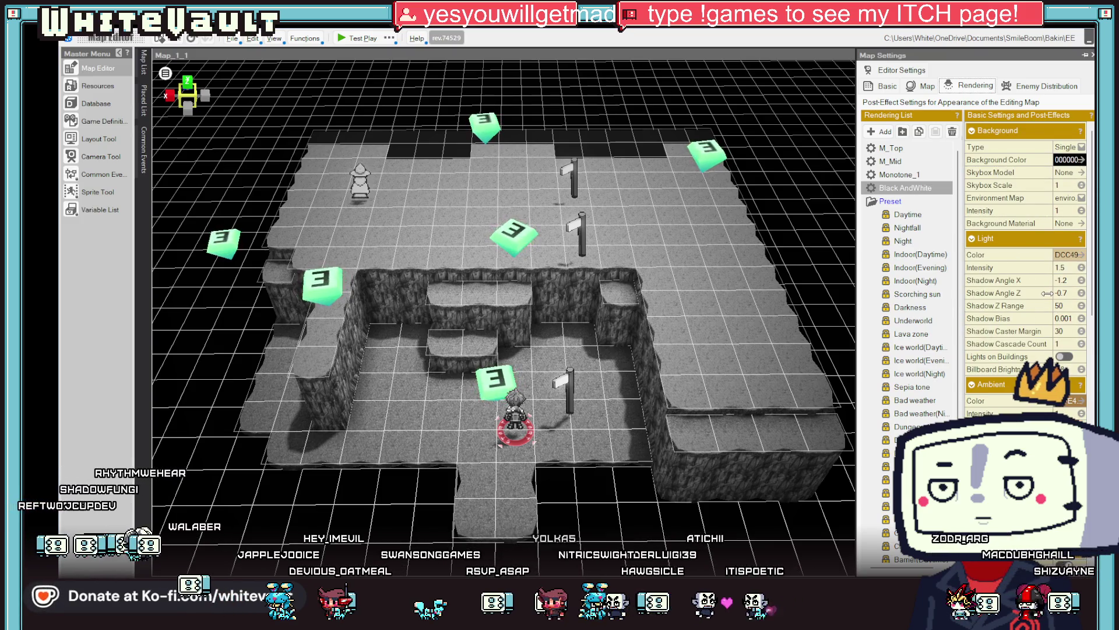
click(1082, 278)
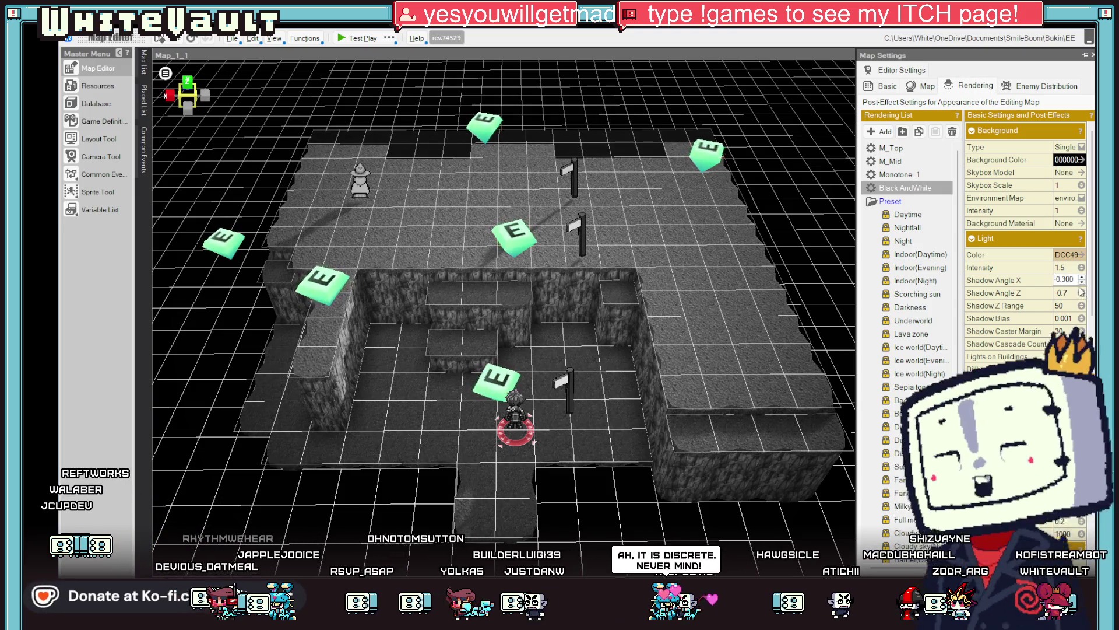
click(1082, 282)
click(1083, 282)
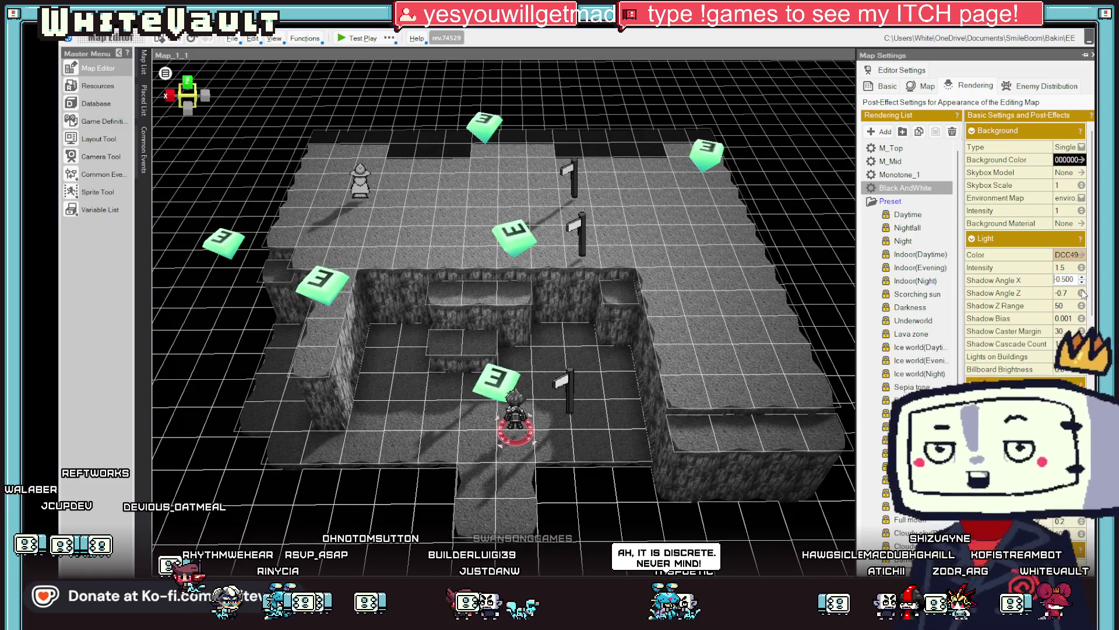
Settle the shadow angles at X -0.6 and Z 0.1
click(1082, 291)
click(1082, 291)
click(1082, 291)
click(1082, 291)
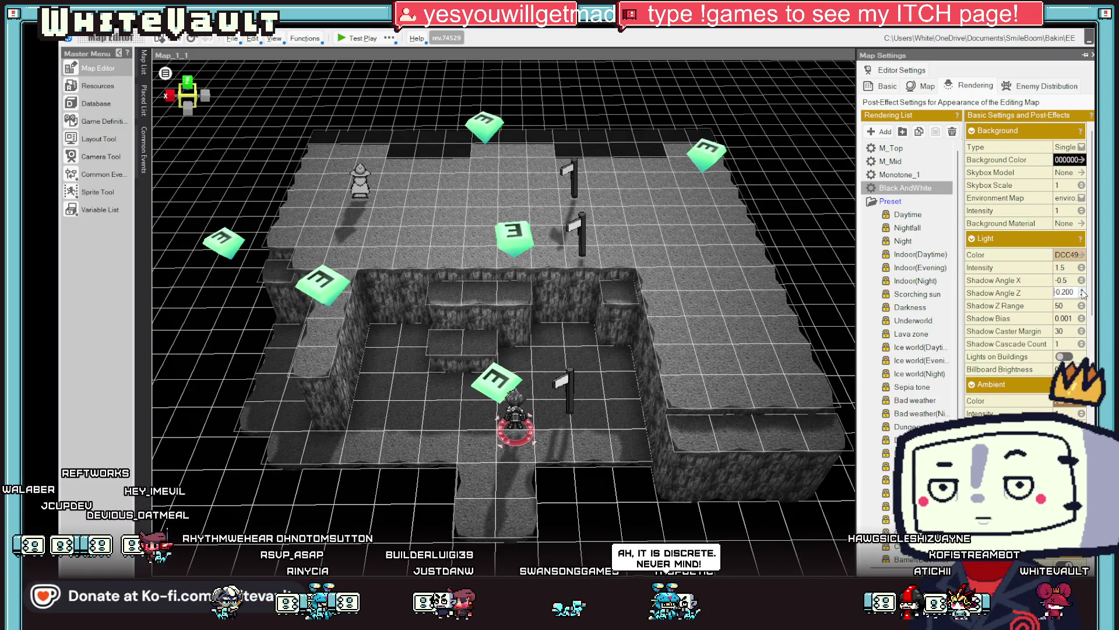
click(1083, 291)
click(1082, 291)
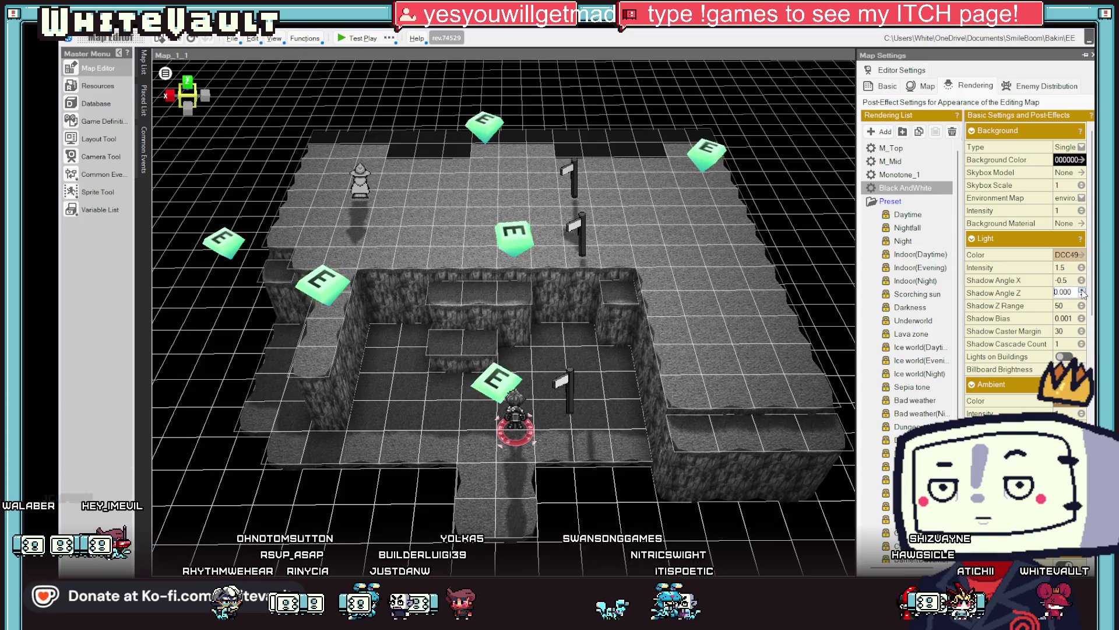
click(1083, 281)
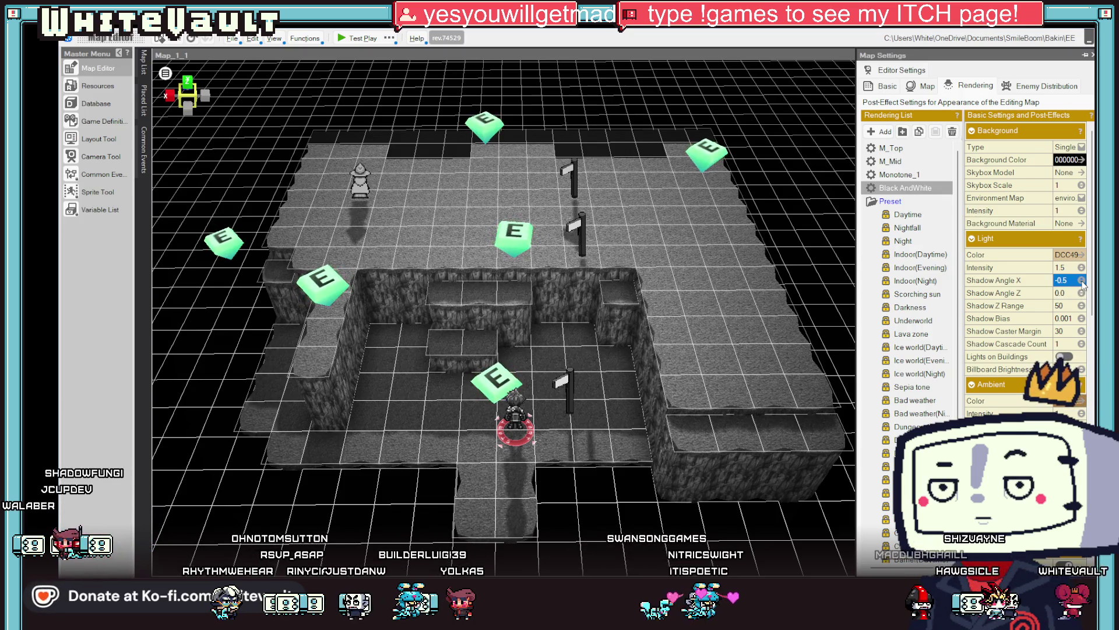
click(1082, 283)
click(1082, 282)
click(1082, 278)
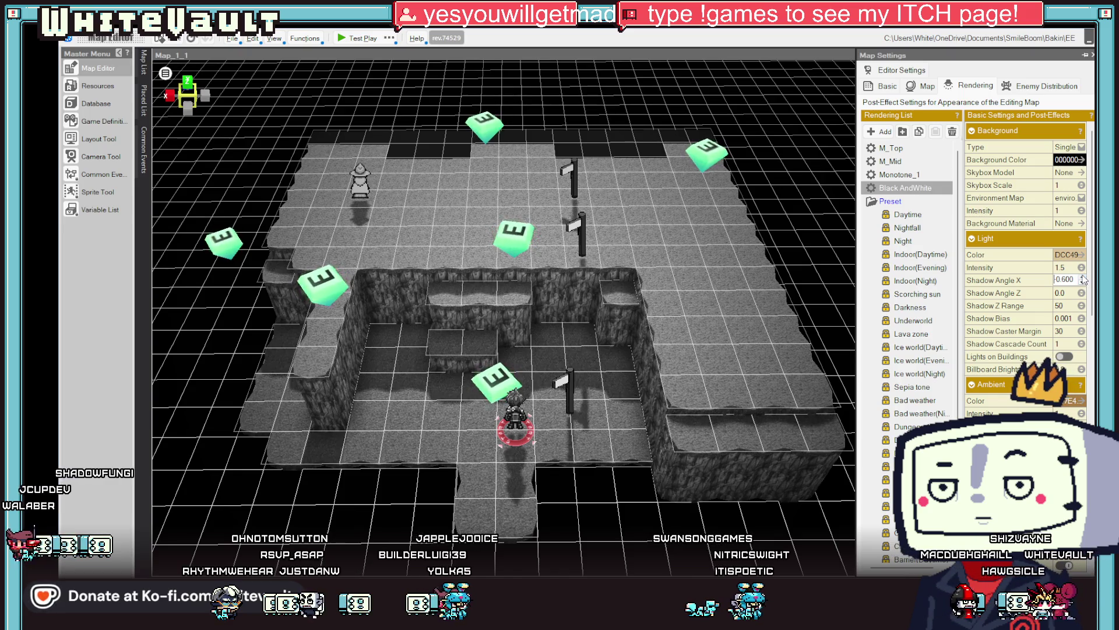
click(1083, 278)
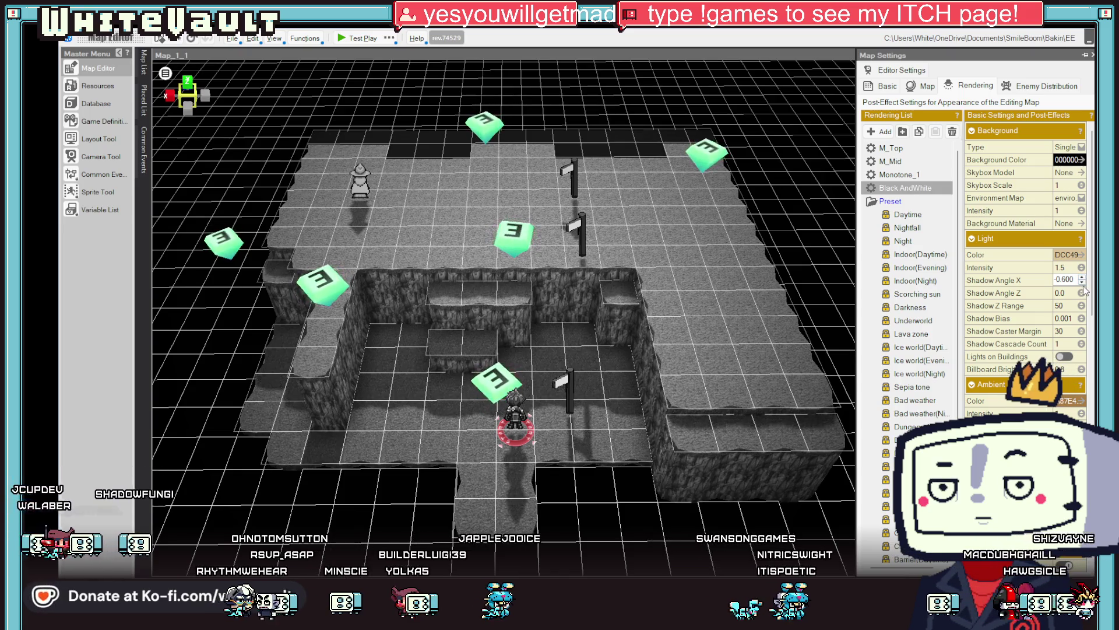
click(1082, 293)
click(1082, 290)
click(1082, 290)
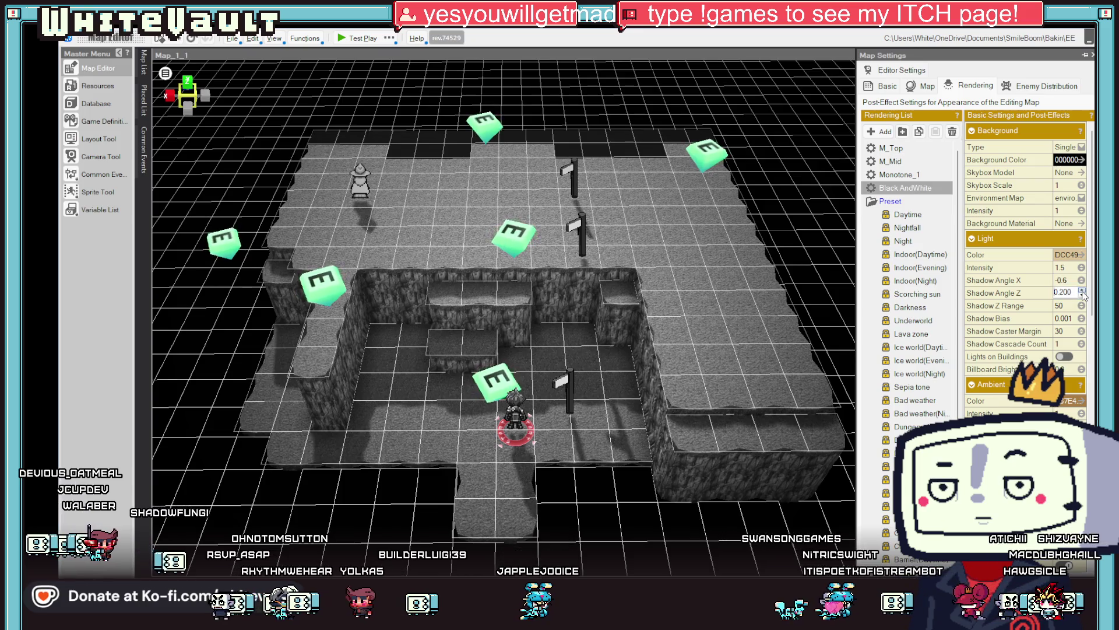
click(1083, 296)
Raise the shadow Z range to 50.6 and lower the shadow bias to 0.0001
click(1083, 306)
click(1083, 303)
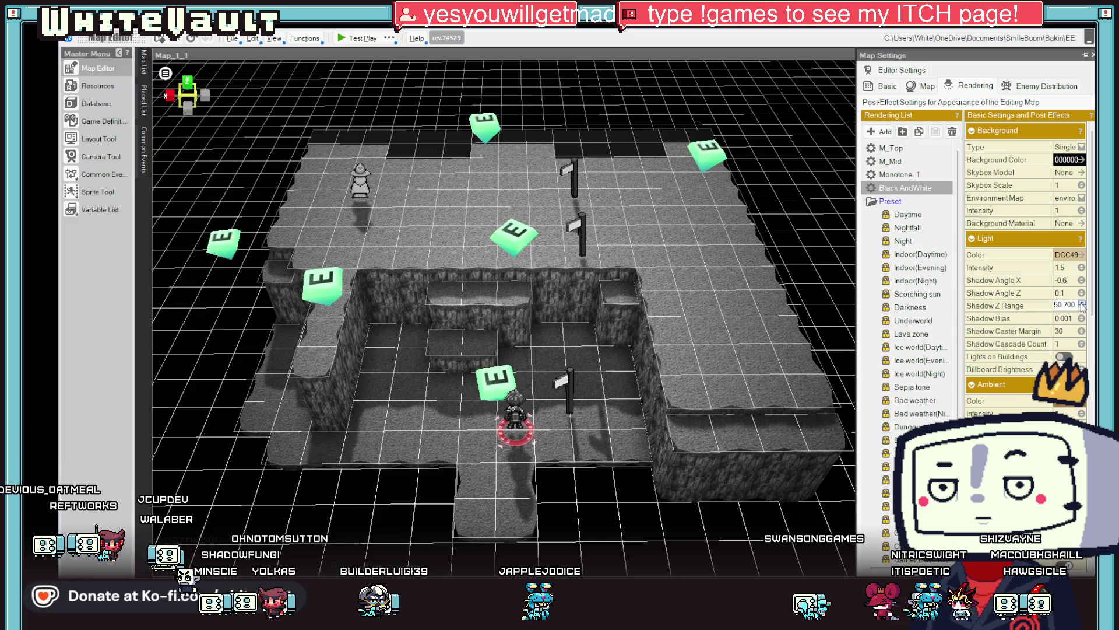
click(1083, 304)
click(1083, 304)
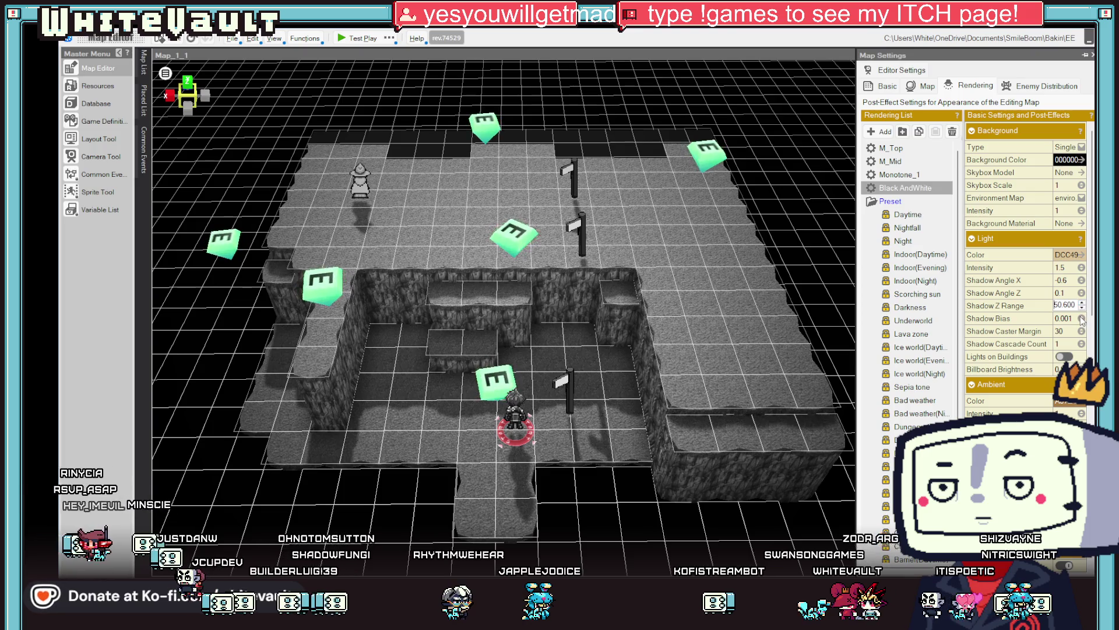
click(1083, 319)
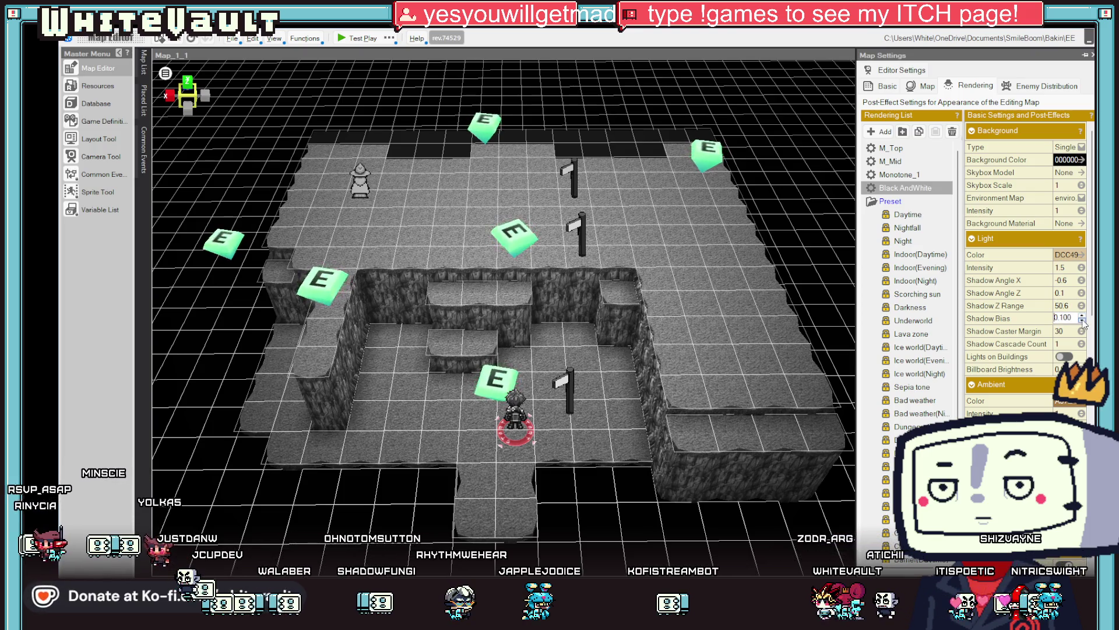
click(1083, 321)
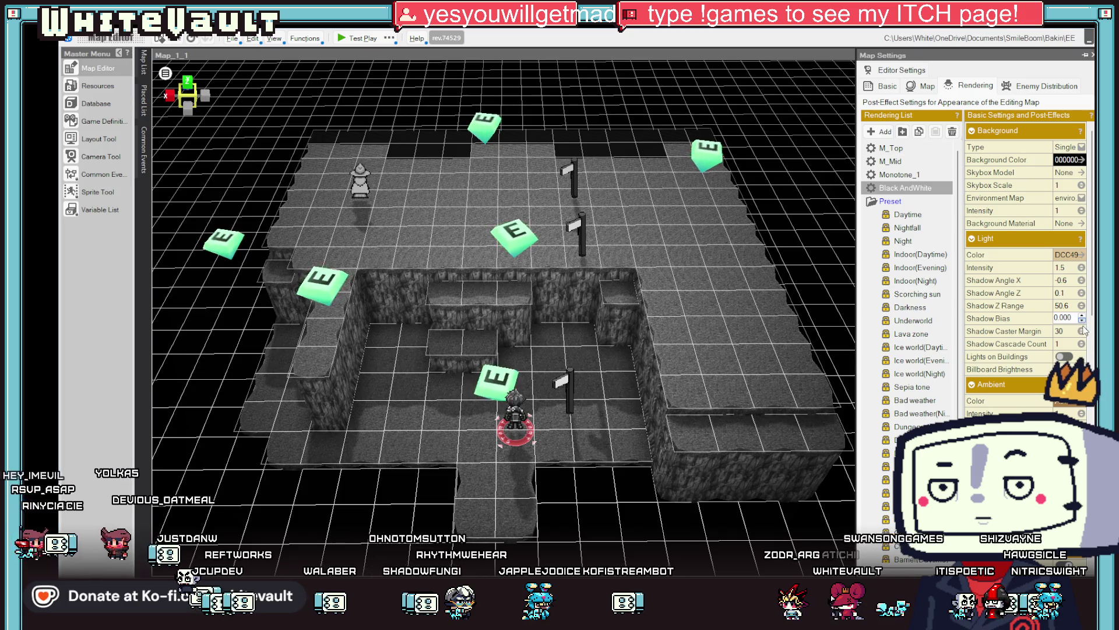
Set shadow caster margin 31.4 and cascade count 2, keeping cascade border 0
click(1083, 331)
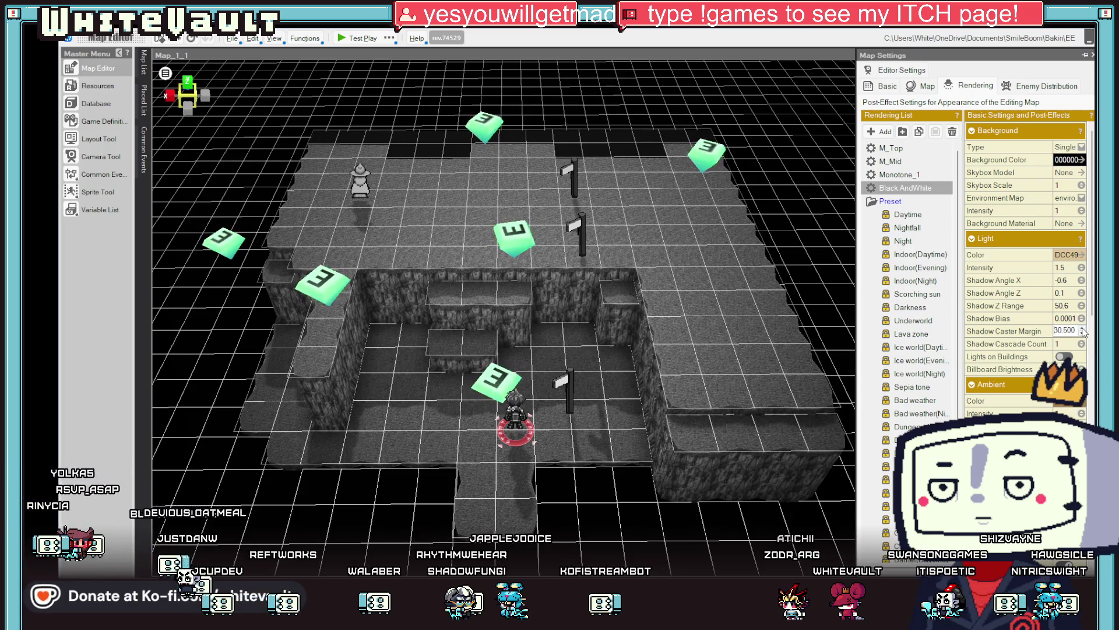
click(1083, 328)
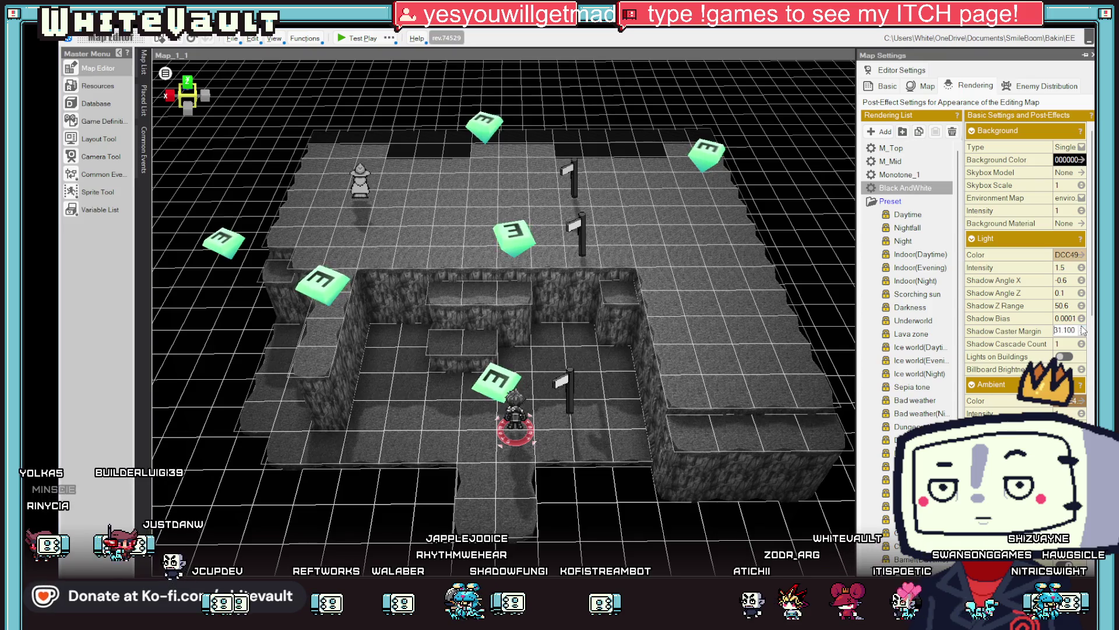
click(1082, 328)
click(1082, 344)
text(4)
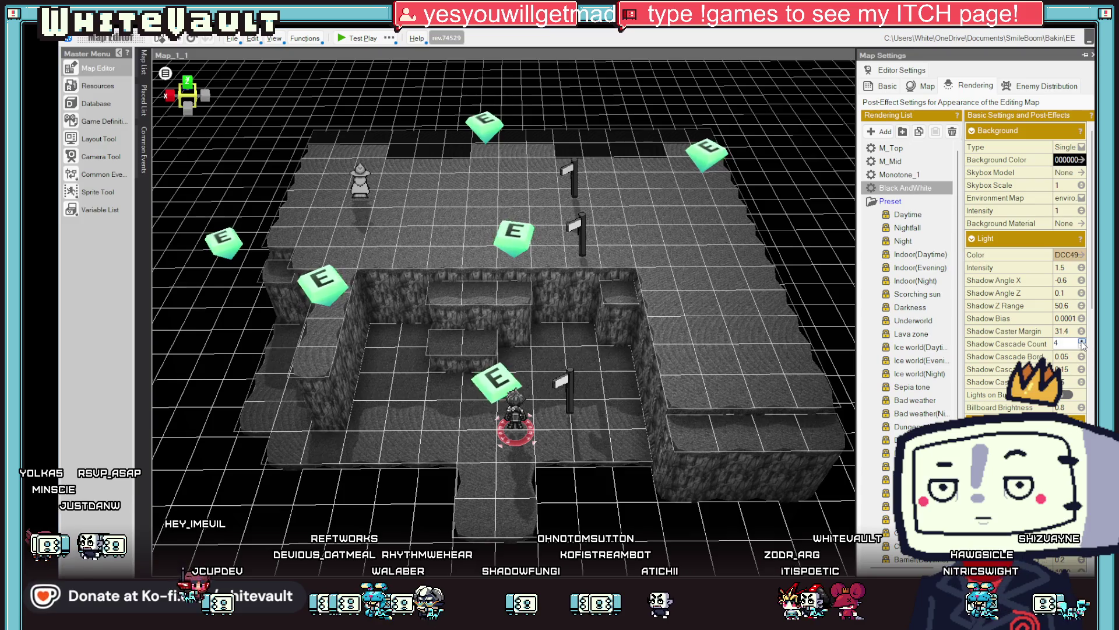
click(1083, 347)
click(1083, 347)
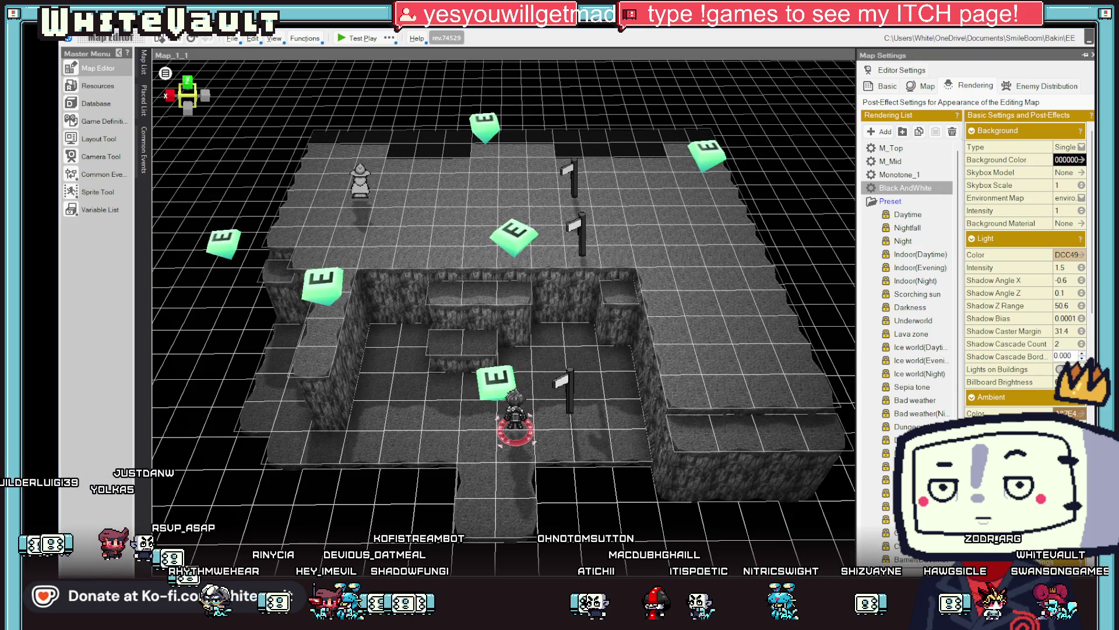
click(1060, 369)
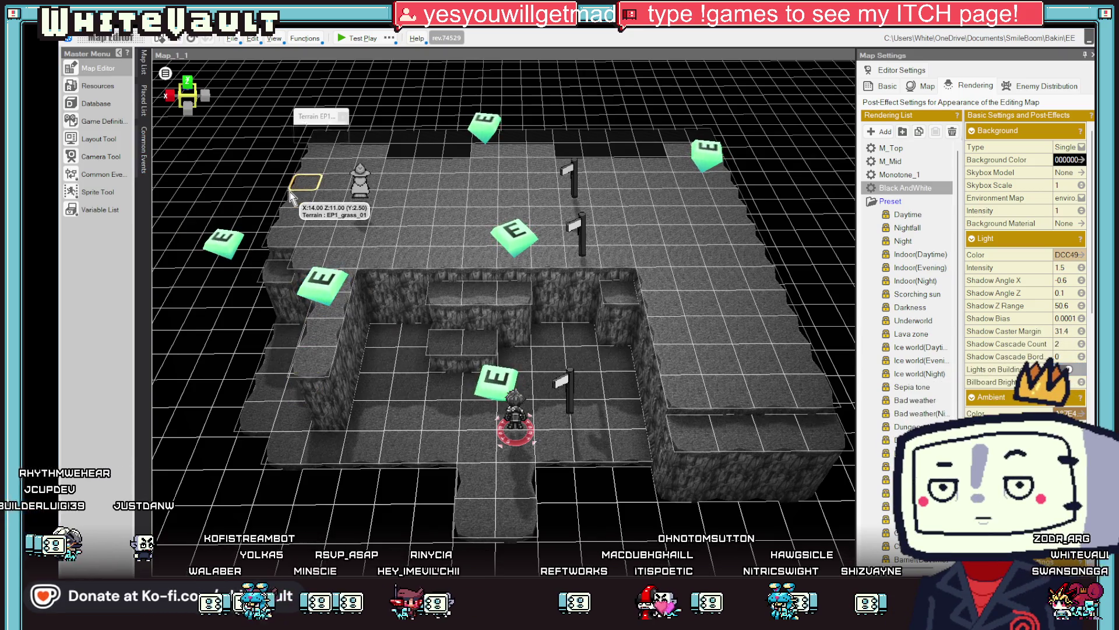
Place a local light beside the central signpost and launch a test play of Map_1_1
click(703, 234)
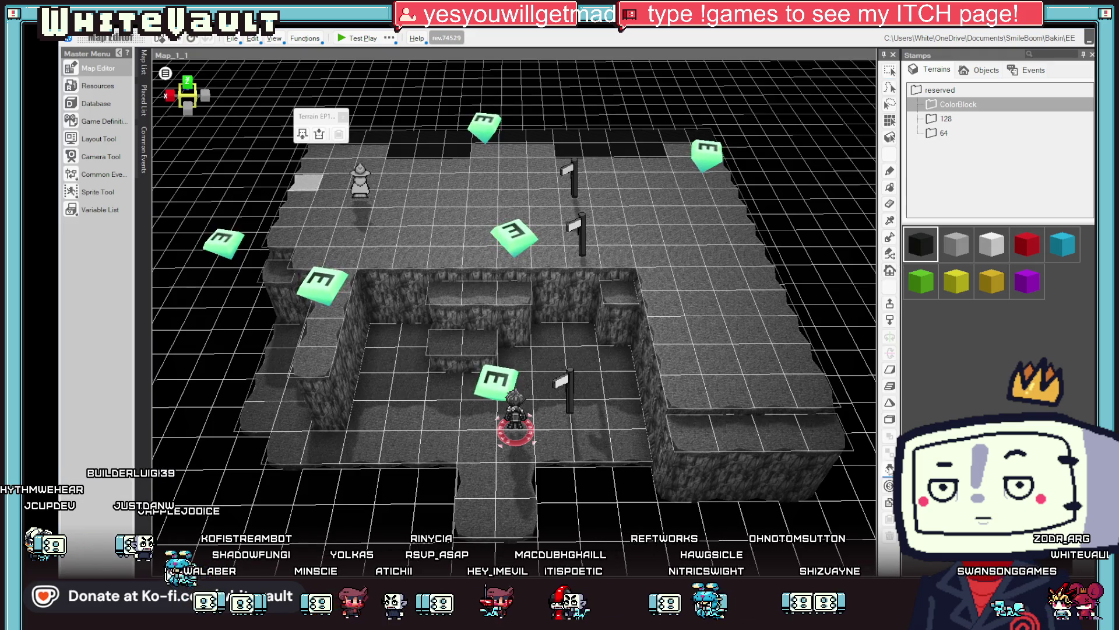
click(680, 230)
scroll(758, 326, up, 3)
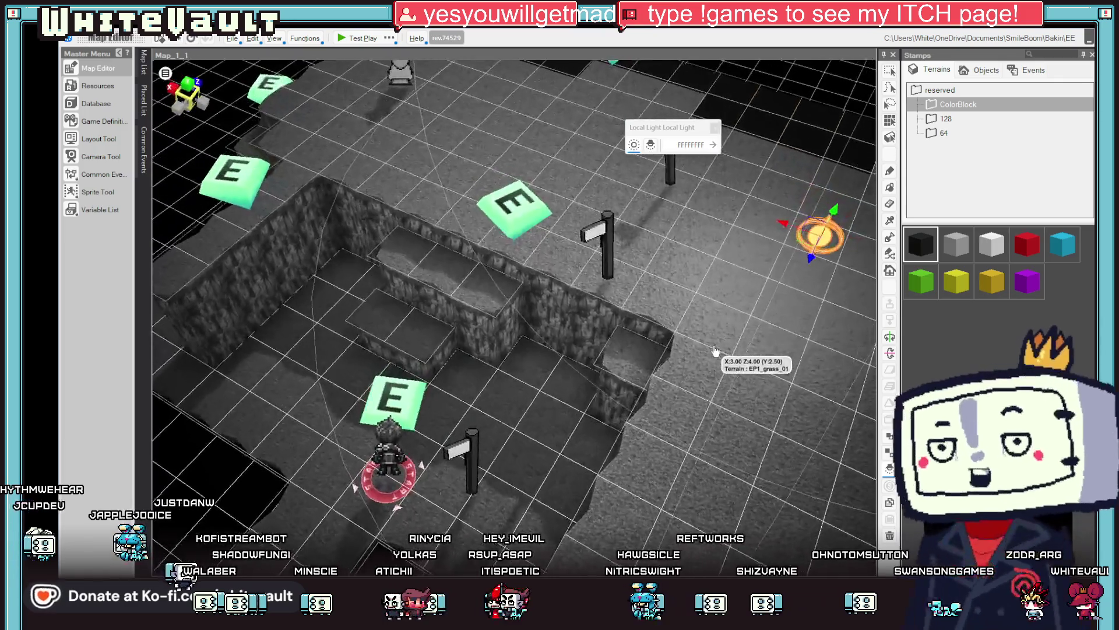
scroll(716, 350, down, 5)
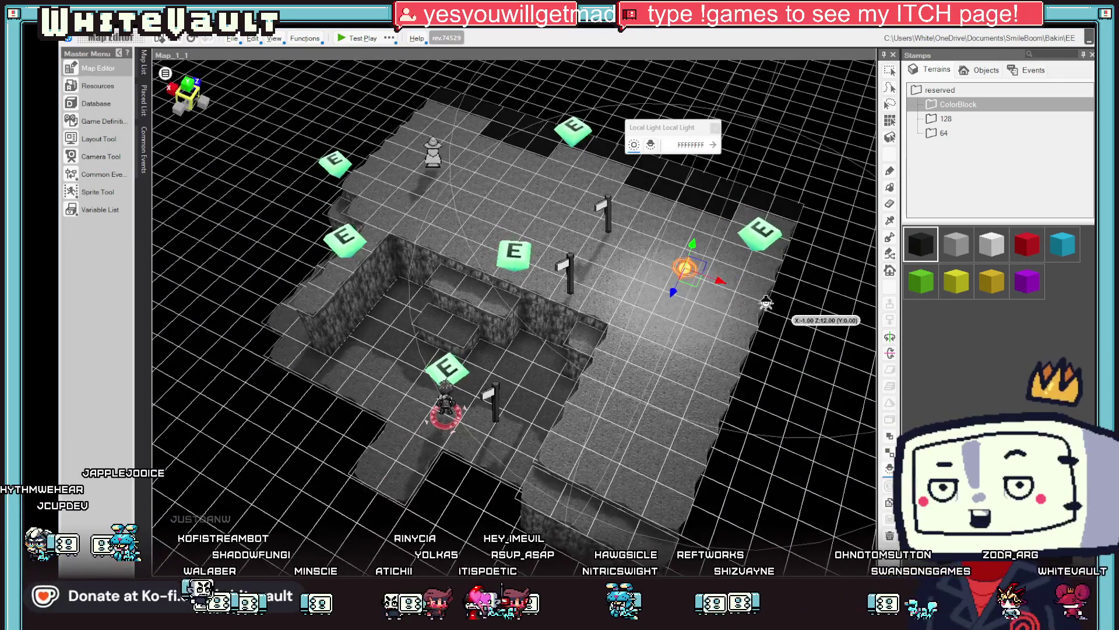
click(652, 145)
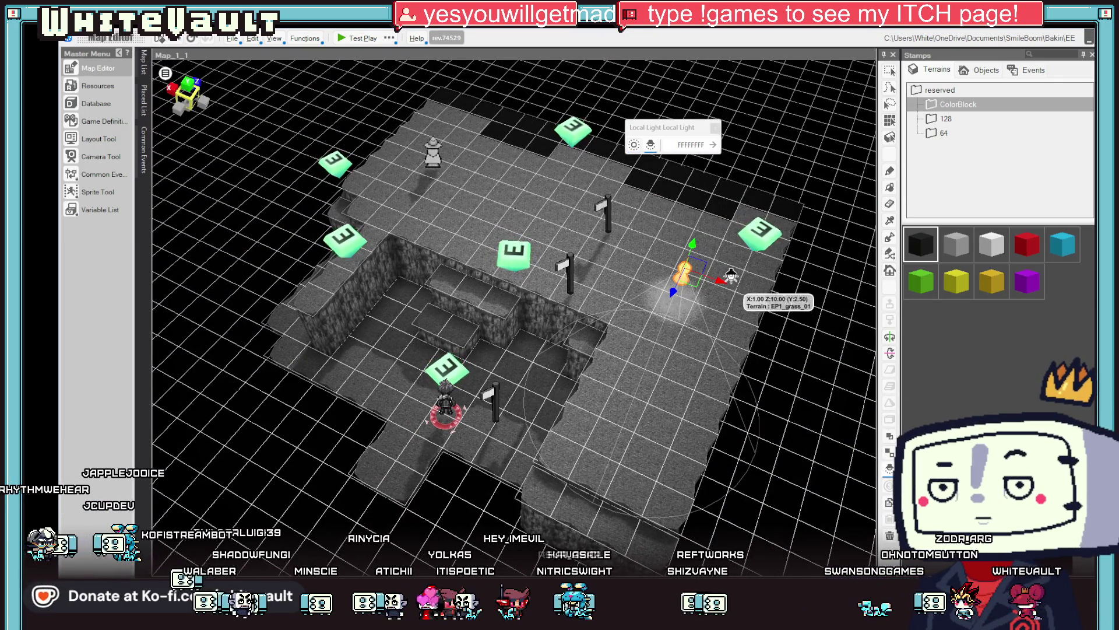
click(606, 245)
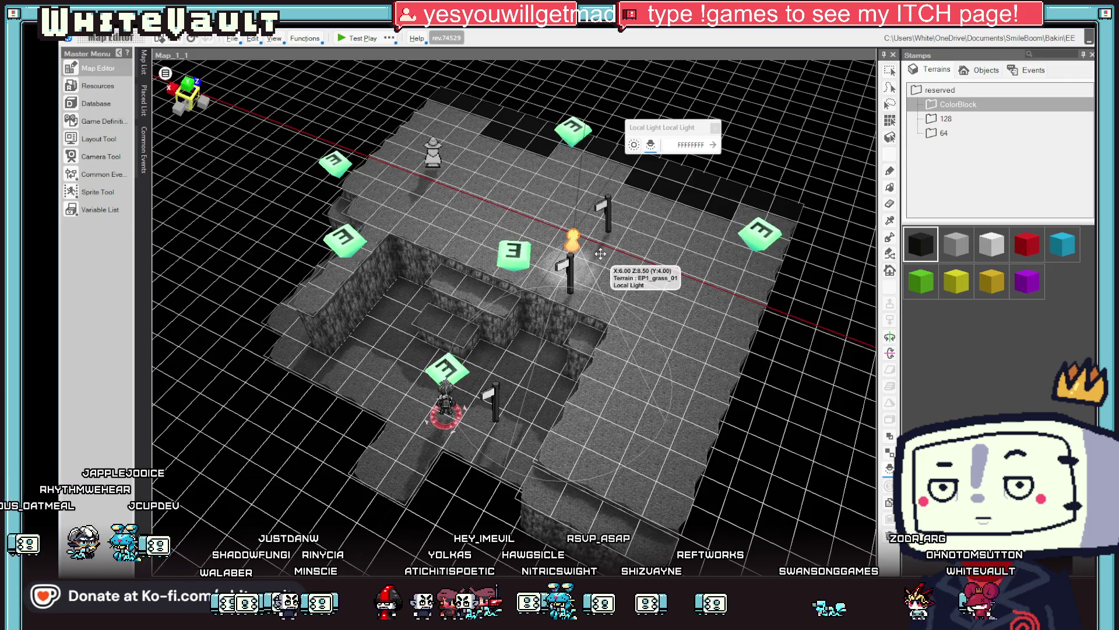
click(354, 38)
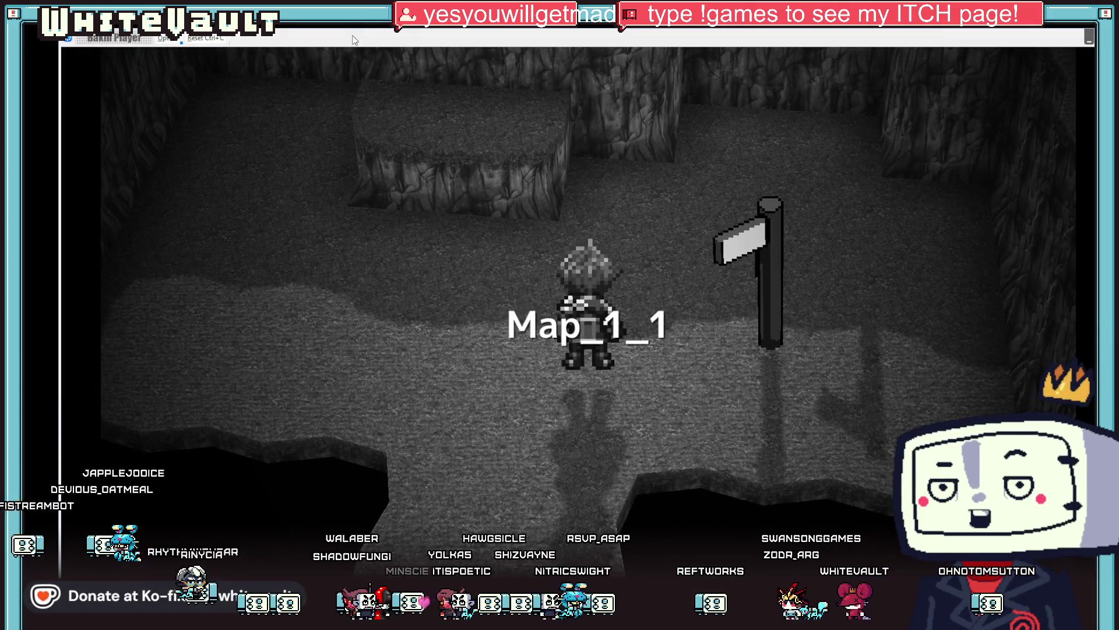
Walk north past the signpost onto the plateau, down the ledge and back toward the statue
key(Up)
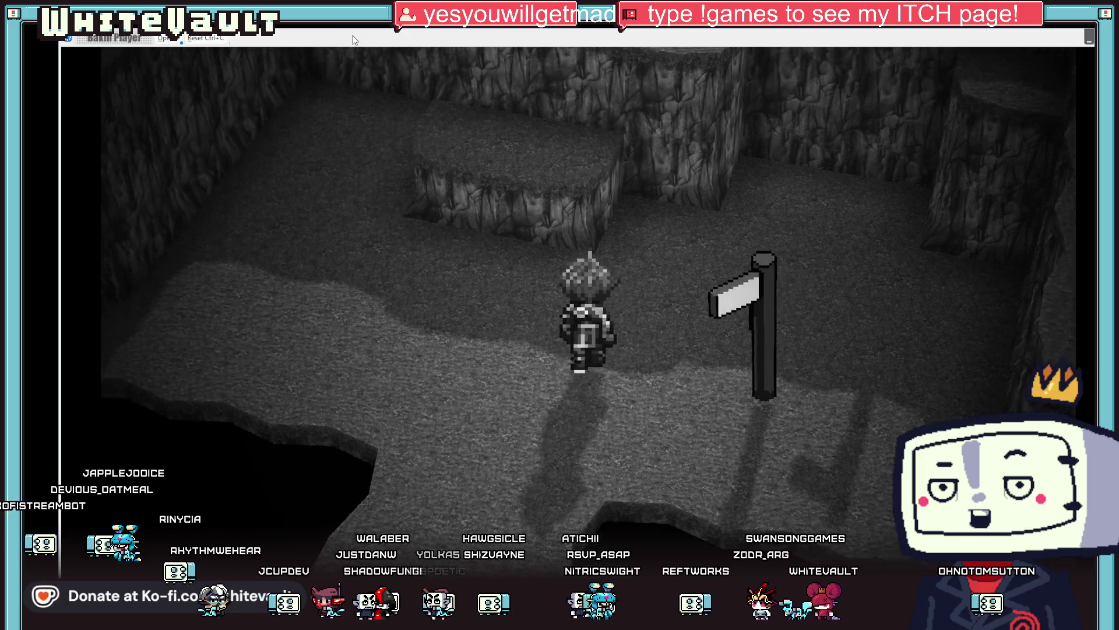
key(Up)
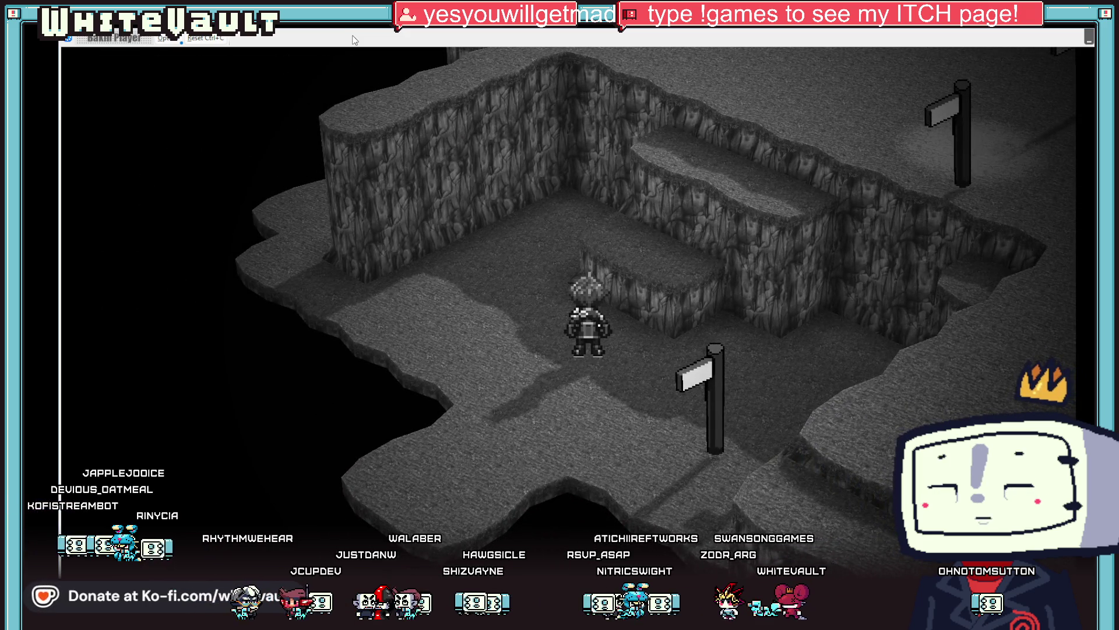
key(Up)
key(Right)
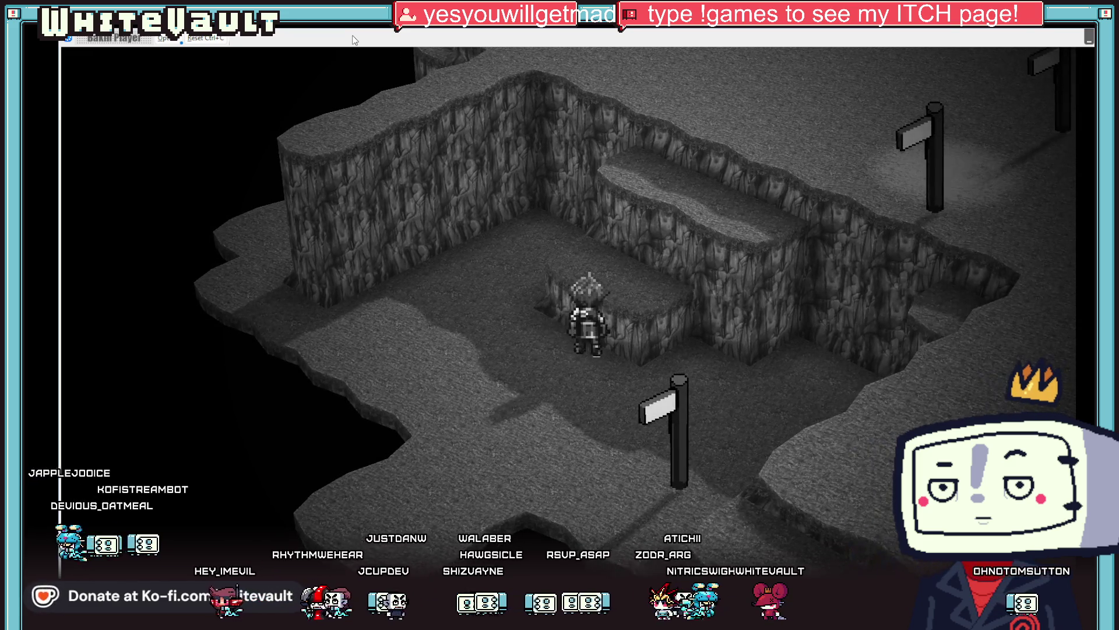
key(Up)
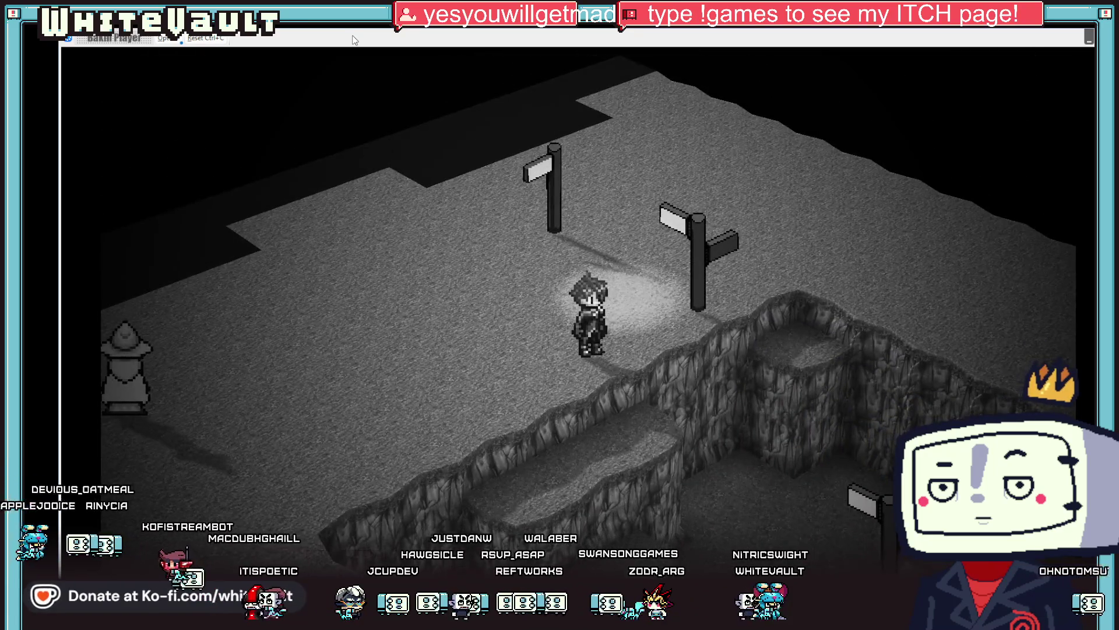
key(Left)
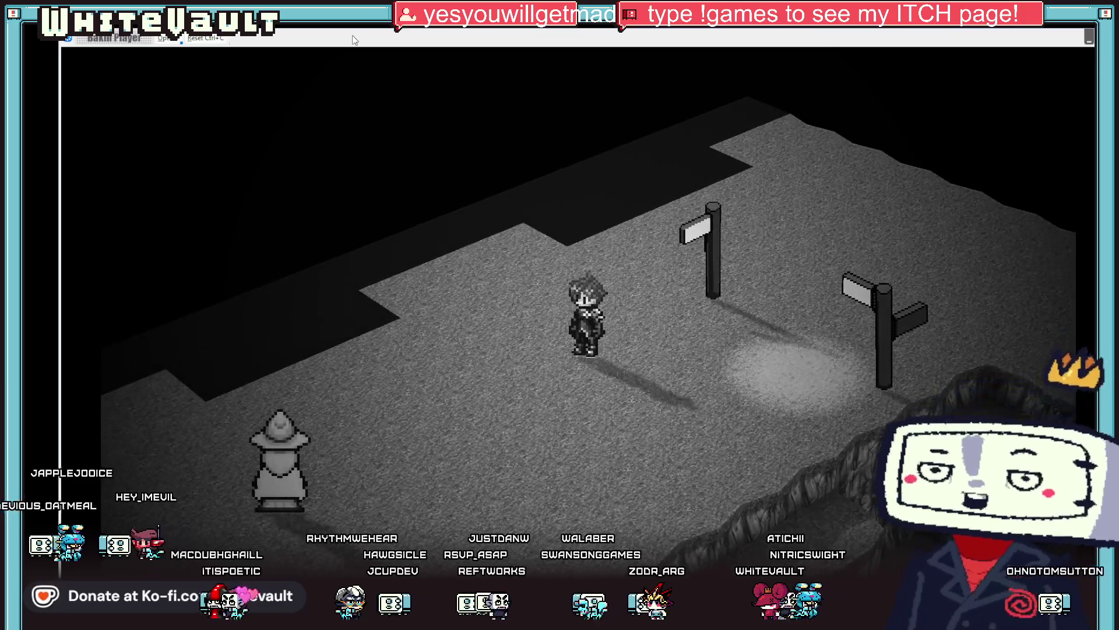
key(Down)
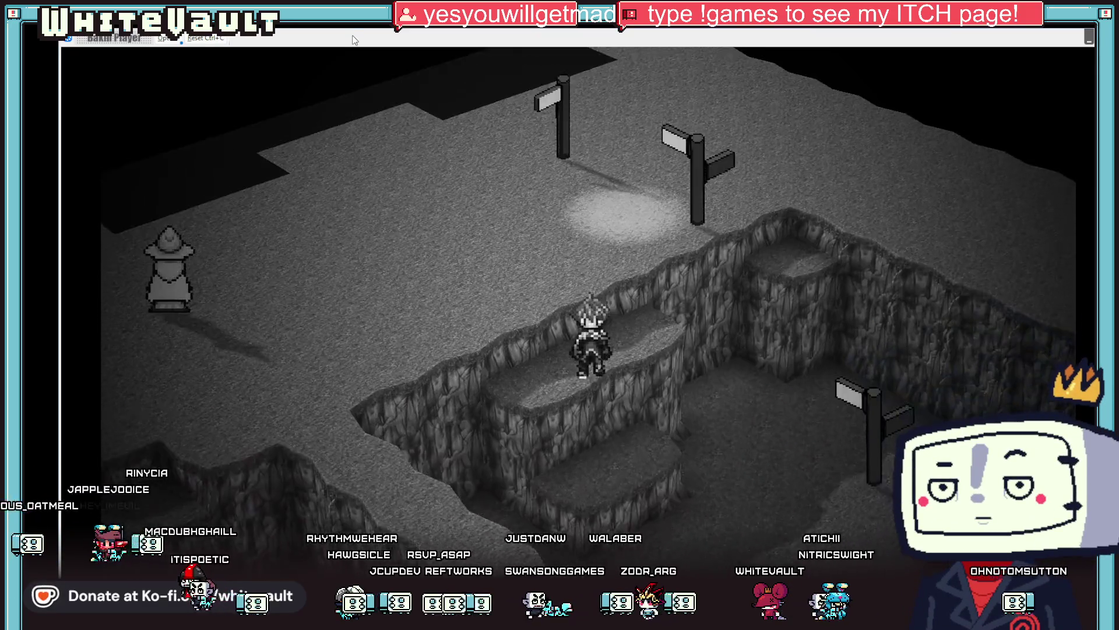
key(Down)
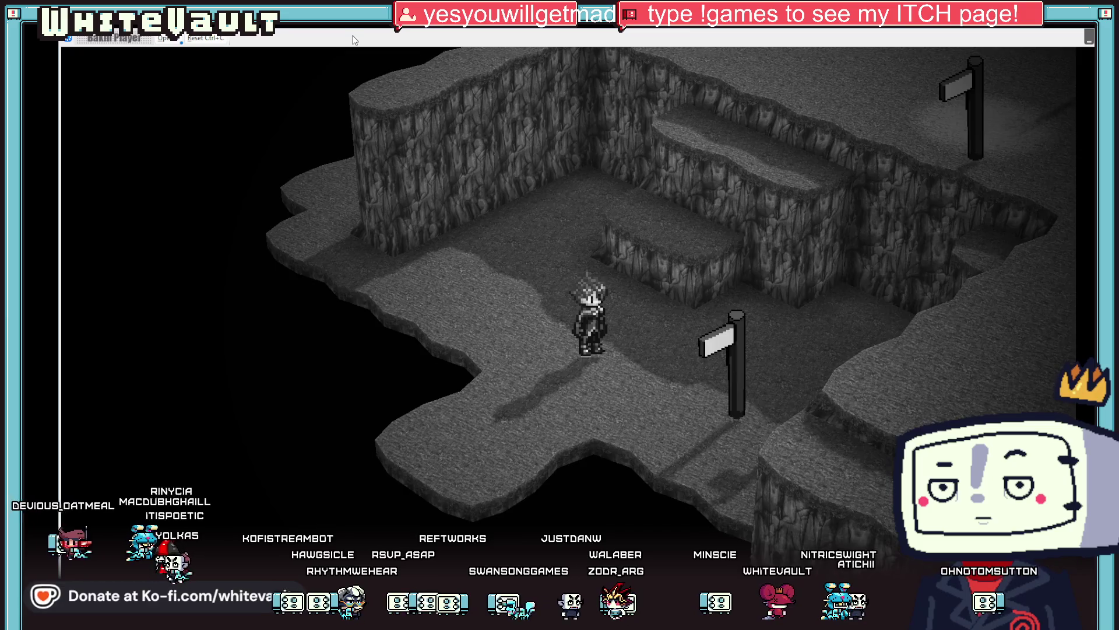
key(Up)
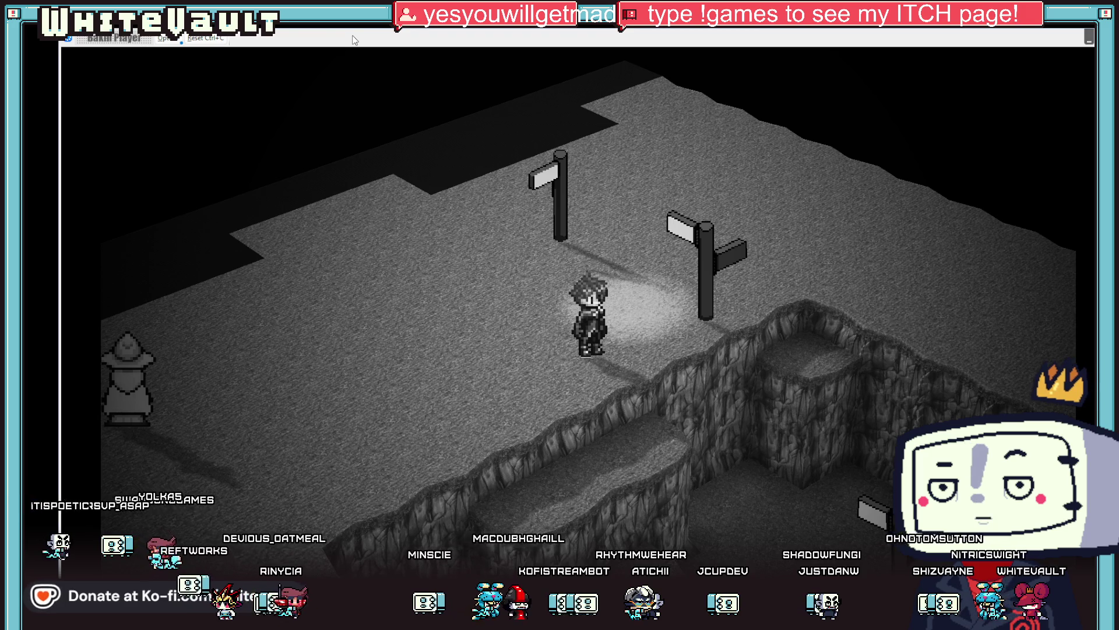
Drop off the cliff edge near the signposts twice to check the camera change, then end test play
key(Left)
key(Down)
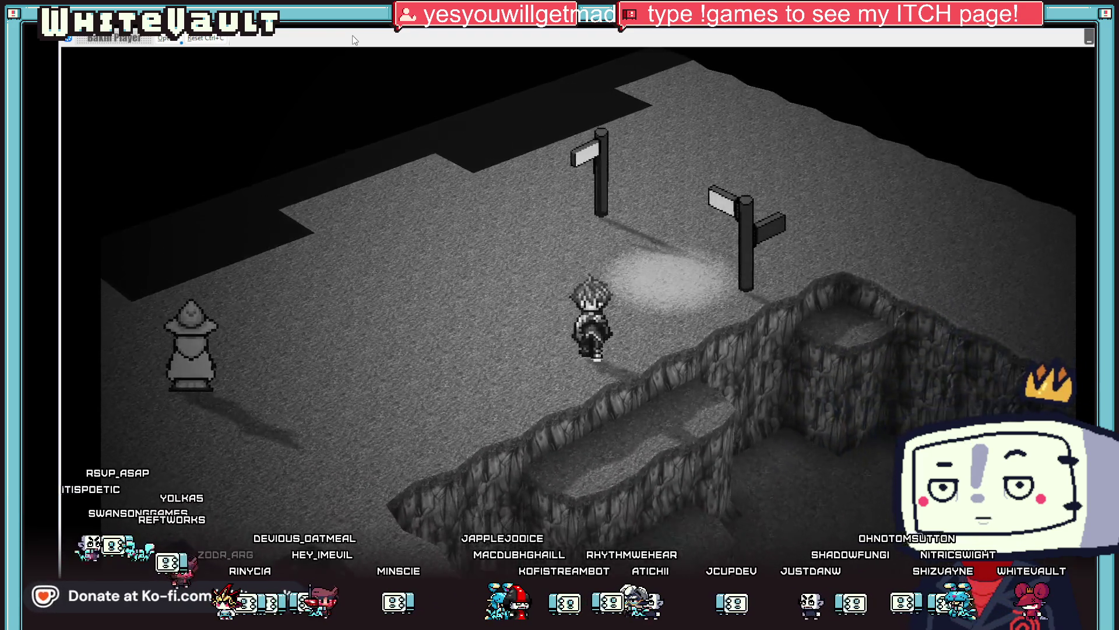
key(Down)
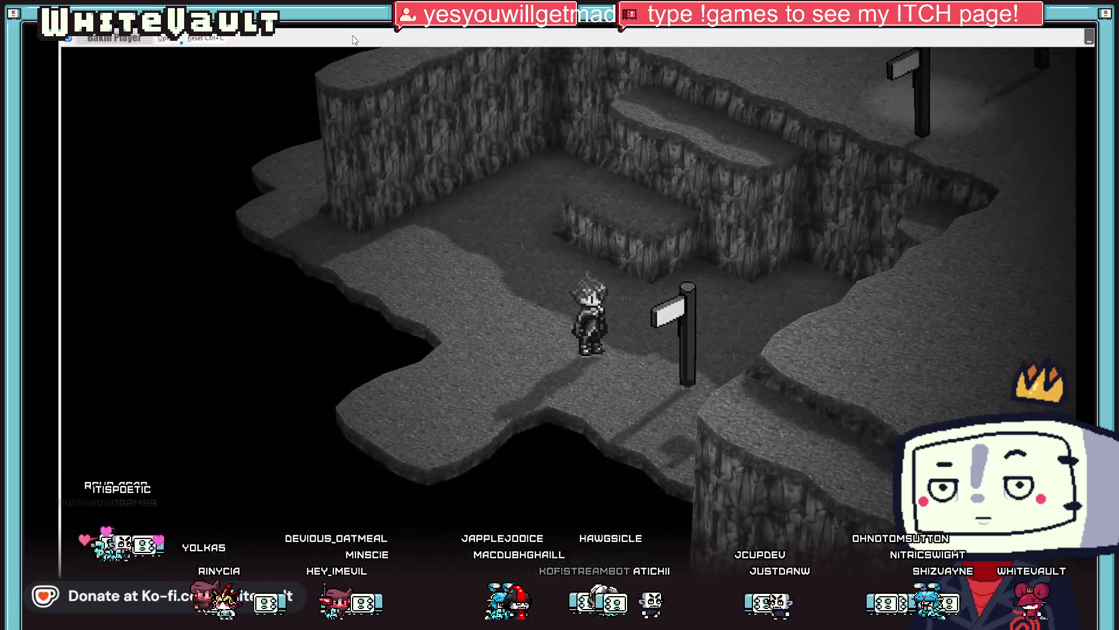
key(Up)
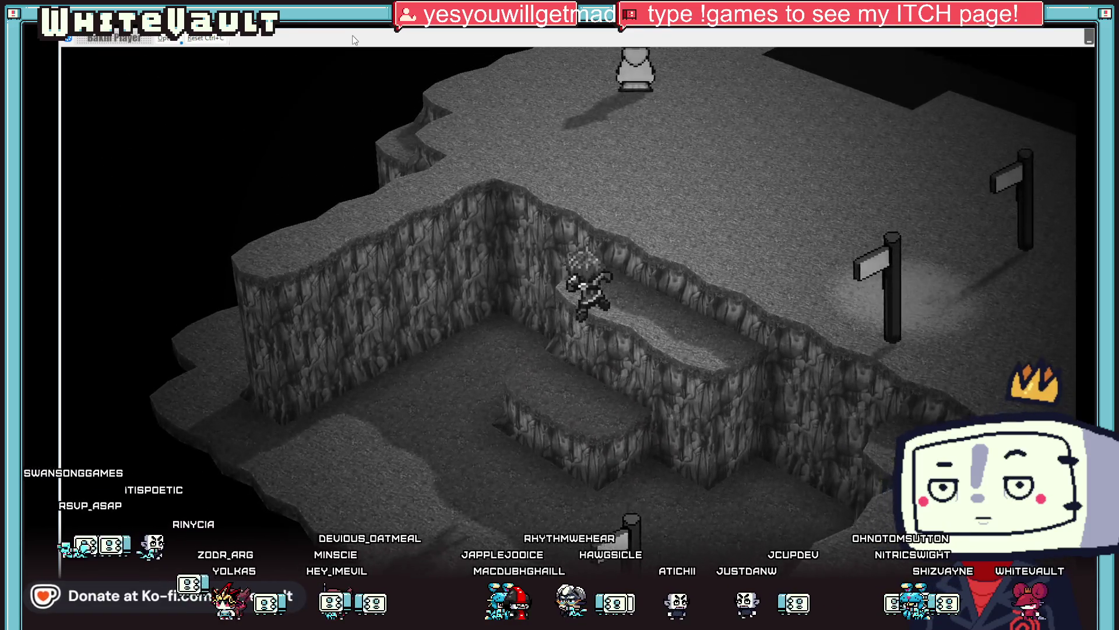
key(Up)
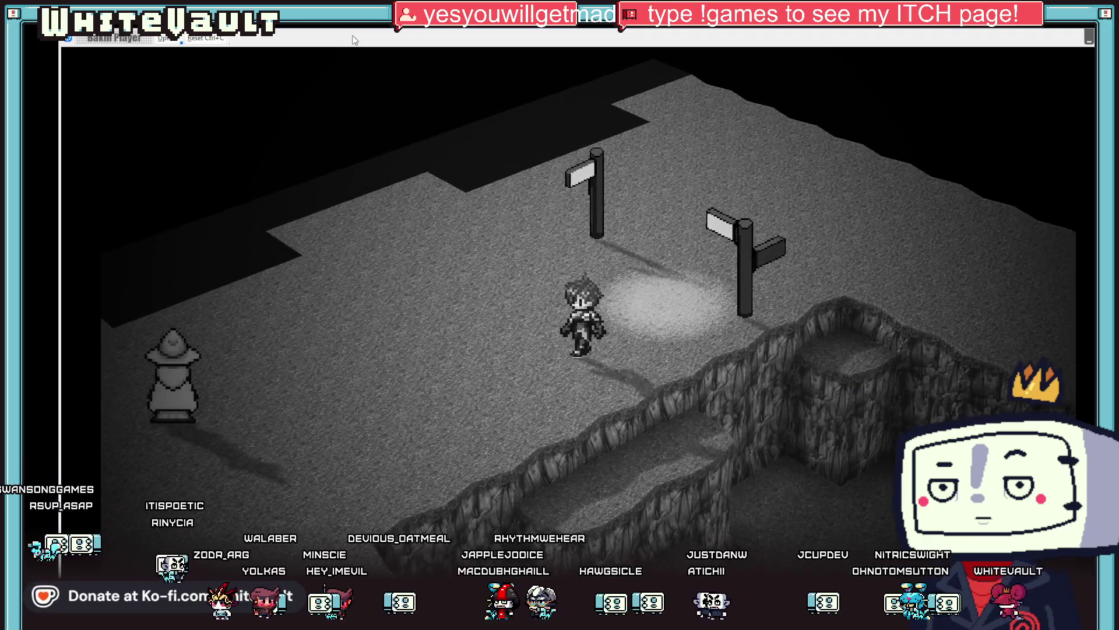
key(Right)
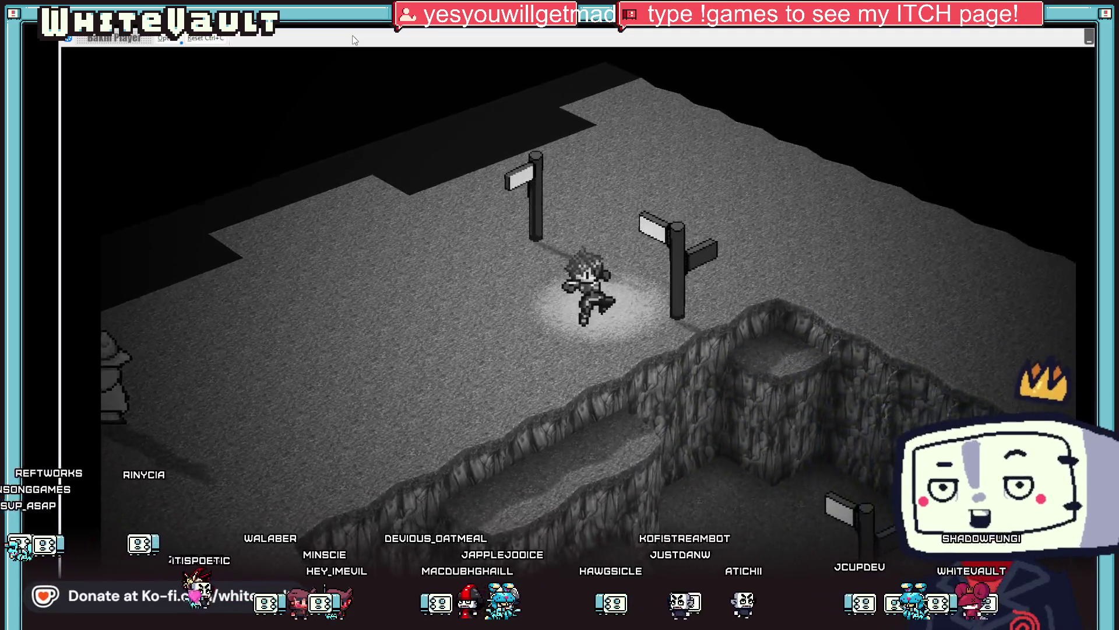
key(Down)
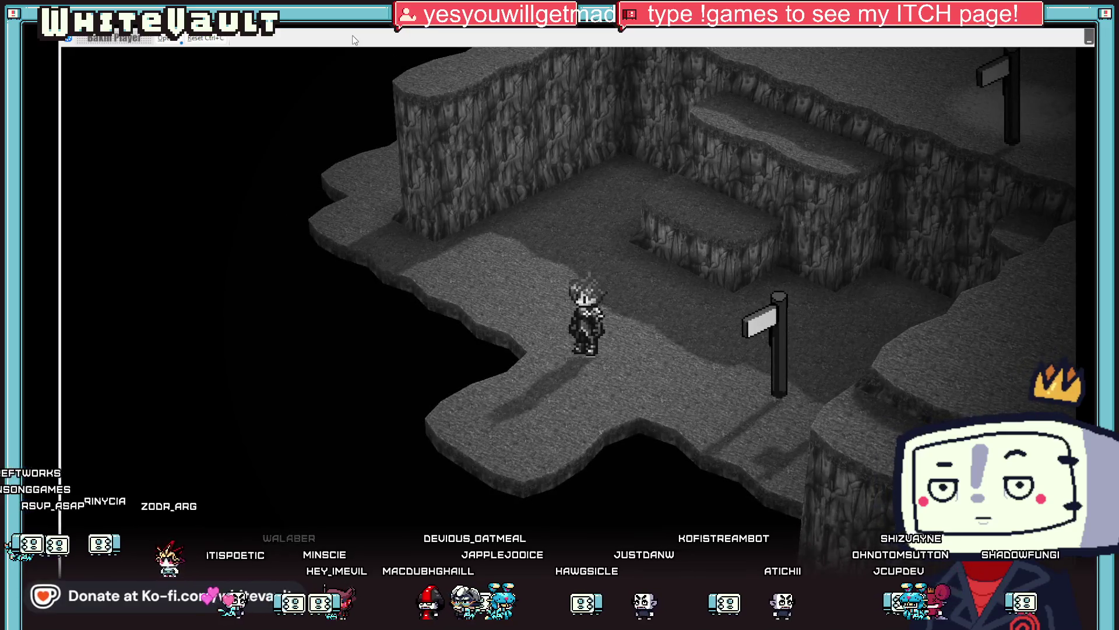
key(Up)
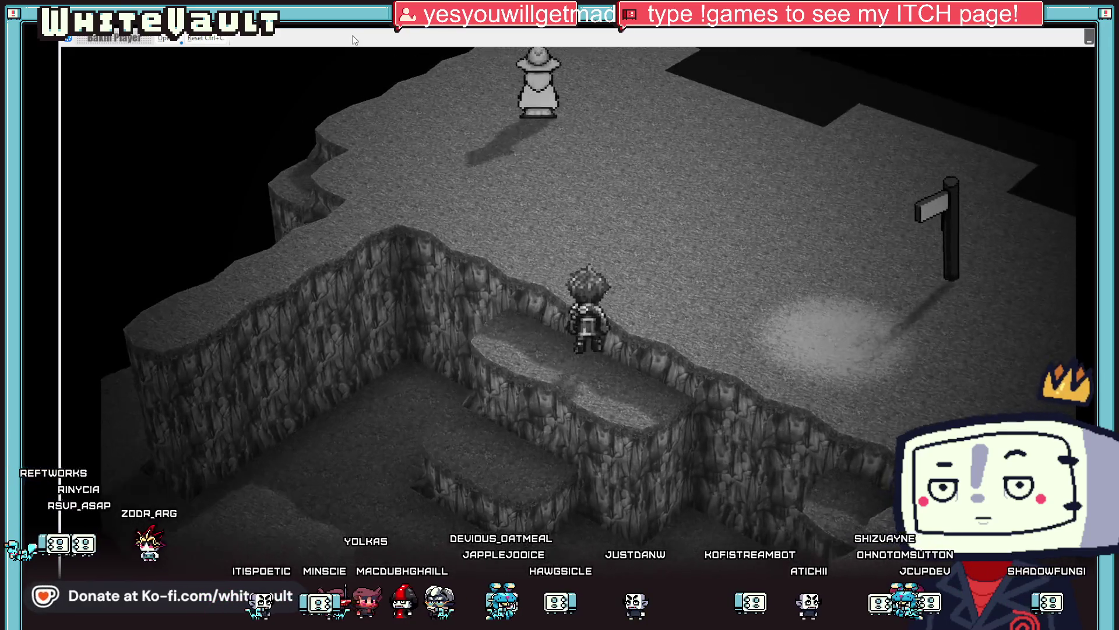
key(Right)
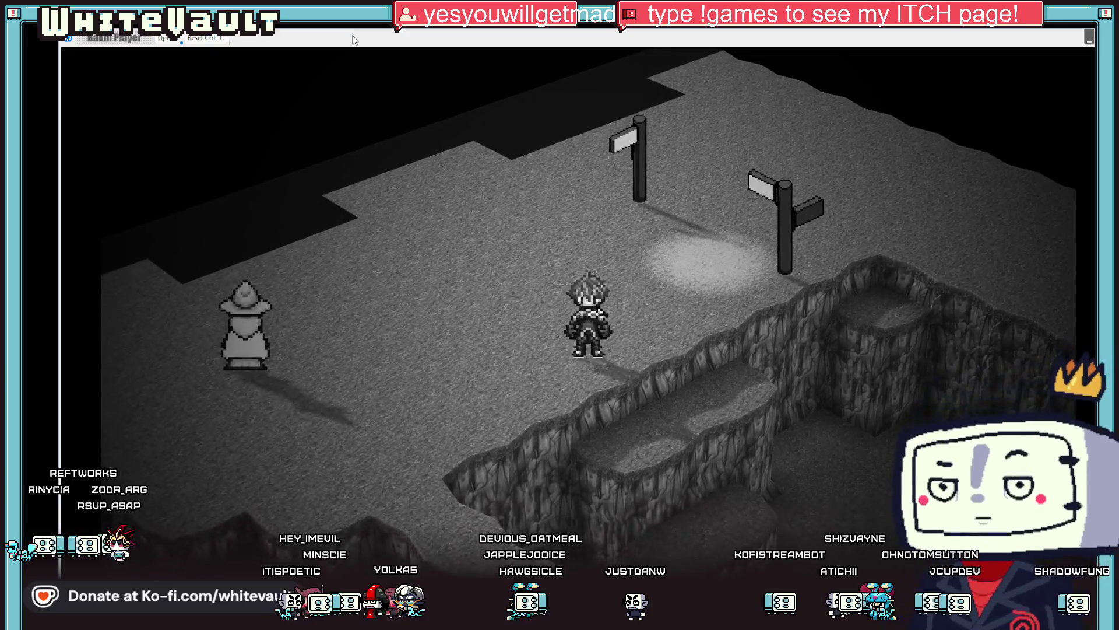
key(Down)
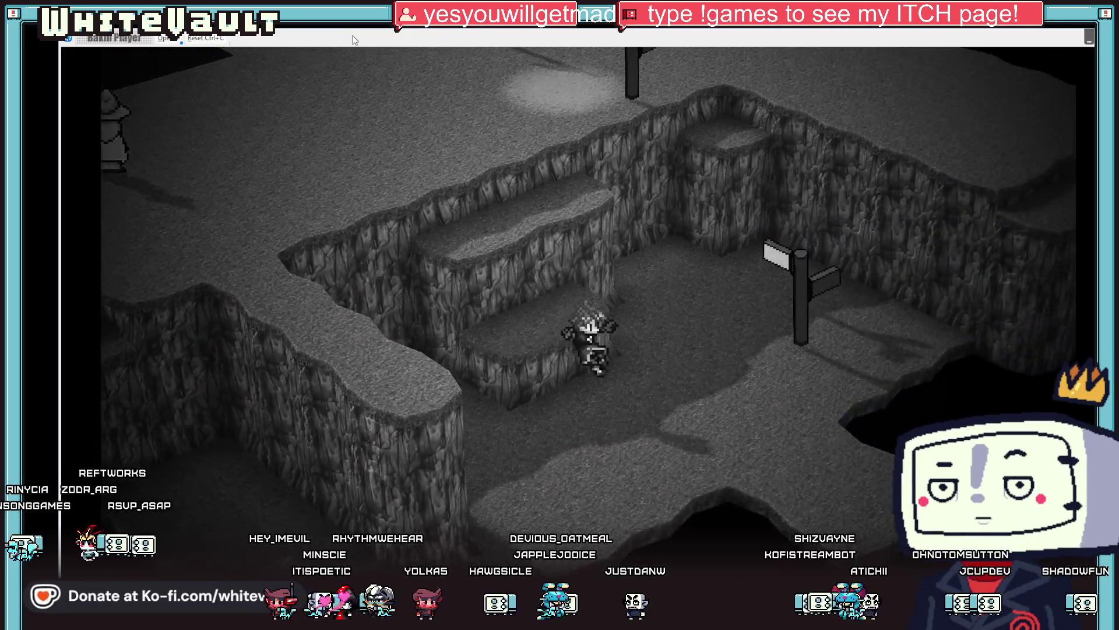
key(Left)
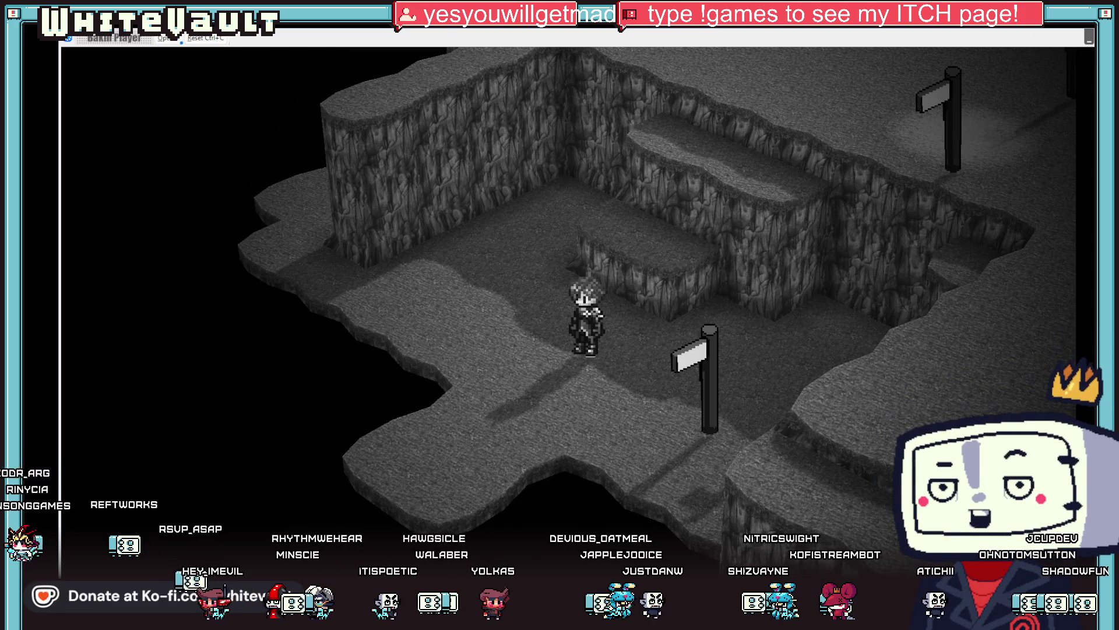
key(Escape)
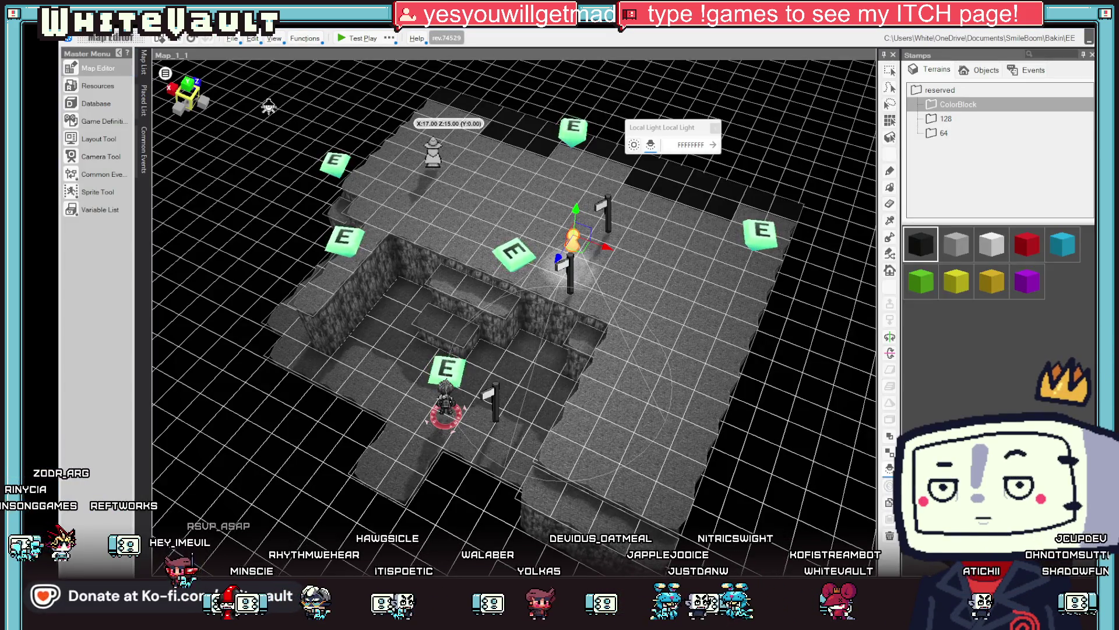
In the map's rendering settings, make the background solid black and apply an environment map
click(166, 70)
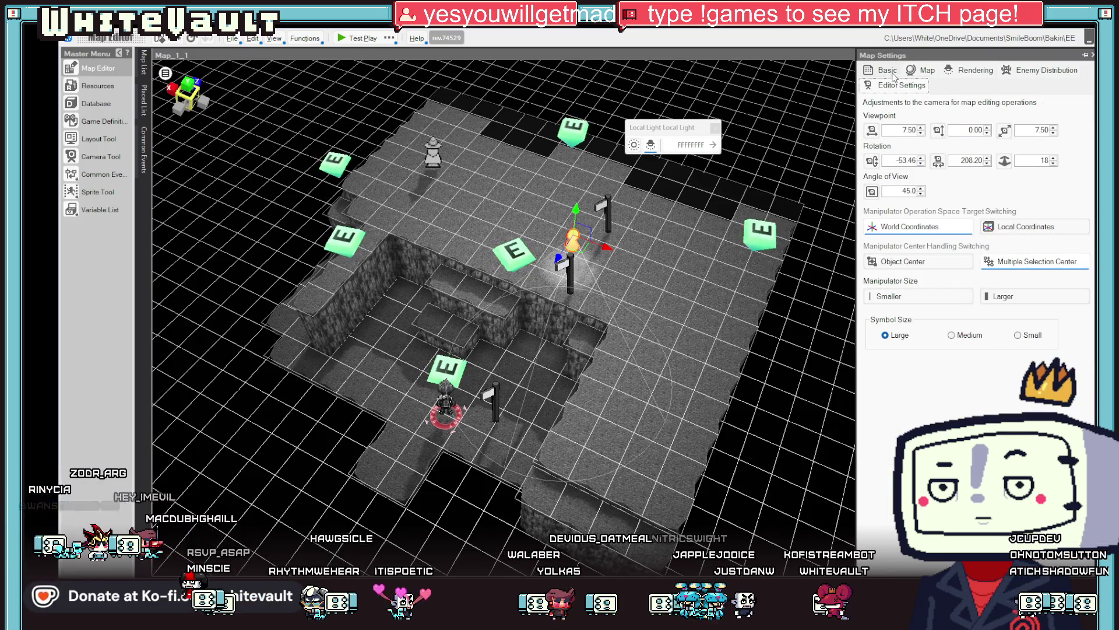
click(967, 70)
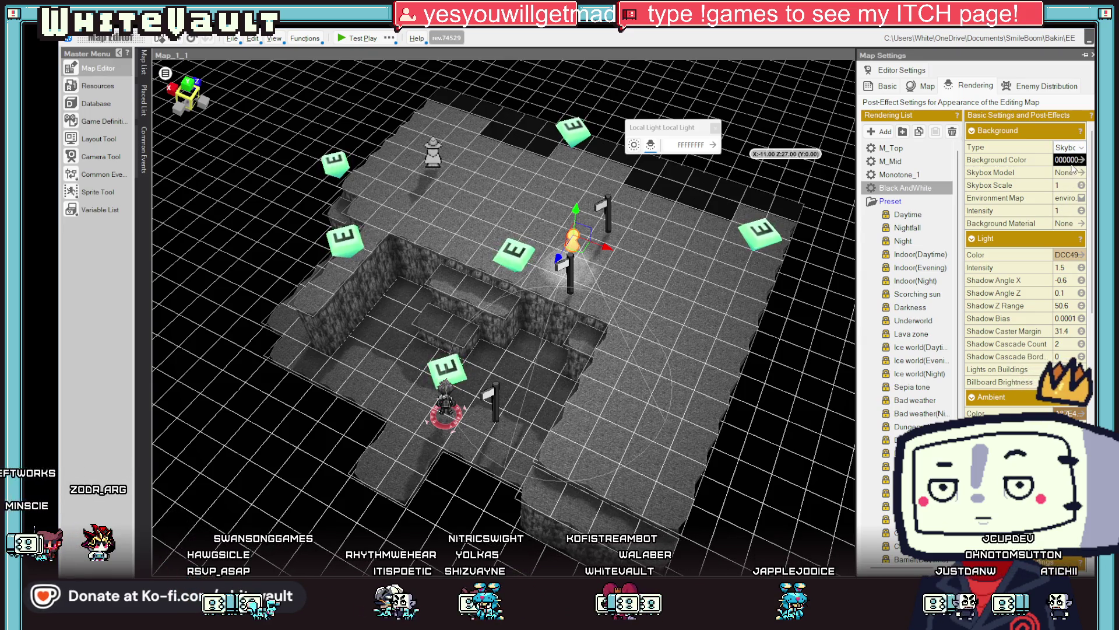
click(1074, 159)
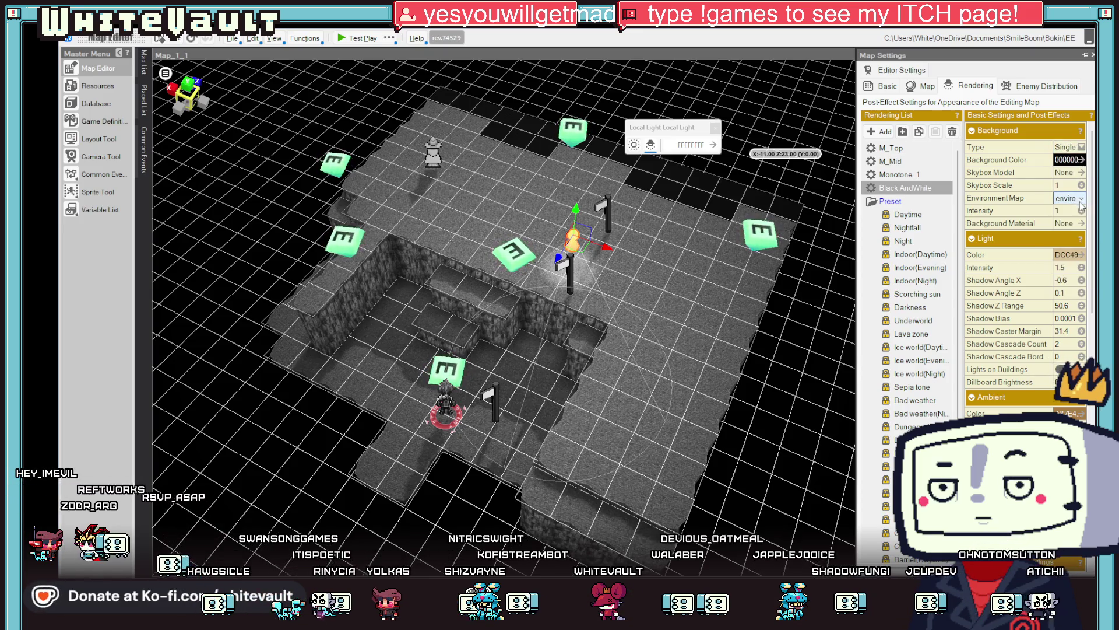
click(1081, 199)
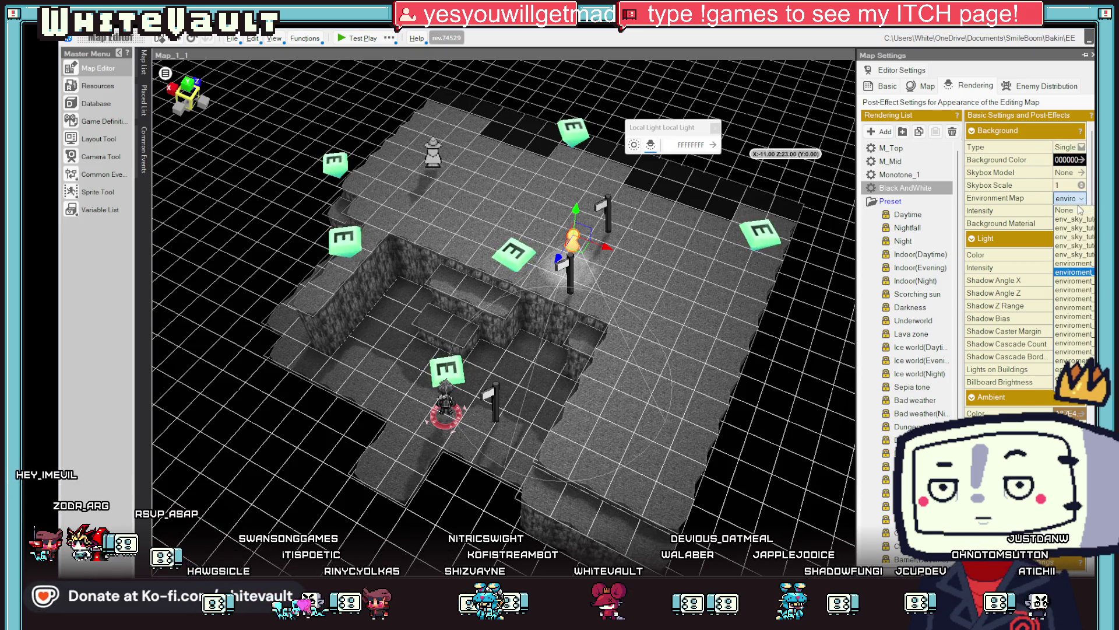
click(1078, 263)
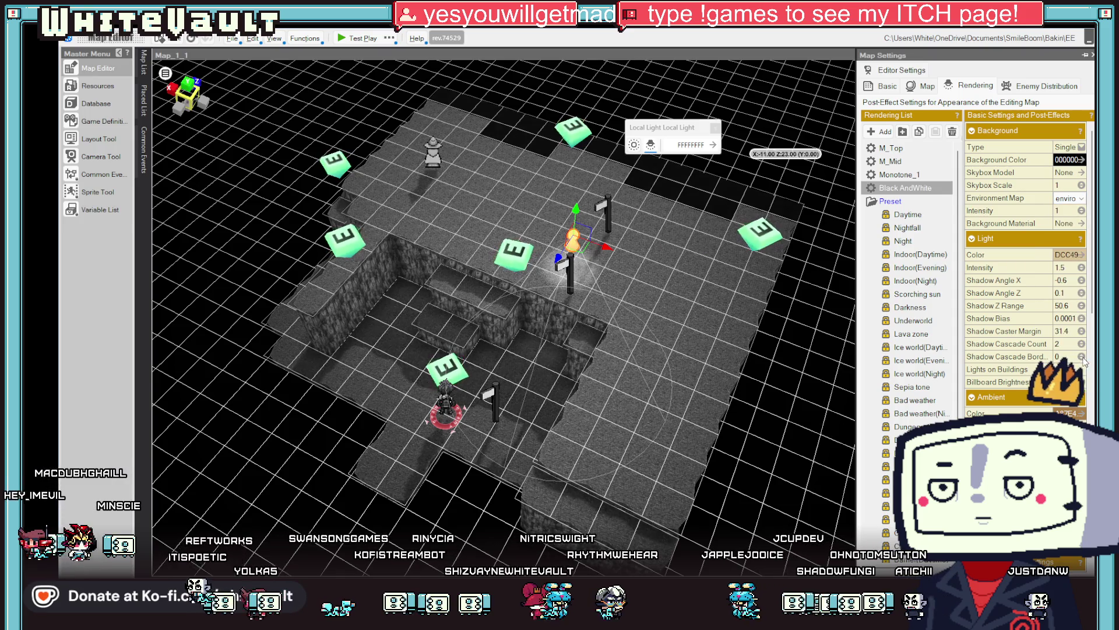
Tilt the map view to a lower camera angle and reopen the rendering post-effect settings
mouse_move(567, 368)
mouse_down()
mouse_move(607, 380)
mouse_move(640, 333)
mouse_up()
scroll(671, 377, down, 3)
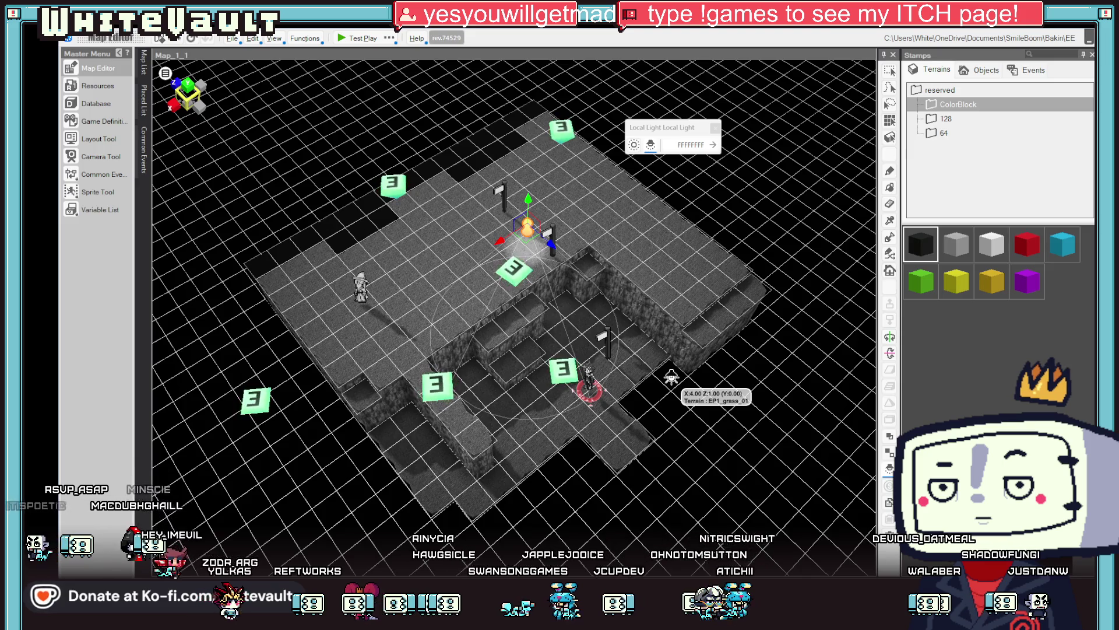
drag(590, 196, 740, 292)
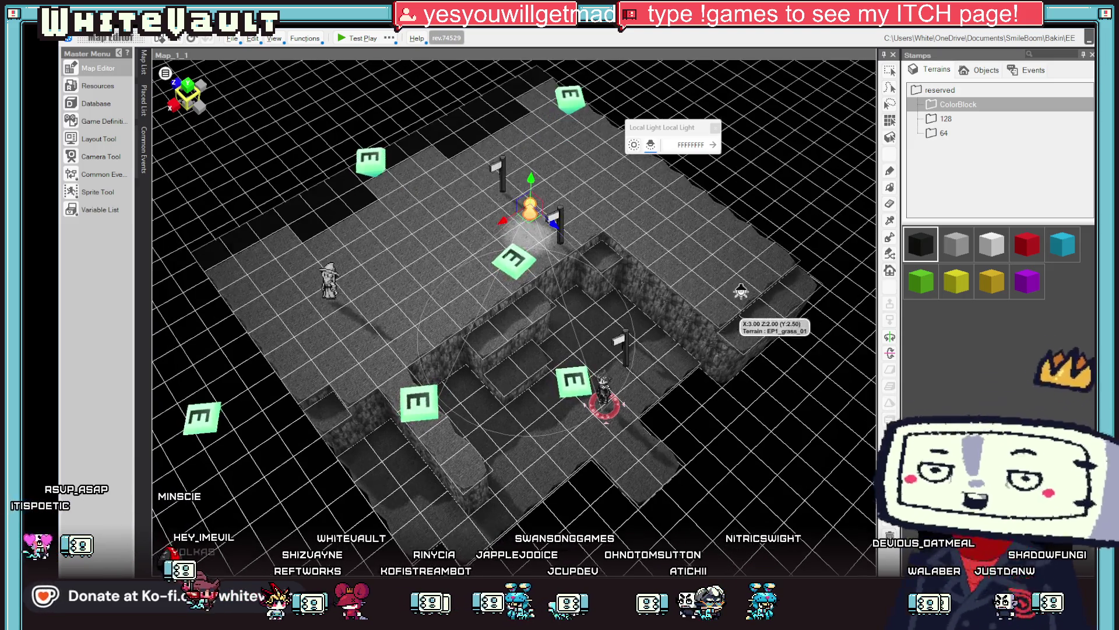
mouse_move(755, 239)
mouse_down()
mouse_move(659, 192)
mouse_move(653, 128)
mouse_up()
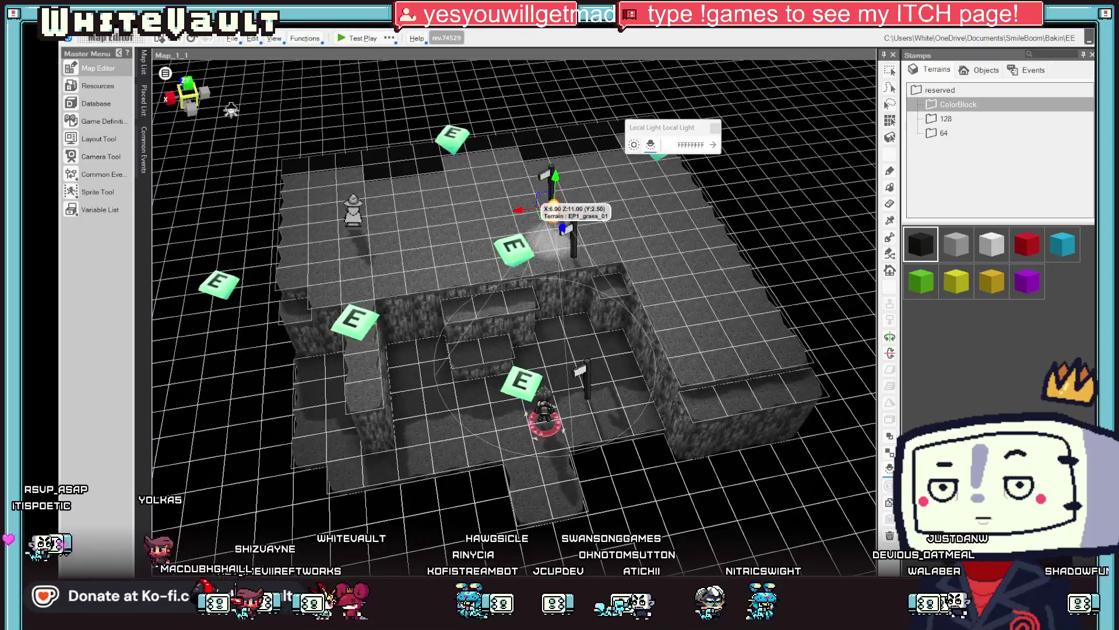
click(166, 73)
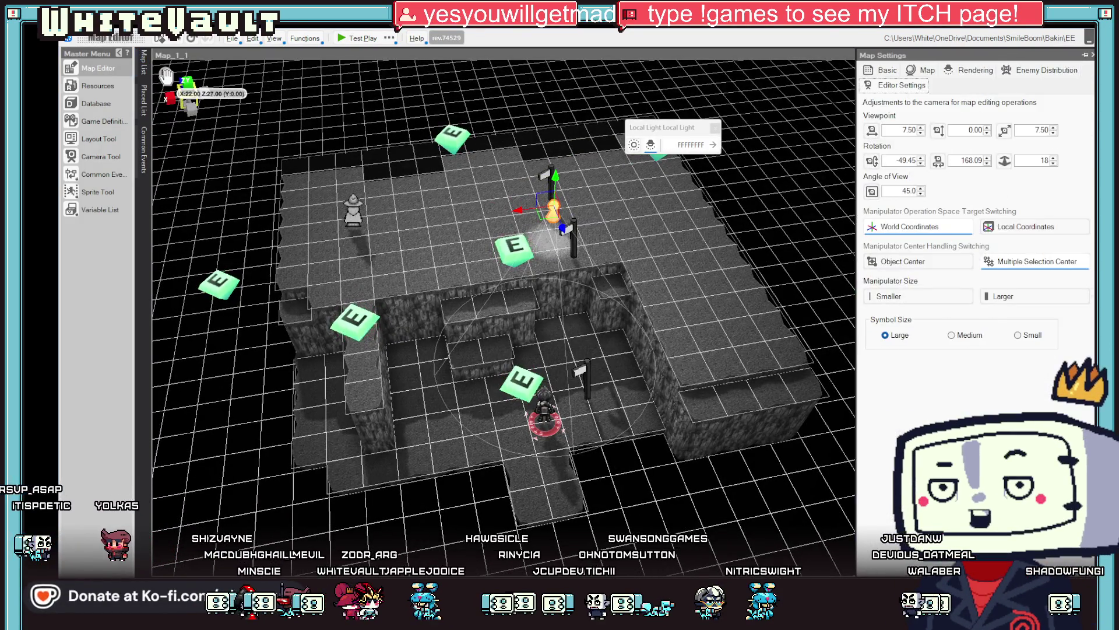
click(979, 71)
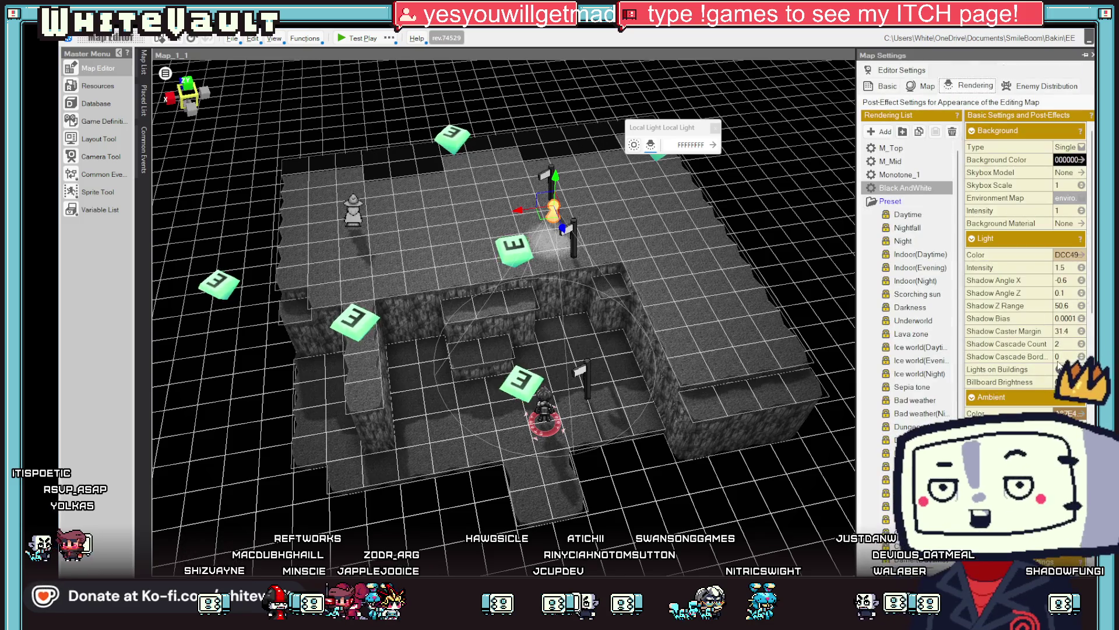
scroll(1026, 263, down, 3)
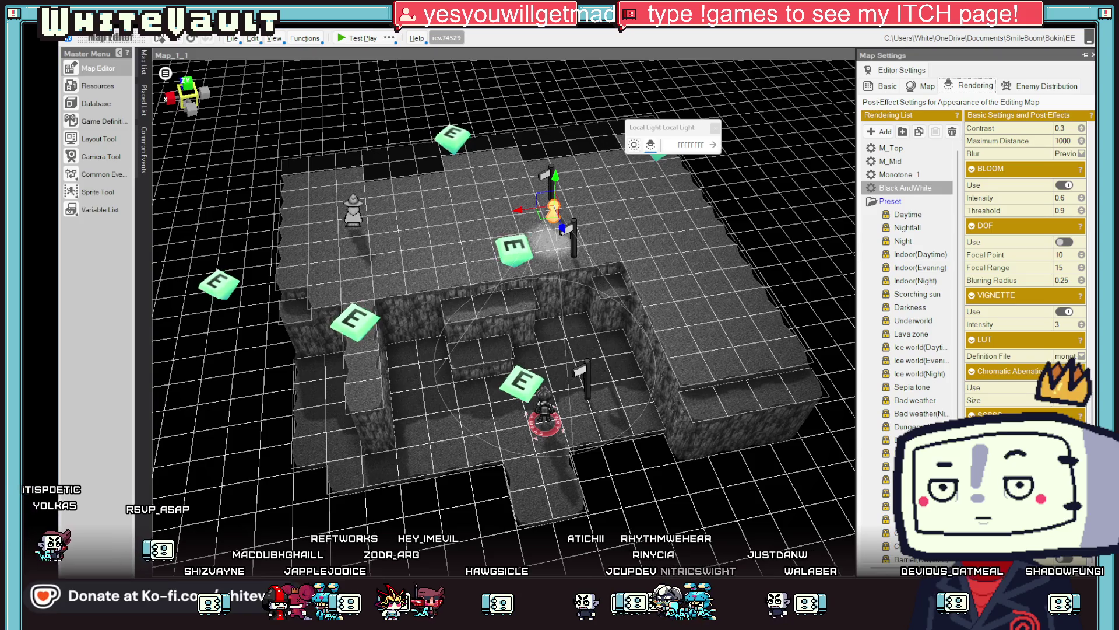
Try stronger vignette intensities, ending at 8, and preview them in a test play
click(1083, 325)
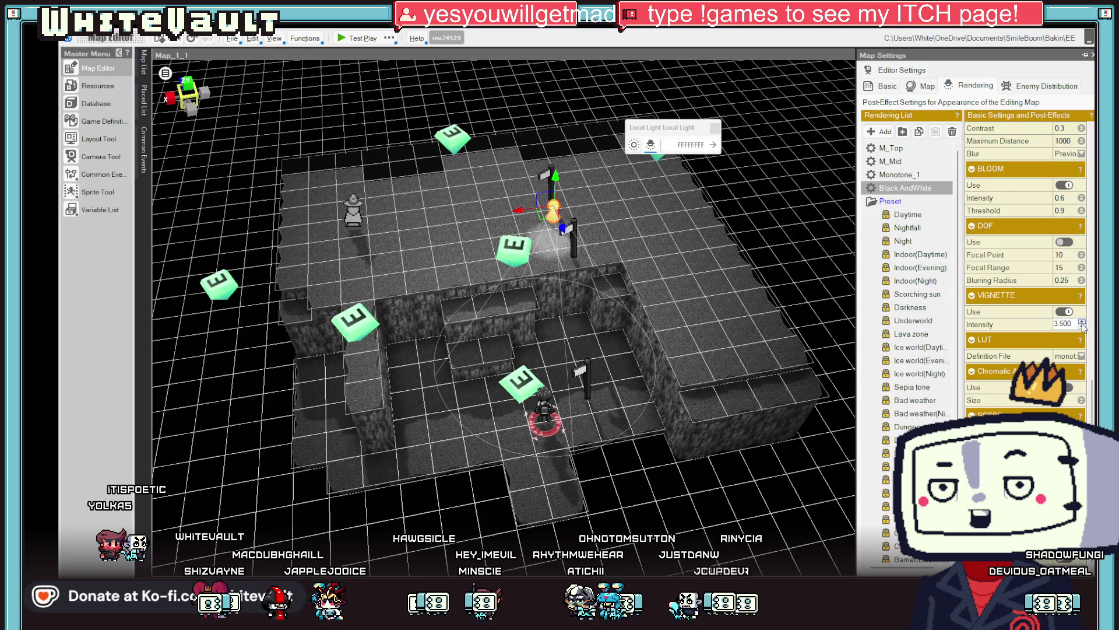
key(BackSpace)
key(BackSpace)
key(BackSpace)
text(18)
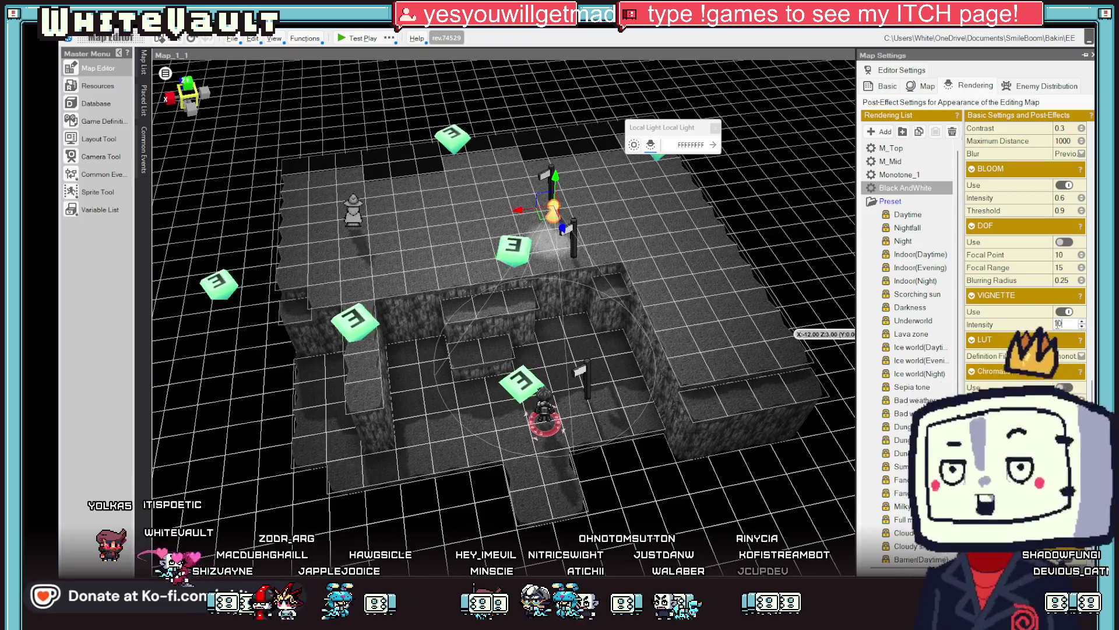
key(Return)
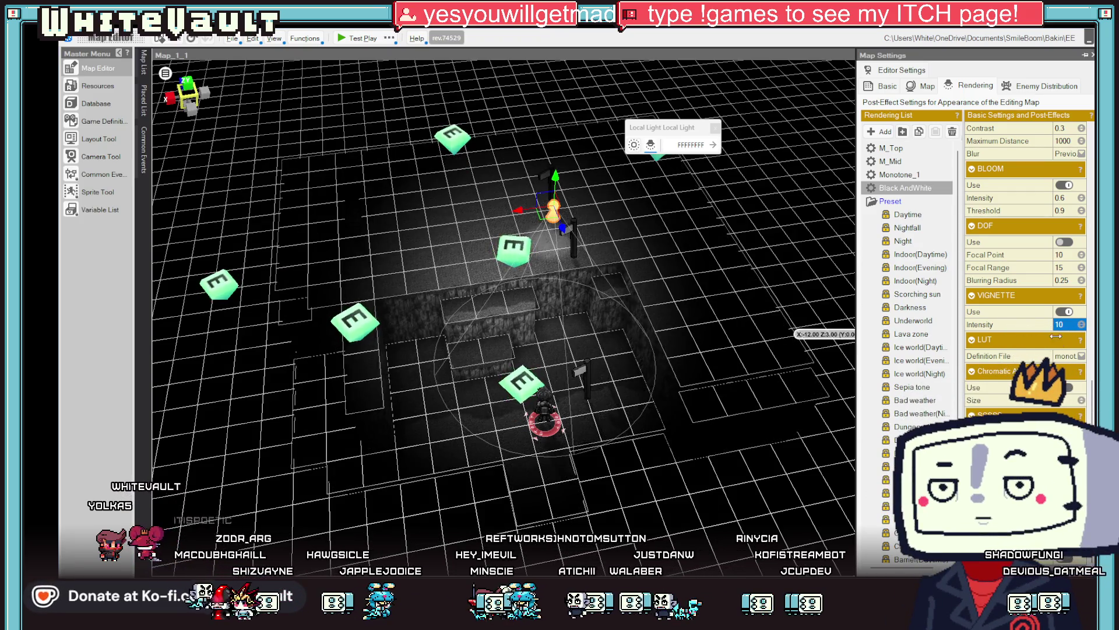
click(1062, 324)
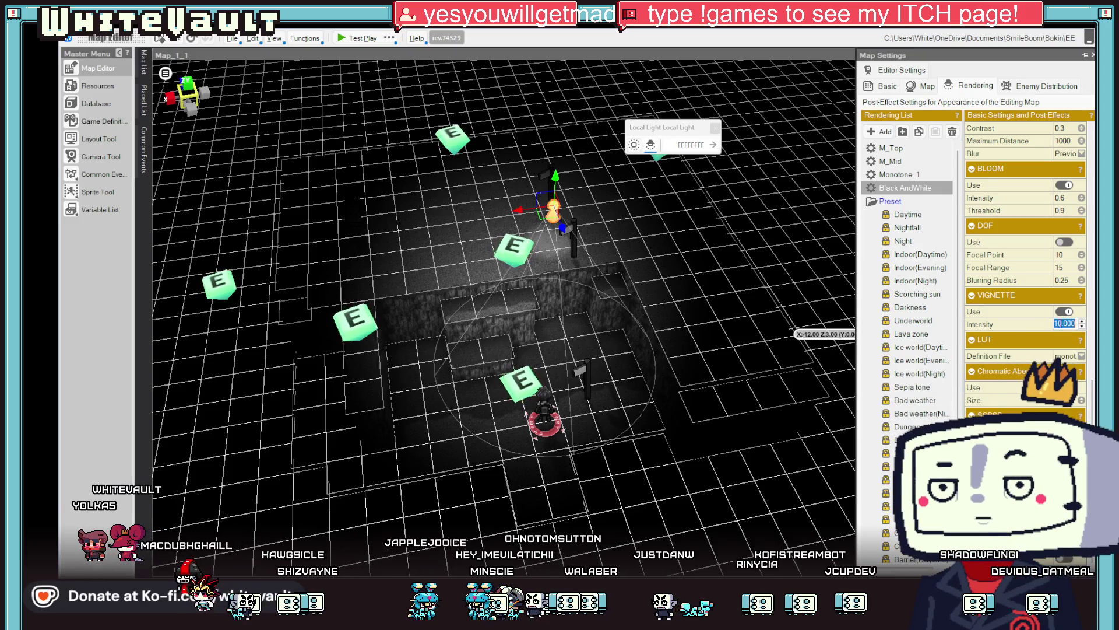
text(8)
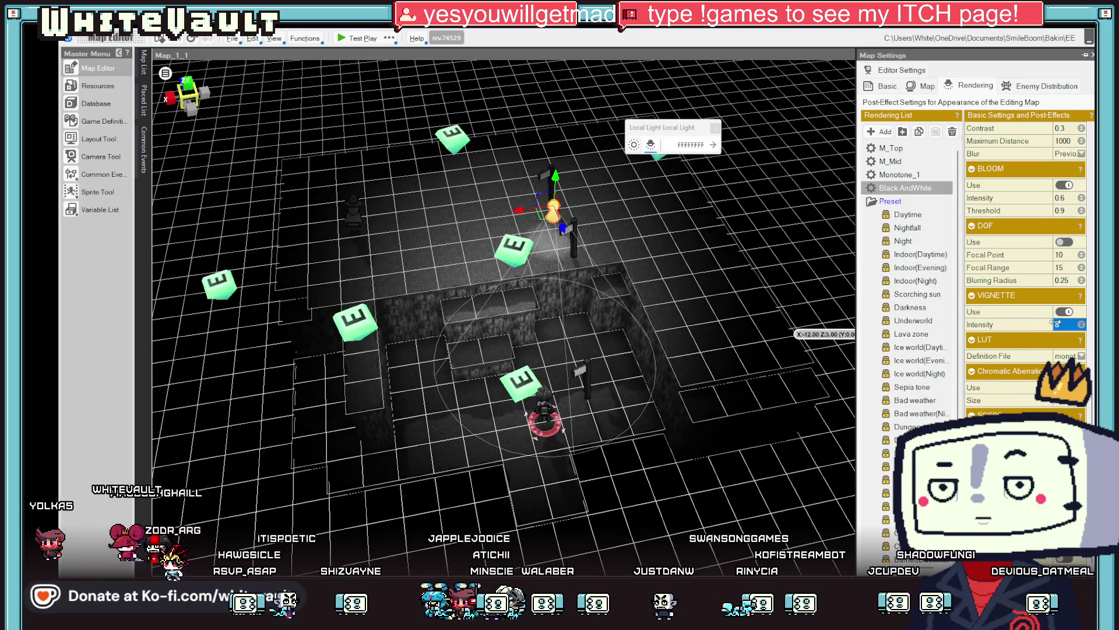
click(345, 38)
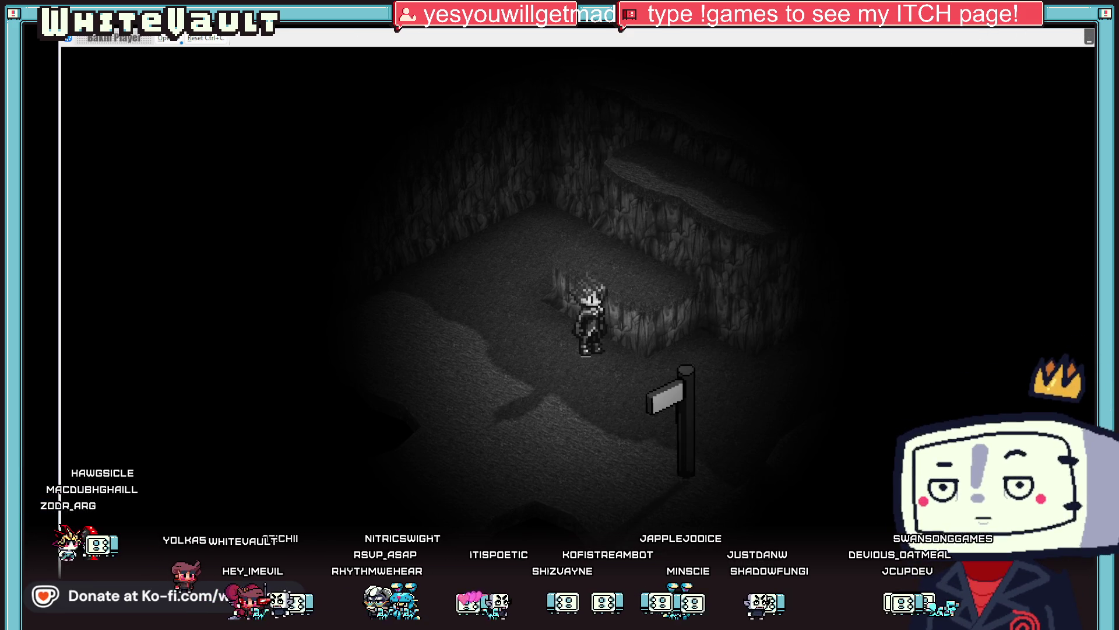
key(alt+F4)
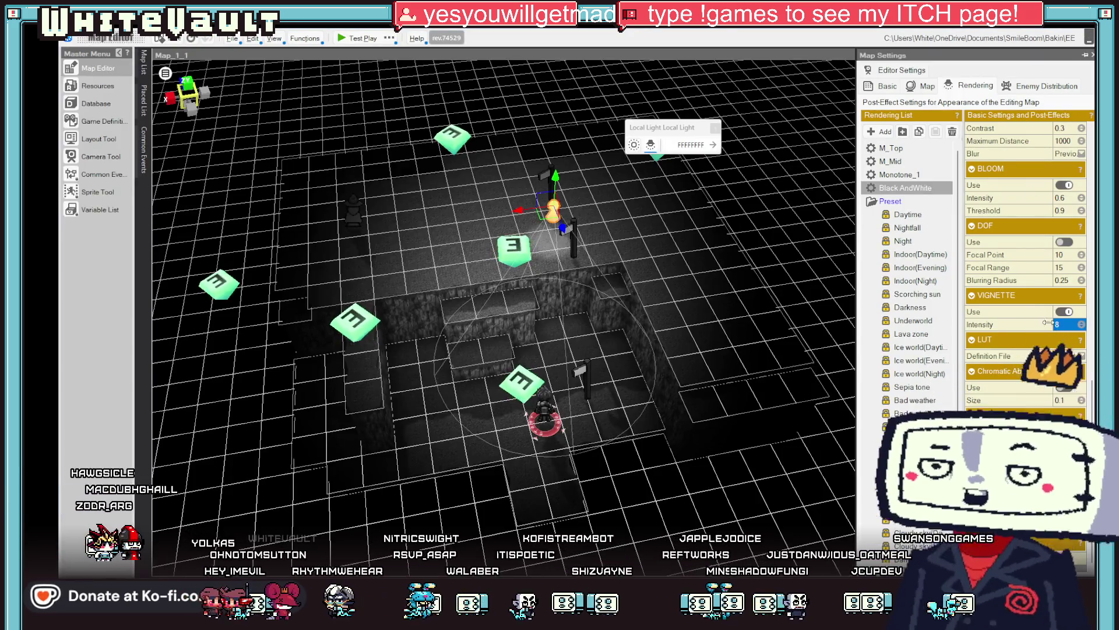
Set the vignette intensity to 5 and test play the cave again
scroll(1083, 325, down, 4)
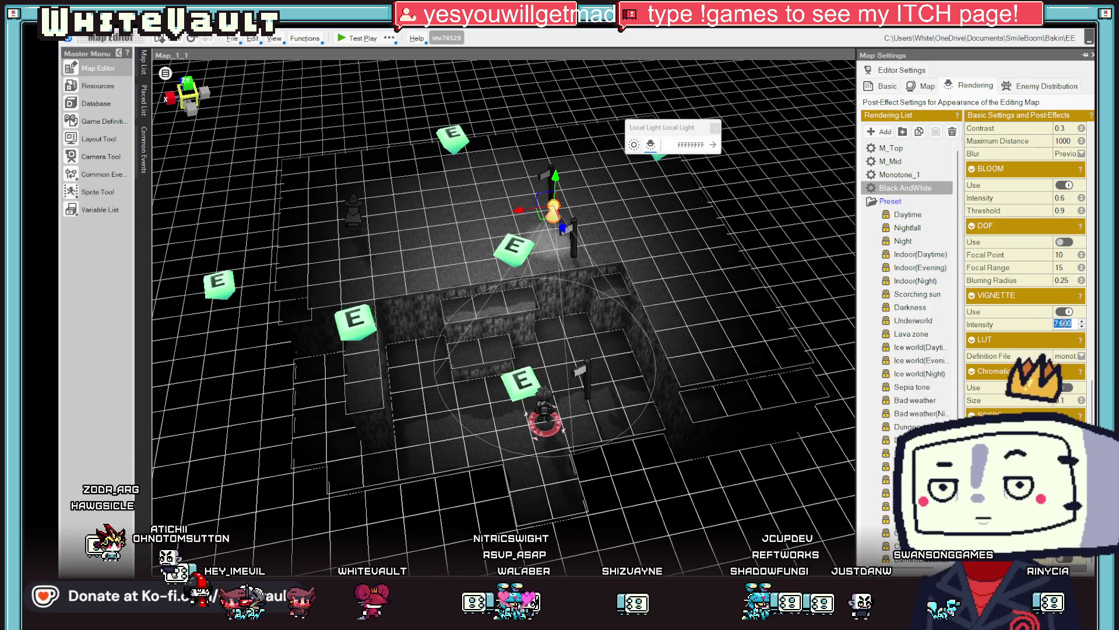
text(5)
click(363, 38)
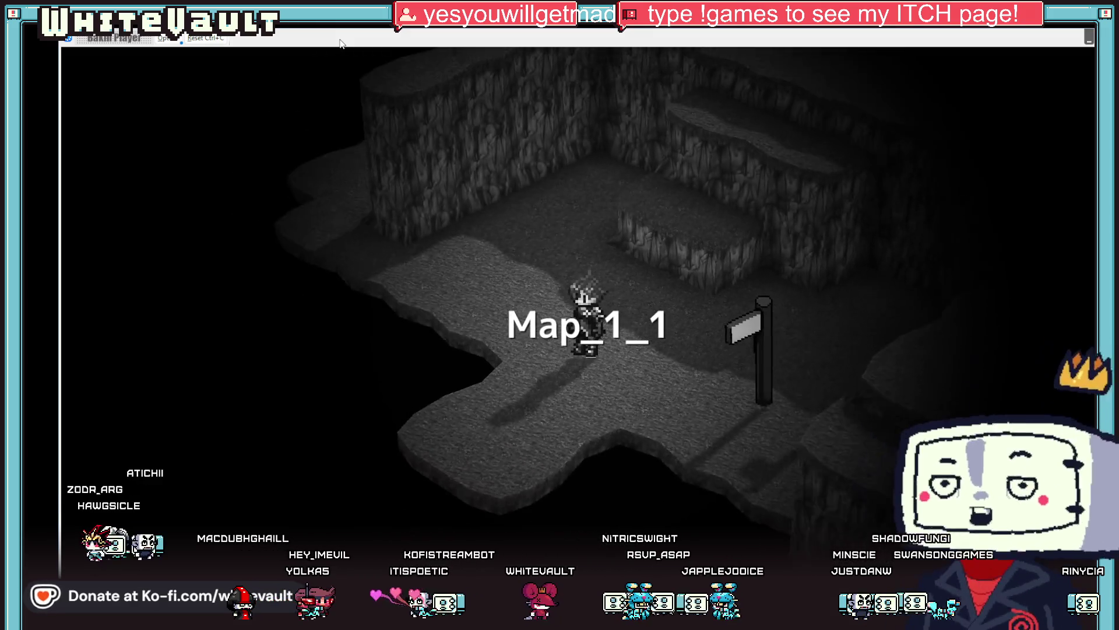
Walk the hero up into the signpost area, down past the cliff edge, then exit test play
key(Up)
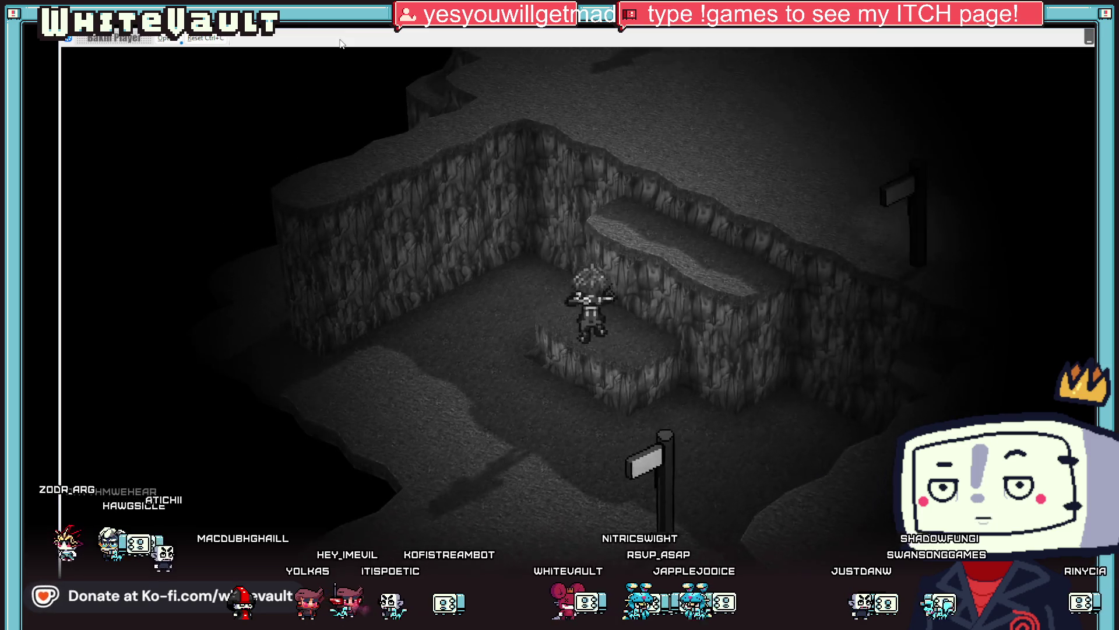
key(Up)
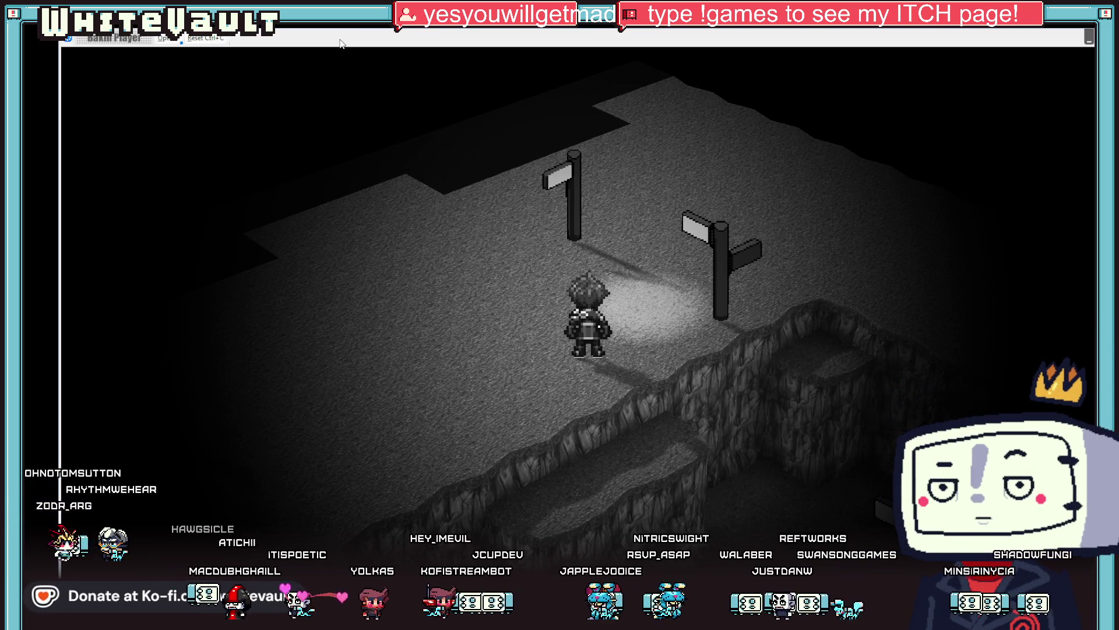
key(Left)
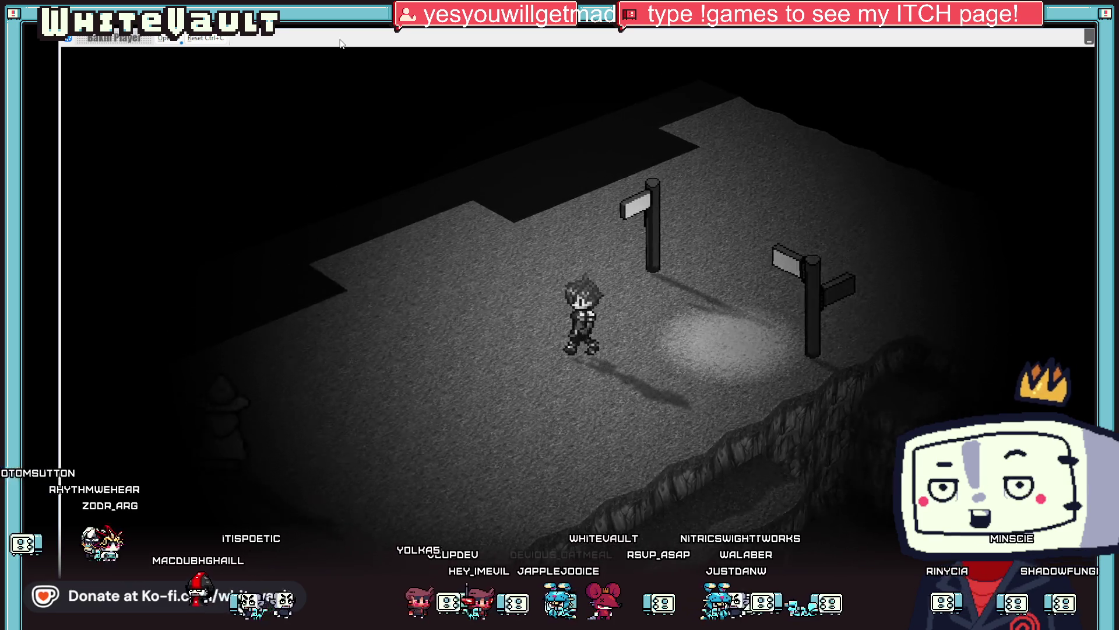
key(Down)
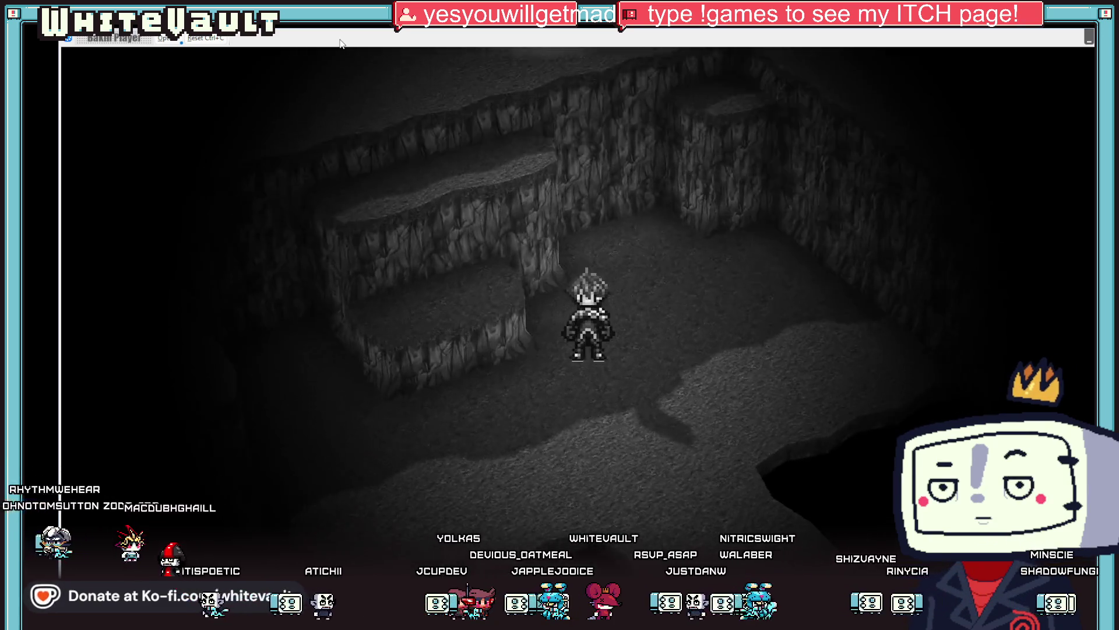
key(Up)
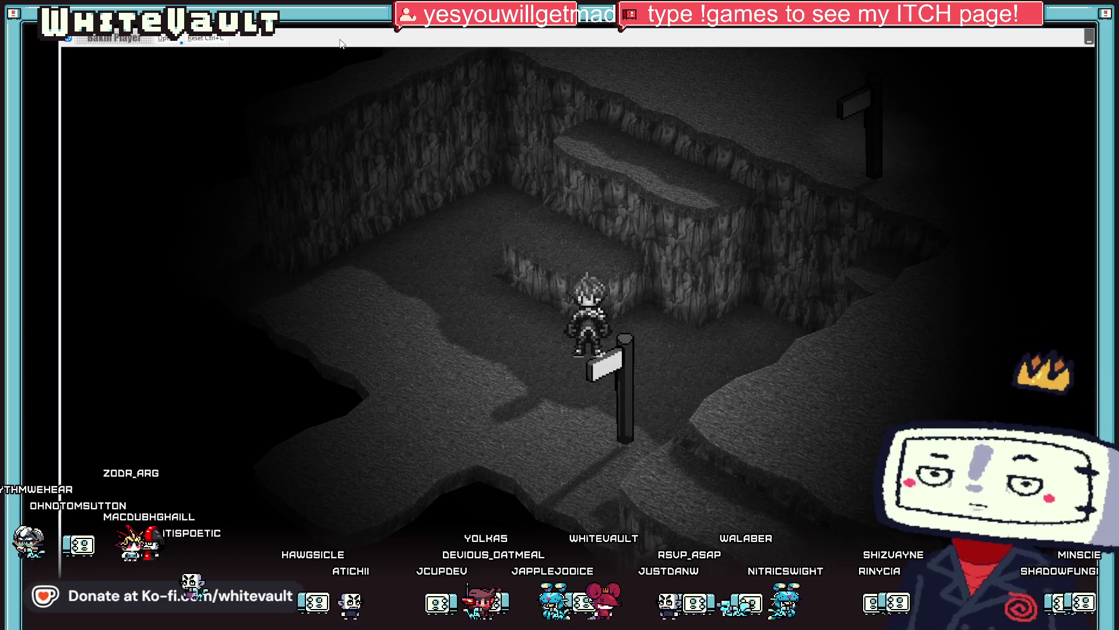
key(Up)
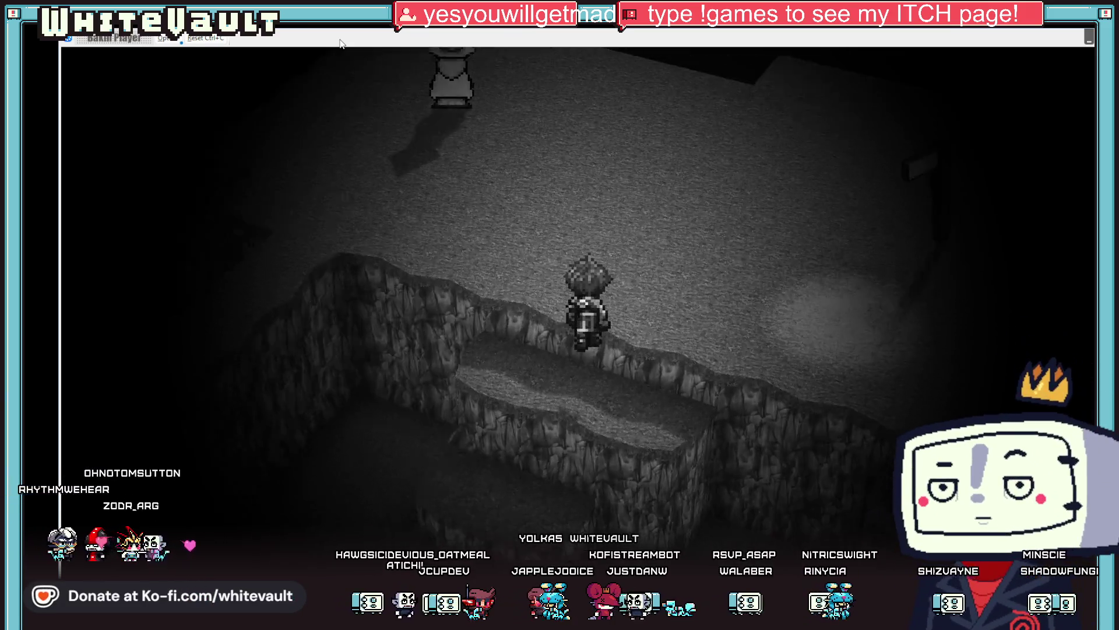
key(Down)
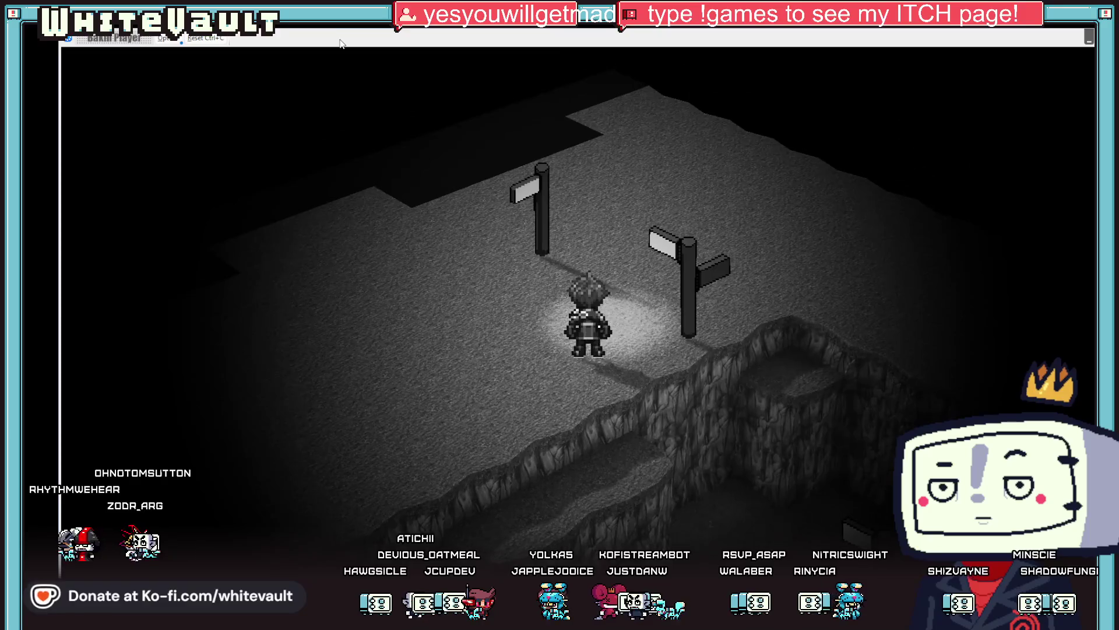
key(Down)
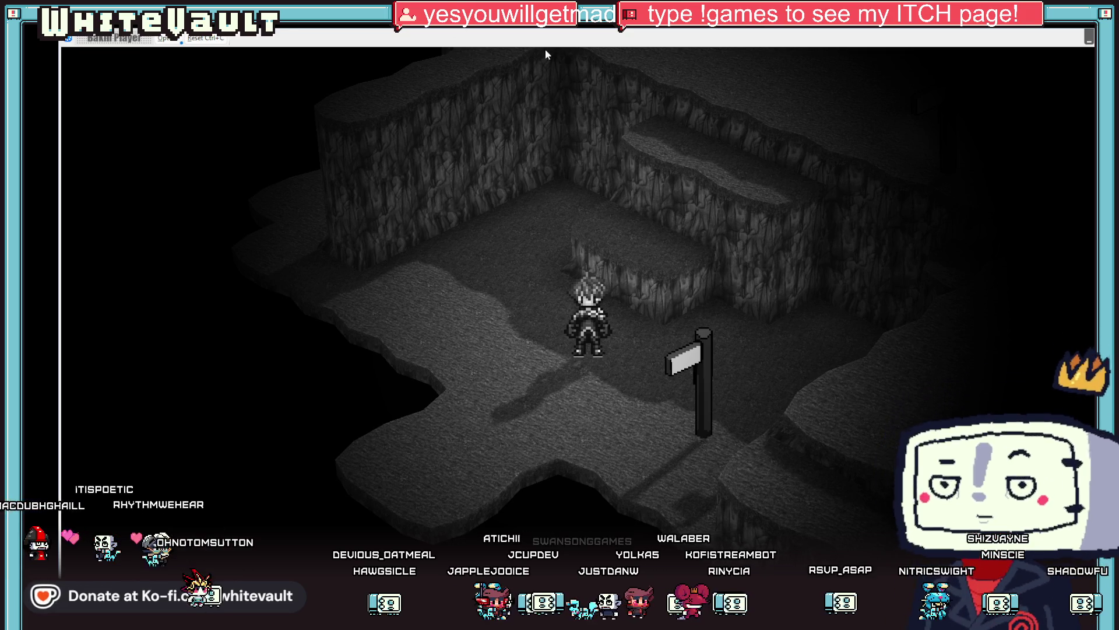
key(alt+F4)
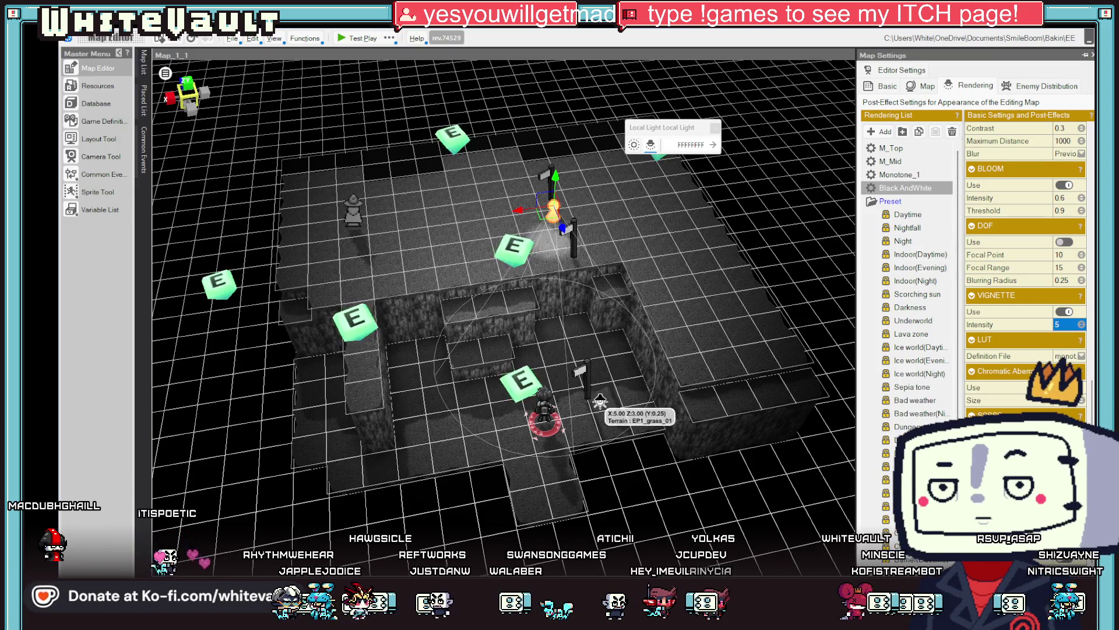
Zoom in on the map view and switch over to Aseprite
scroll(703, 338, up, 2)
scroll(703, 338, up, 1)
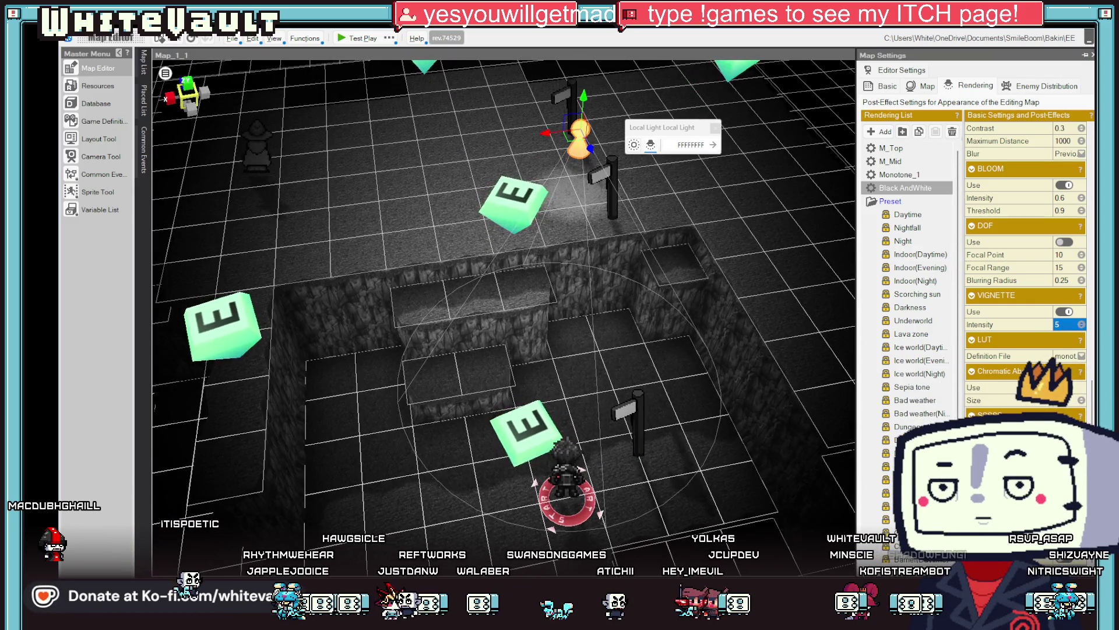
key(alt+Tab)
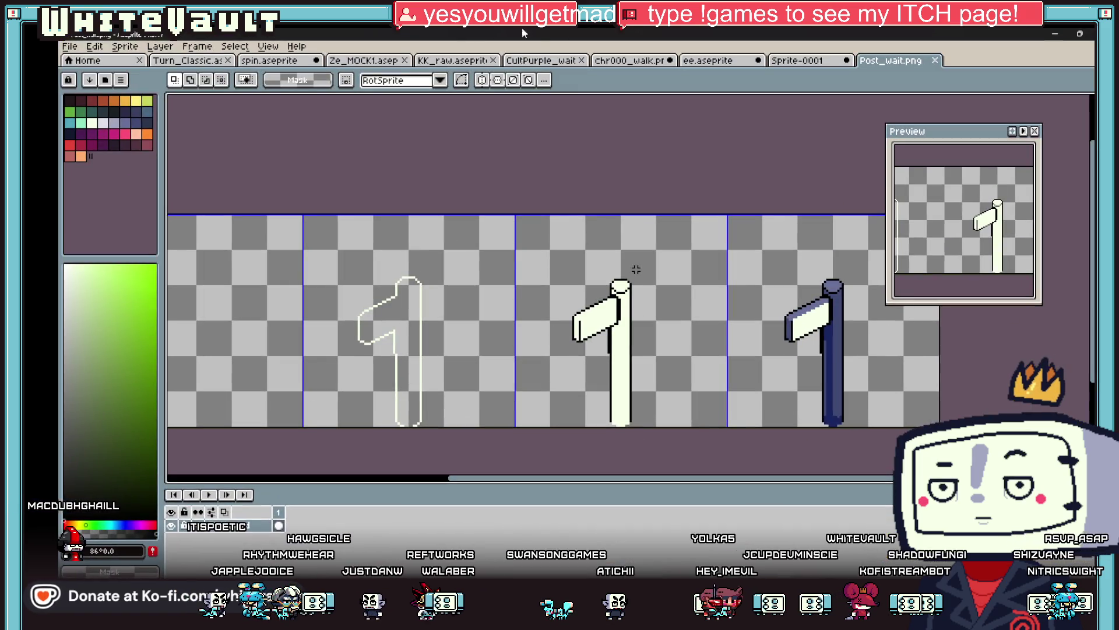
Open the Ze_MOCK1 sheet, pick black from the canvas, and pencil in a B stroke
click(385, 61)
scroll(778, 227, up, 2)
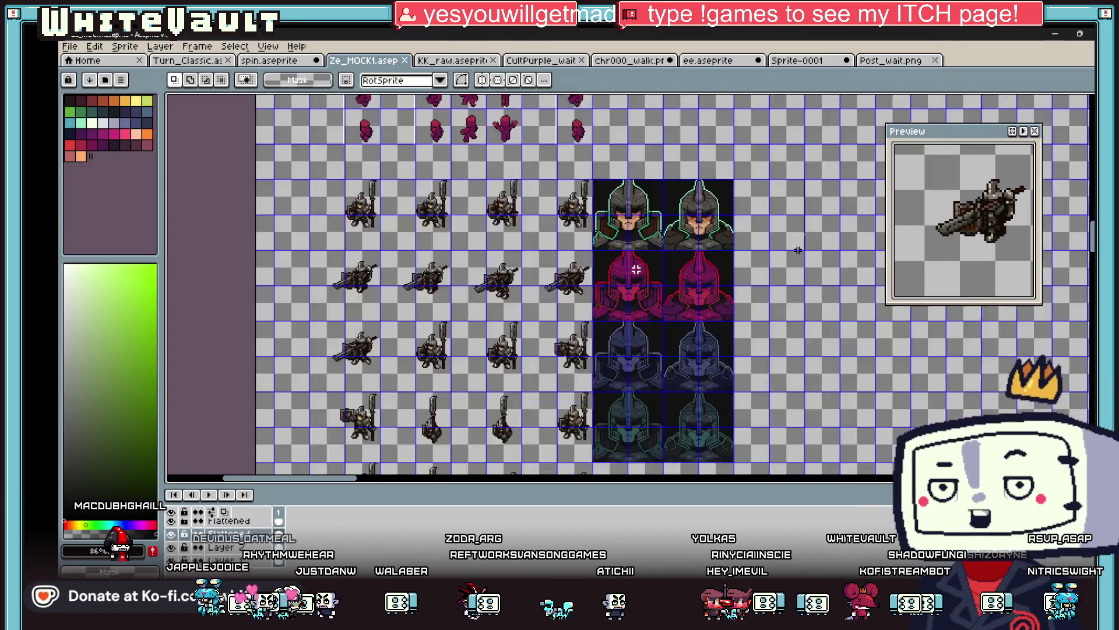
key(i)
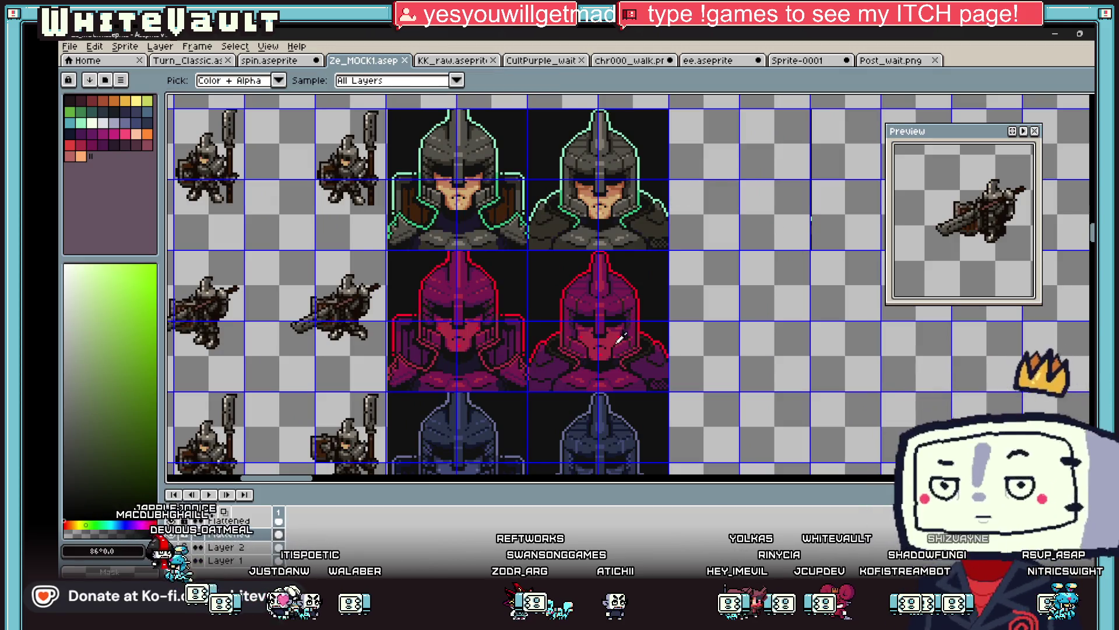
drag(304, 479, 321, 479)
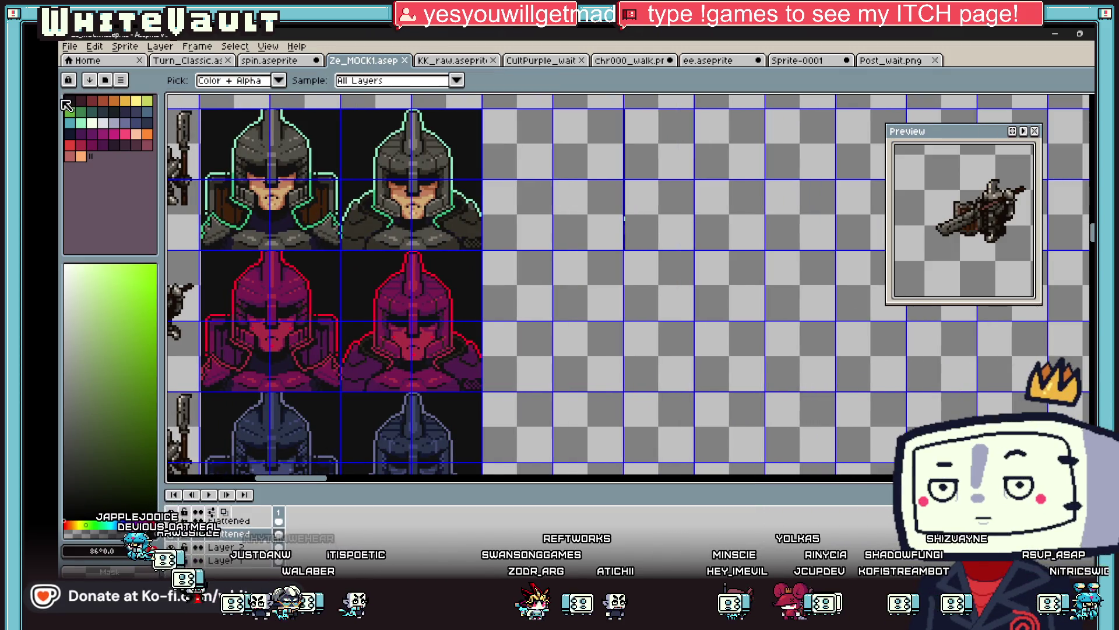
click(283, 116)
key(b)
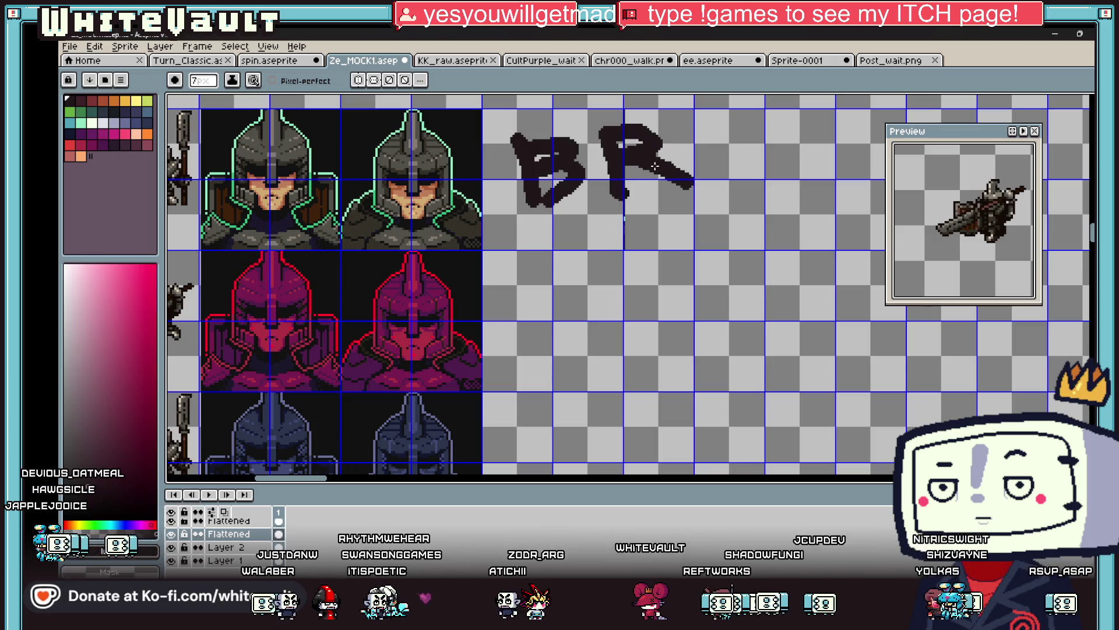
drag(719, 181, 725, 147)
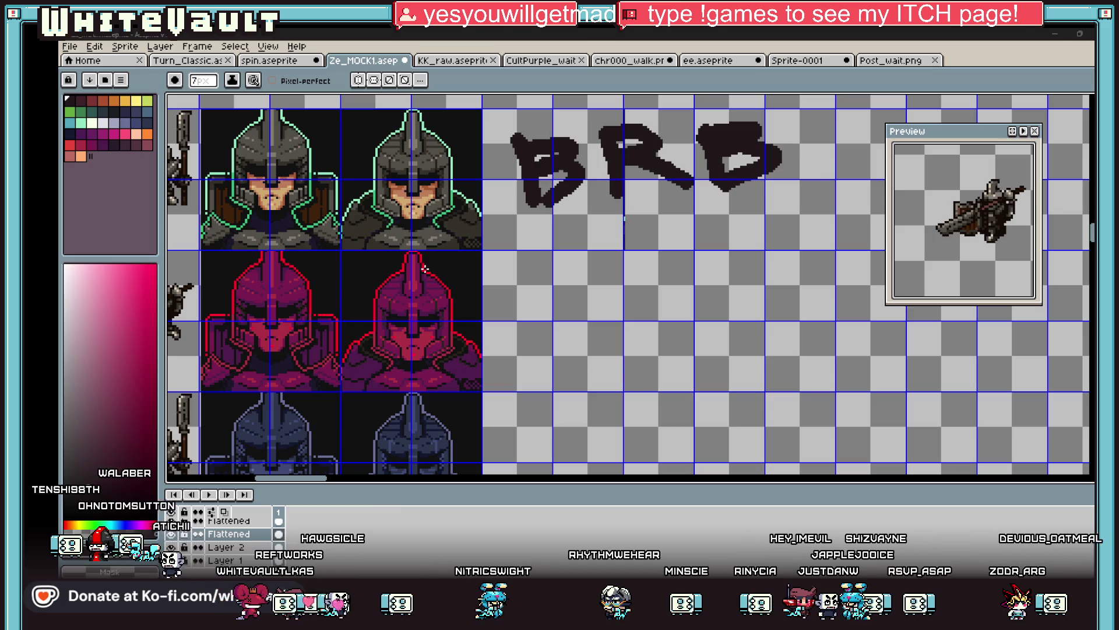
Zoom the canvas out and back in on the finished BRB lettering
scroll(603, 193, down, 3)
scroll(663, 158, up, 3)
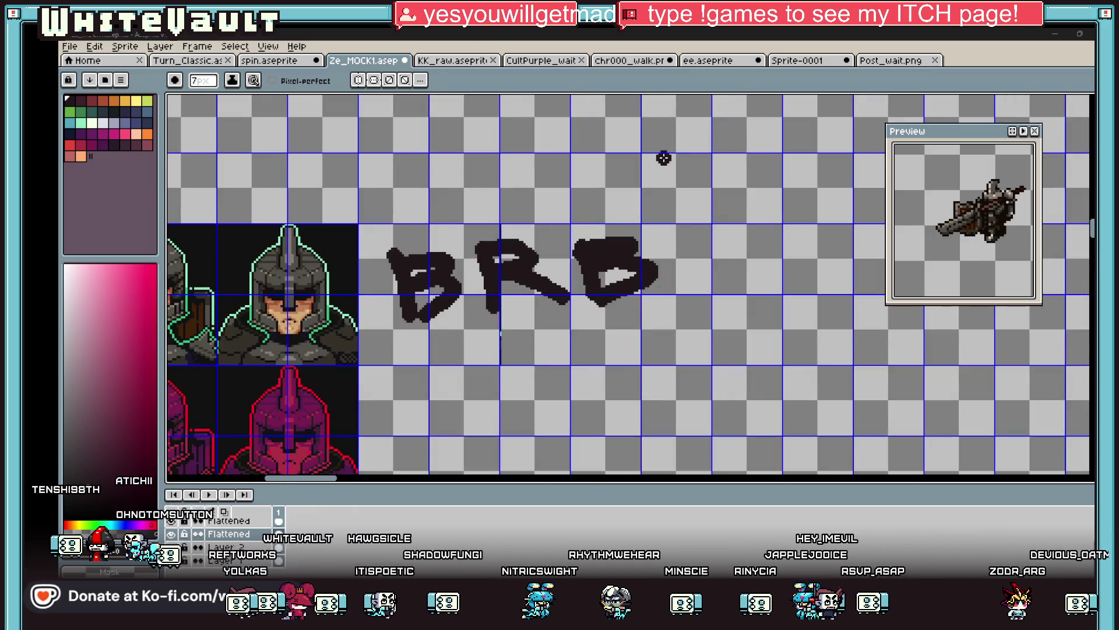
Undo all the BRB strokes on Ze_MOCK1 and return to the Bakin map editor
key(ctrl+z)
key(v)
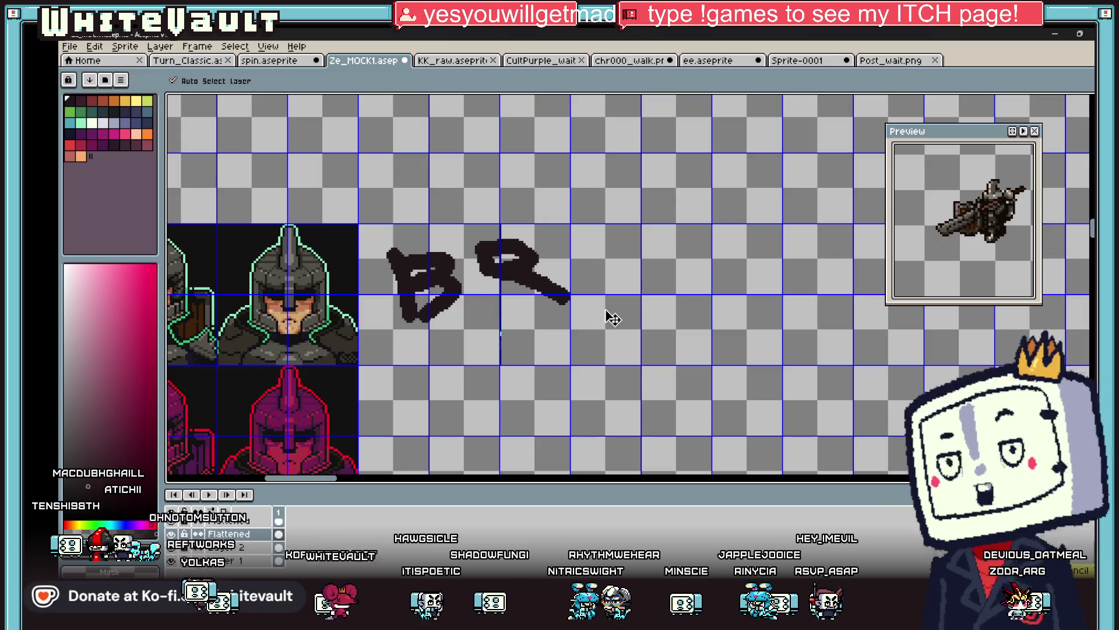
key(ctrl+z)
key(ctrl+z)
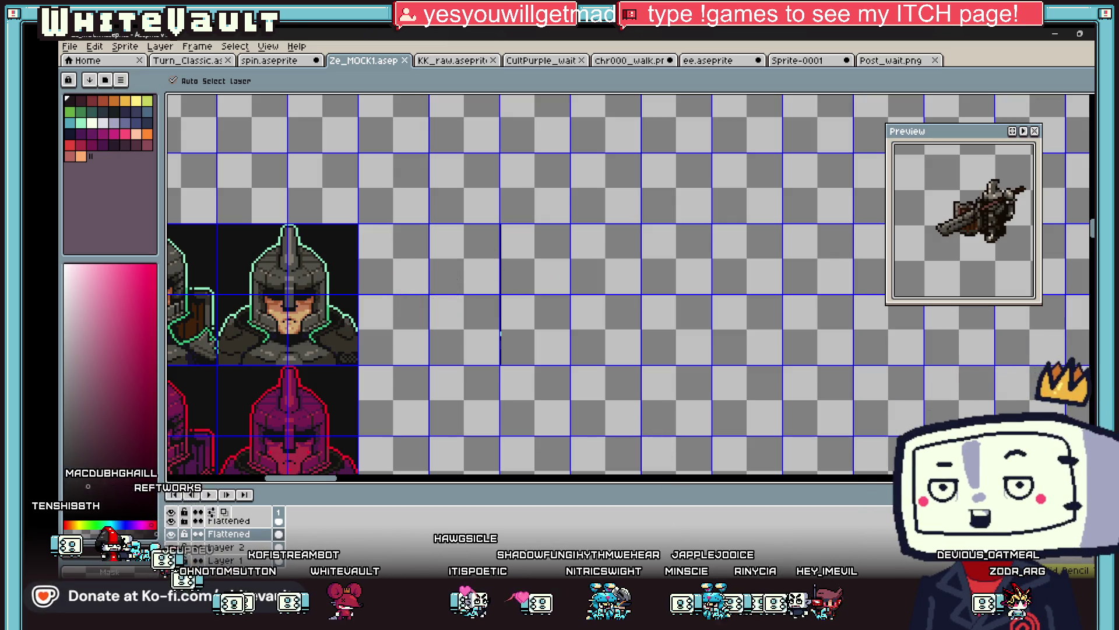
key(alt+Tab)
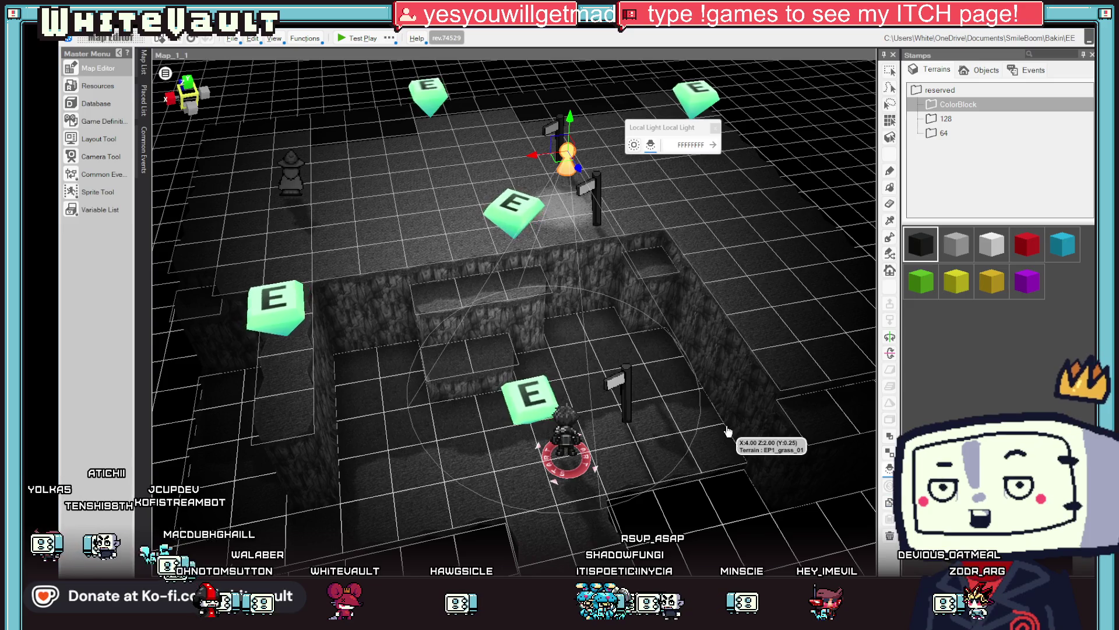
Open the Camera Tool on Map_1_1's Front_Left camera, after briefly opening and closing the Layout Tool
mouse_move(144, 64)
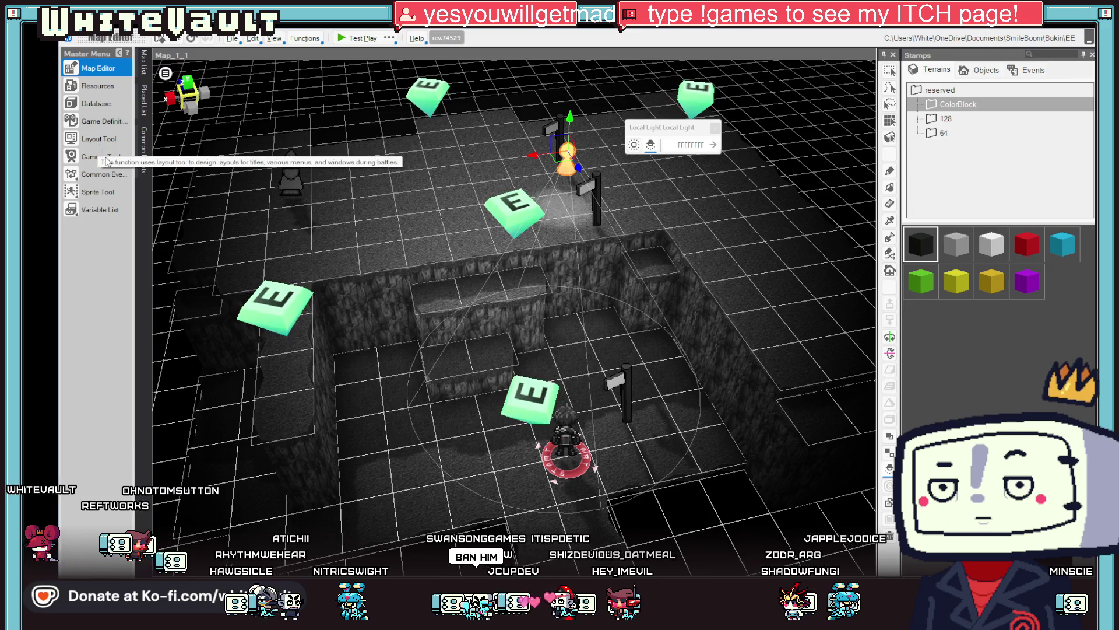
click(98, 139)
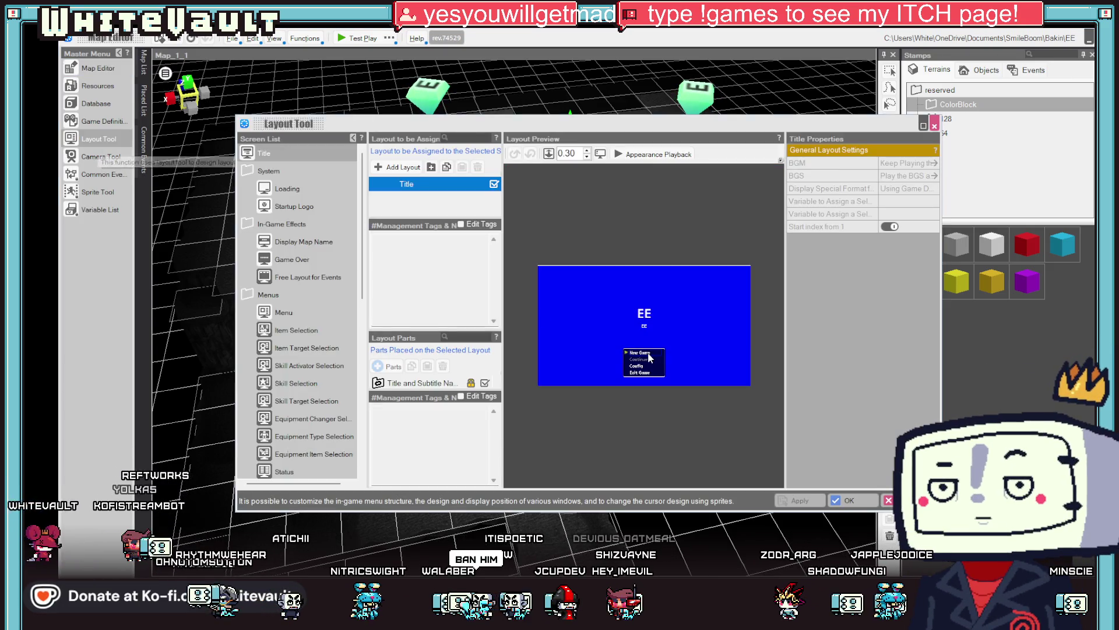
key(Escape)
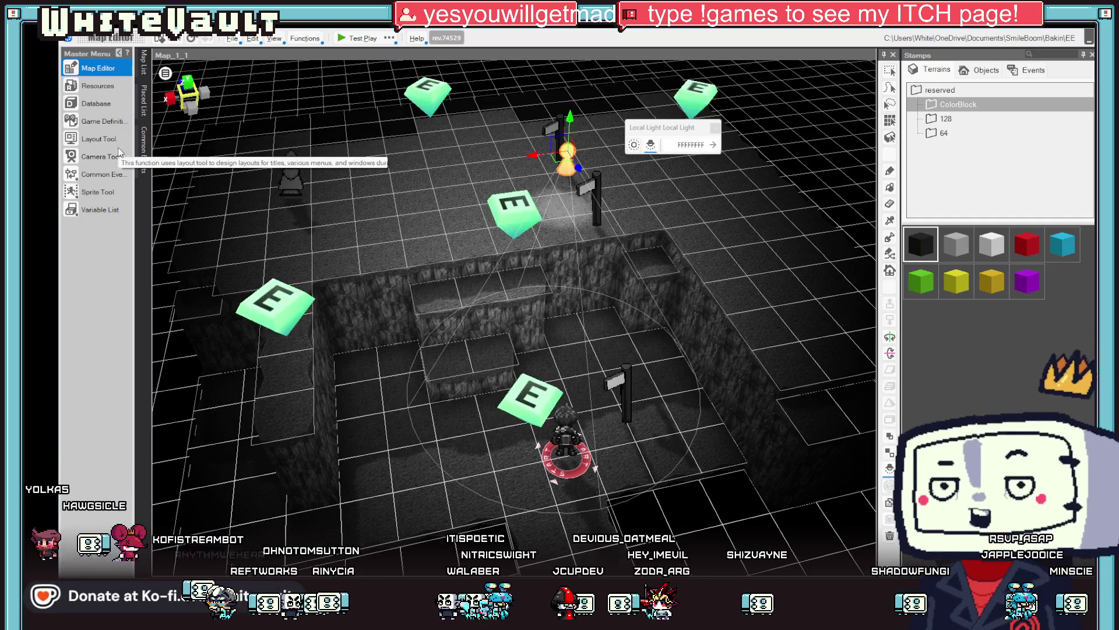
click(101, 159)
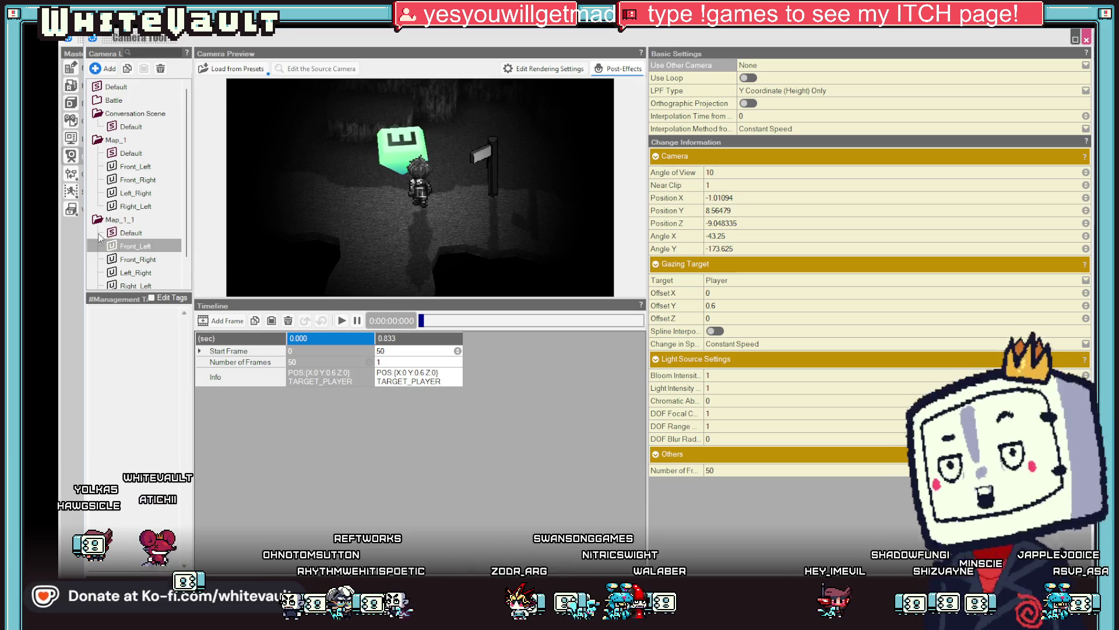
Set Map_1_1's Left_Right camera first keyframe to 5 frames and preview the transition
click(137, 273)
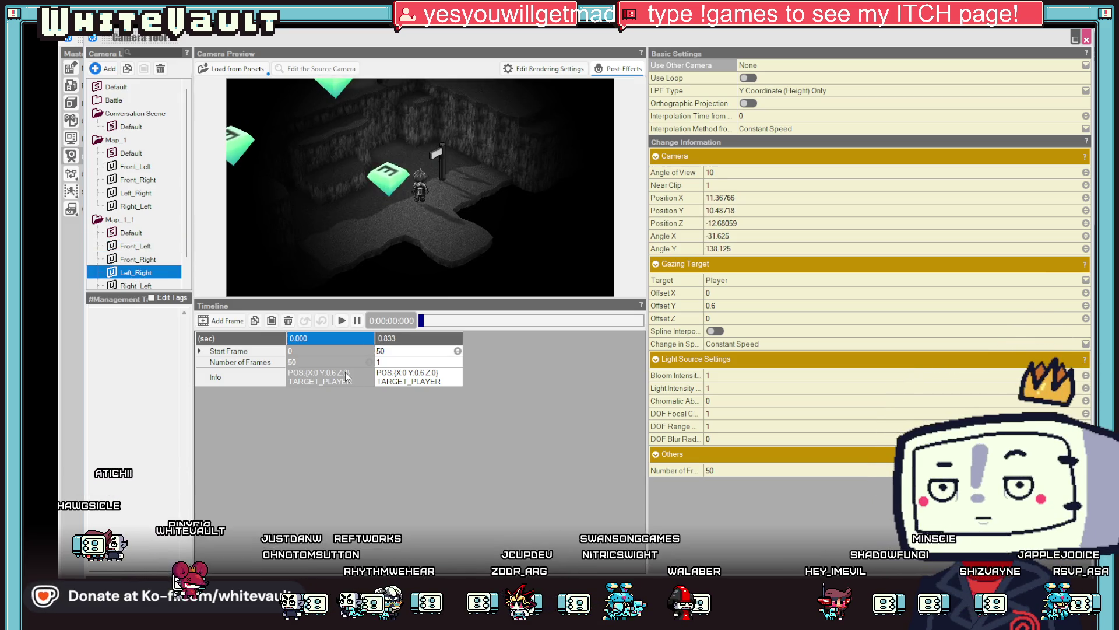
click(341, 321)
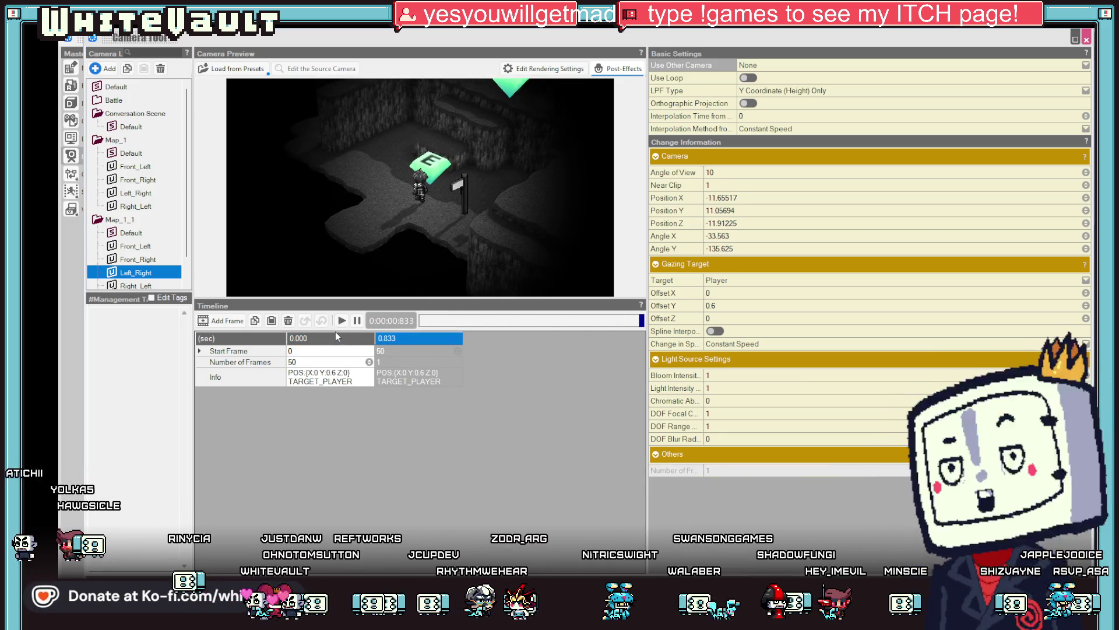
click(338, 362)
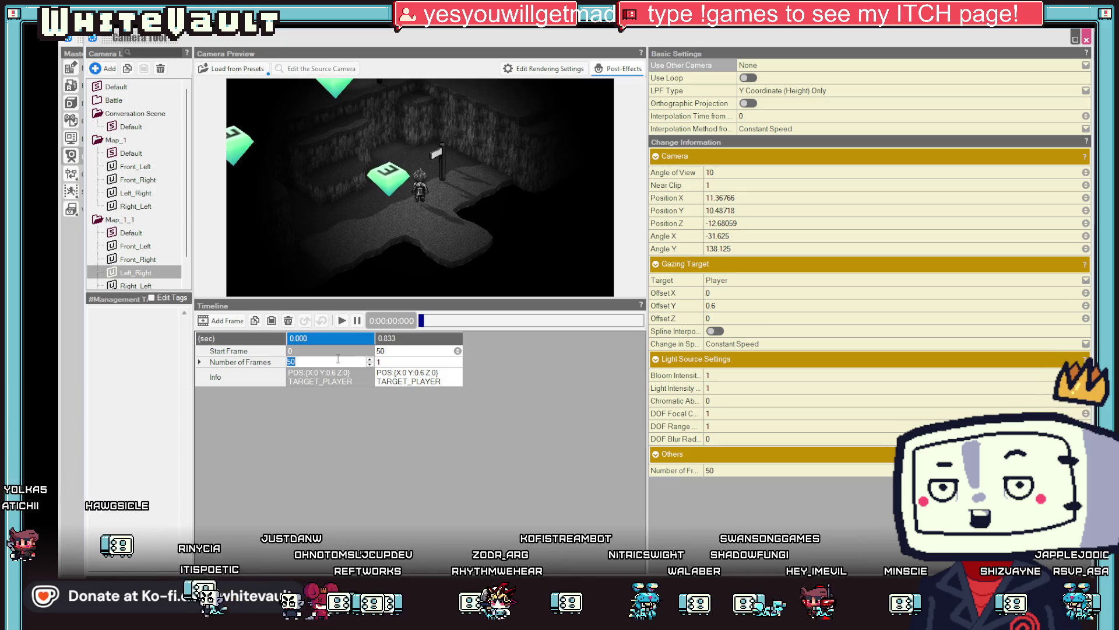
text(5)
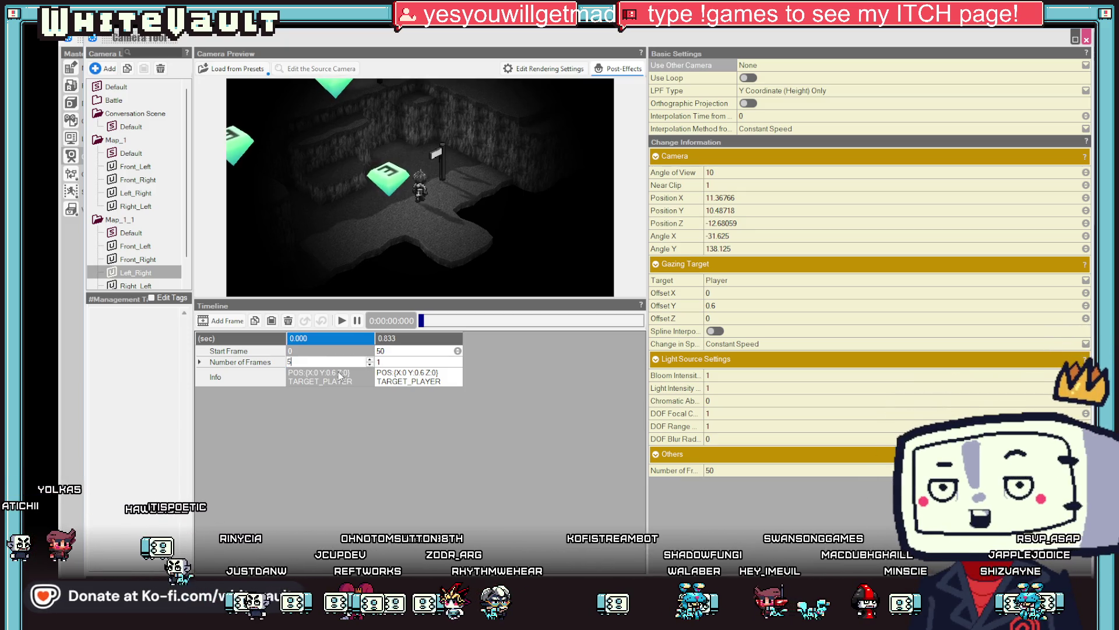
double_click(336, 362)
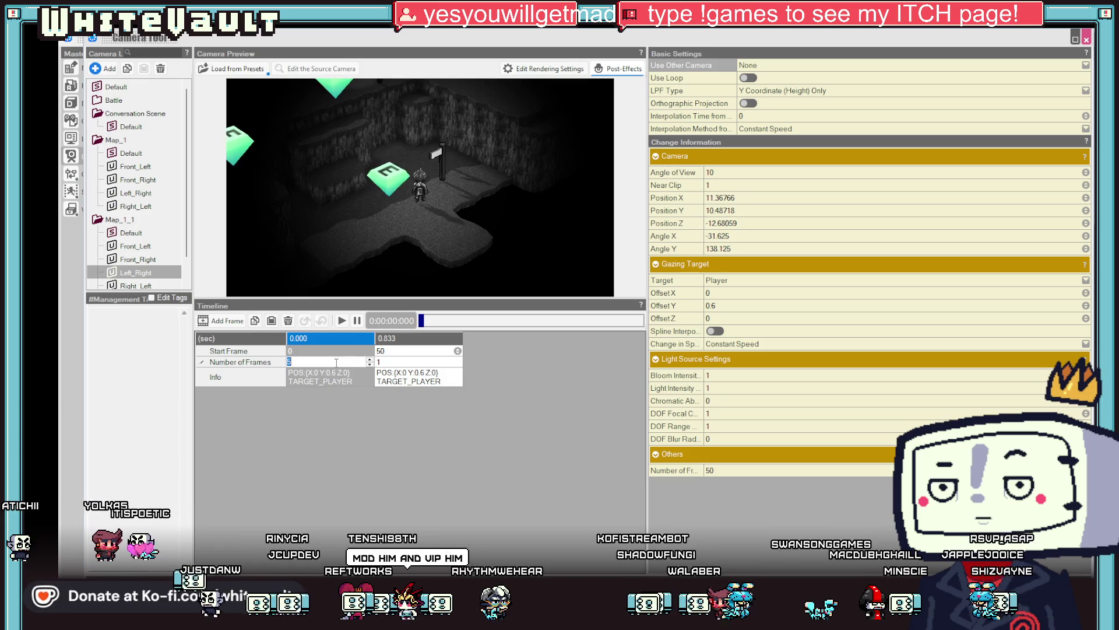
text(1)
key(Return)
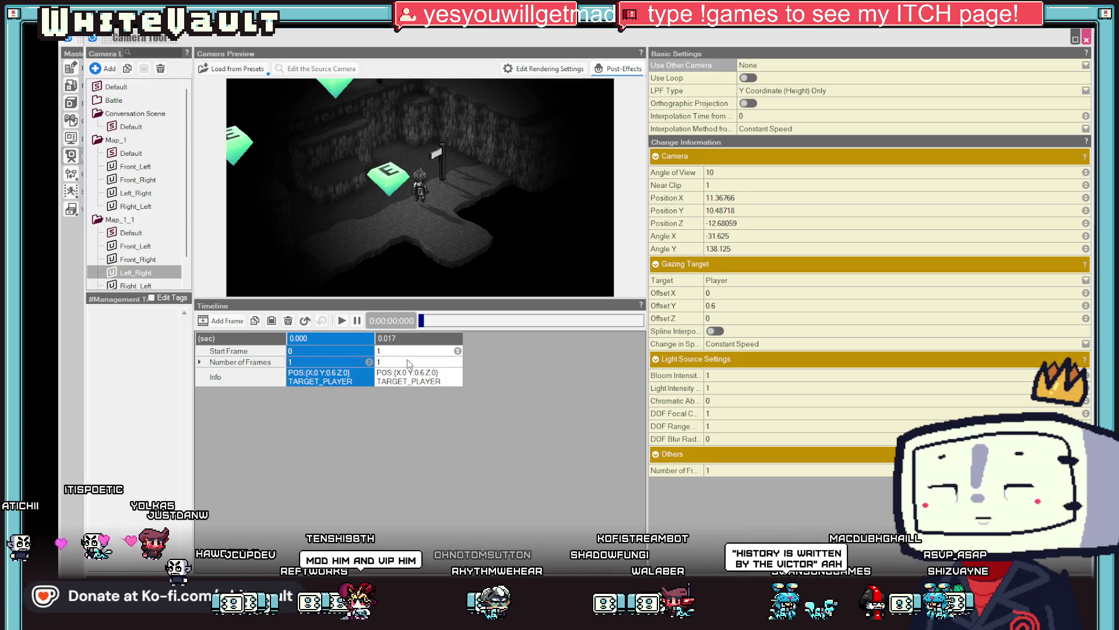
click(401, 357)
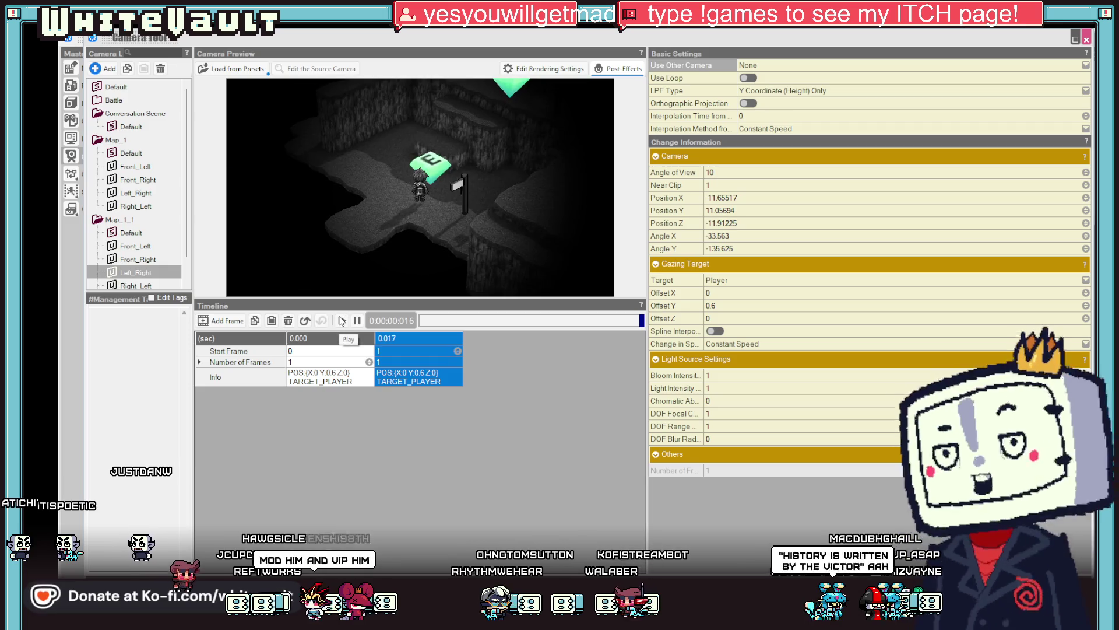
click(341, 321)
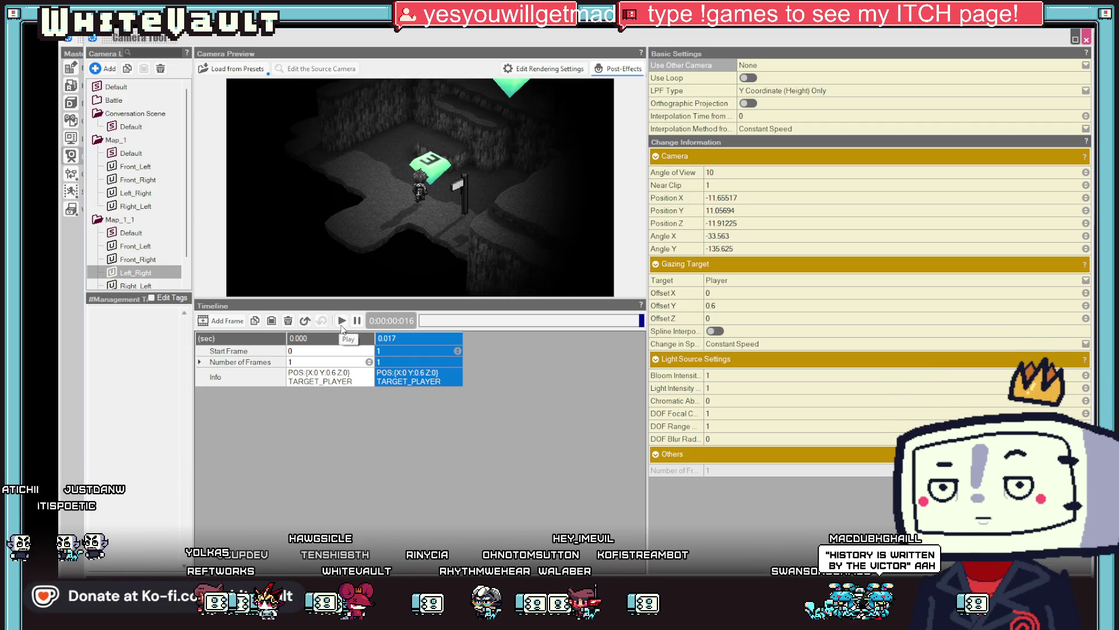
click(346, 365)
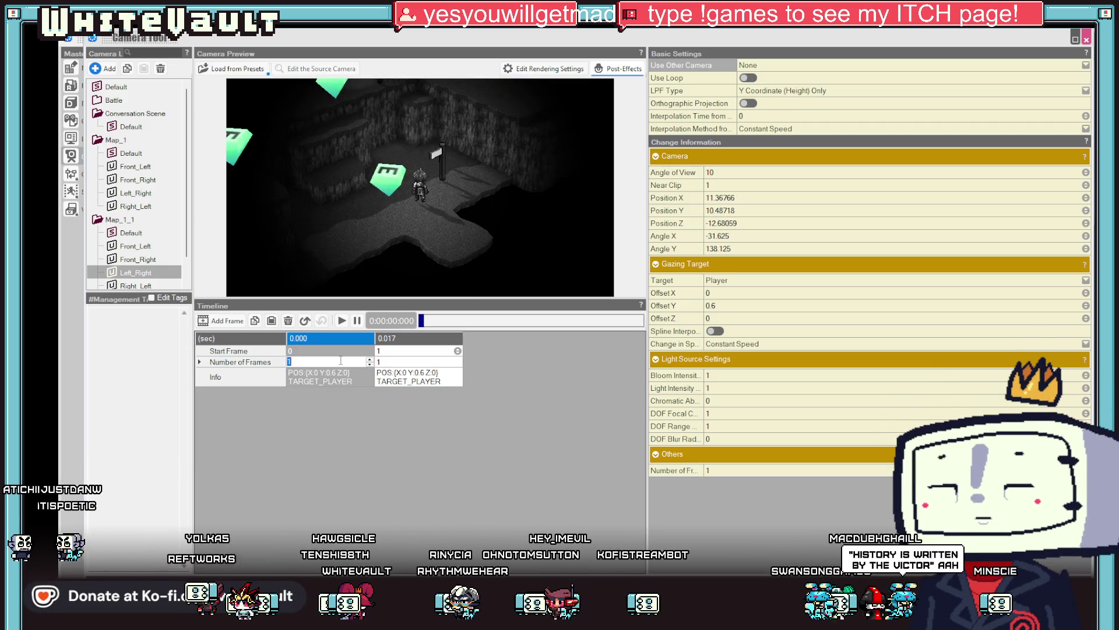
click(424, 361)
click(349, 362)
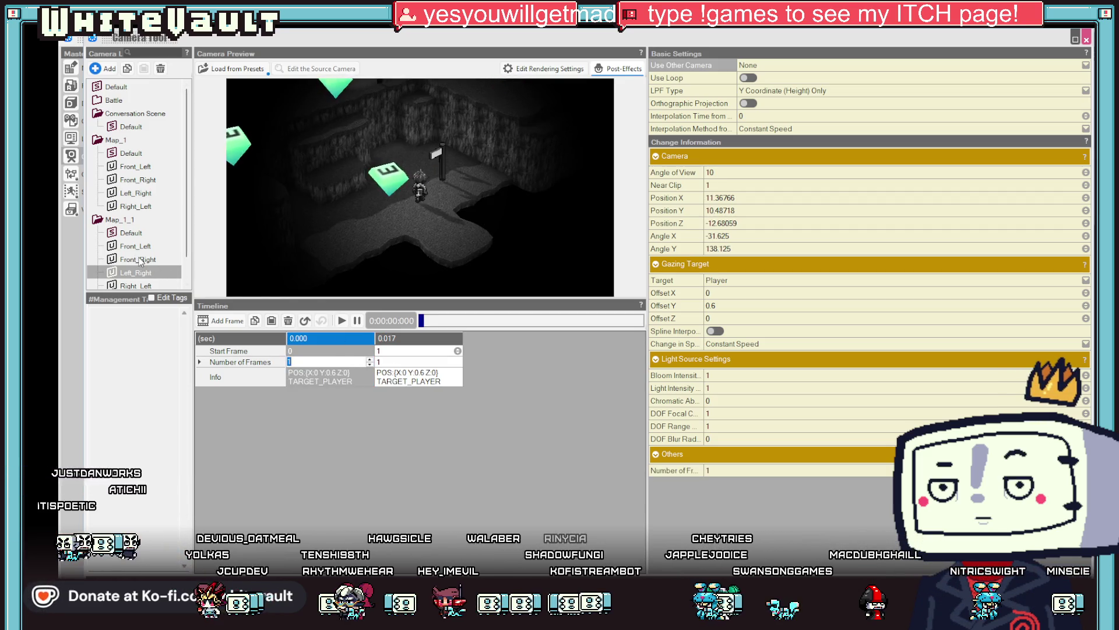
Give the Right_Left camera's first keyframe 5 frames, compare keyframe views, and close the Camera Tool
scroll(152, 267, down, 1)
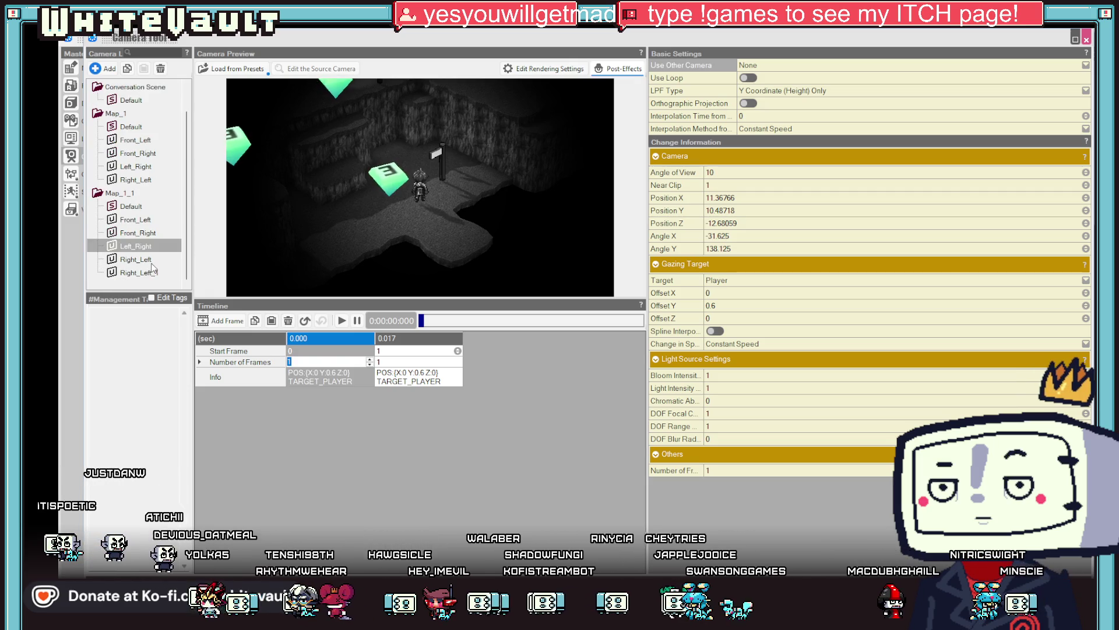
click(147, 261)
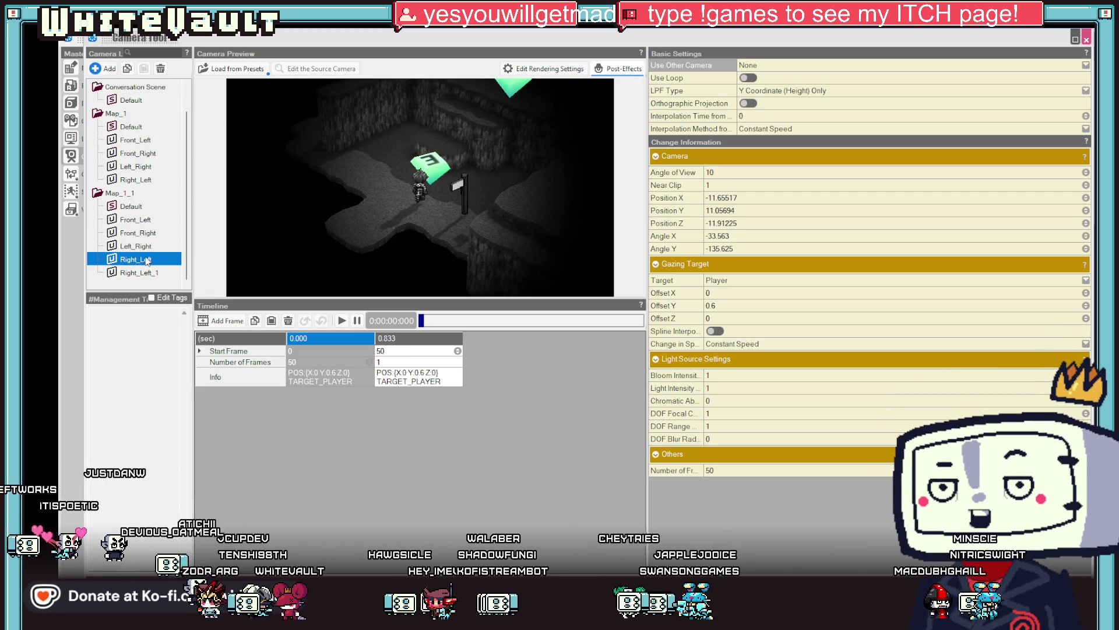
click(337, 361)
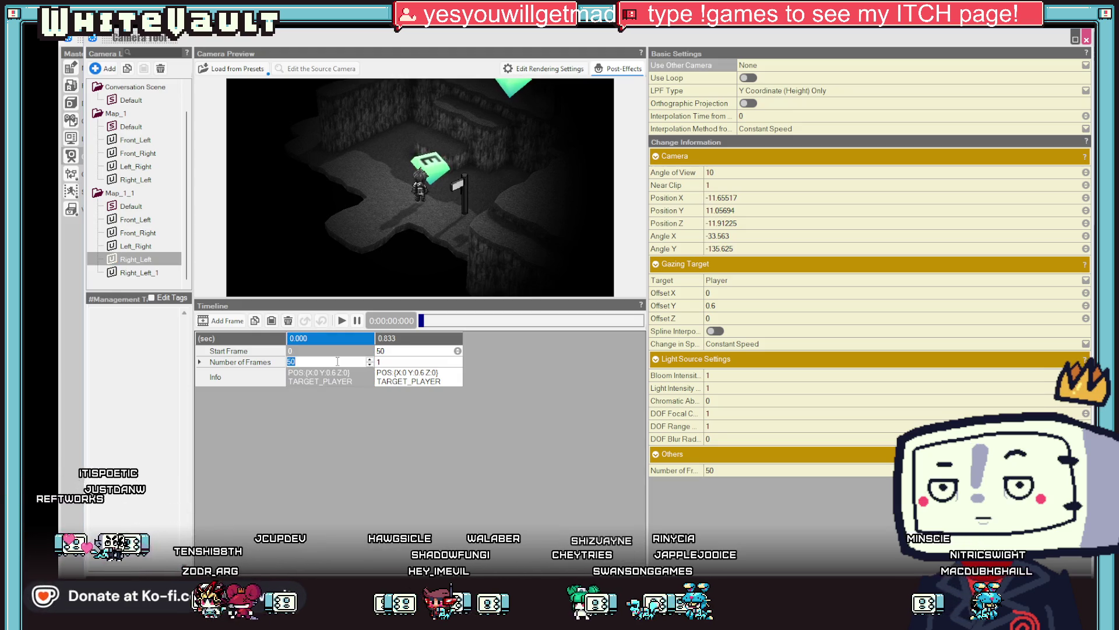
text(5)
key(BackSpace)
text(1)
key(Return)
click(337, 359)
text(5)
key(Tab)
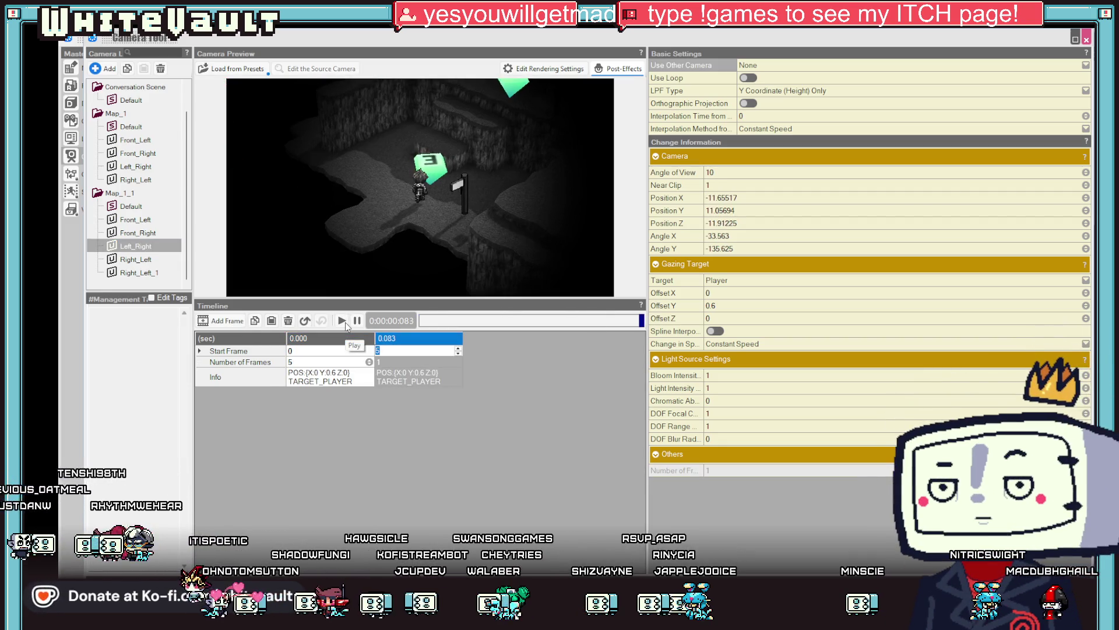
click(329, 361)
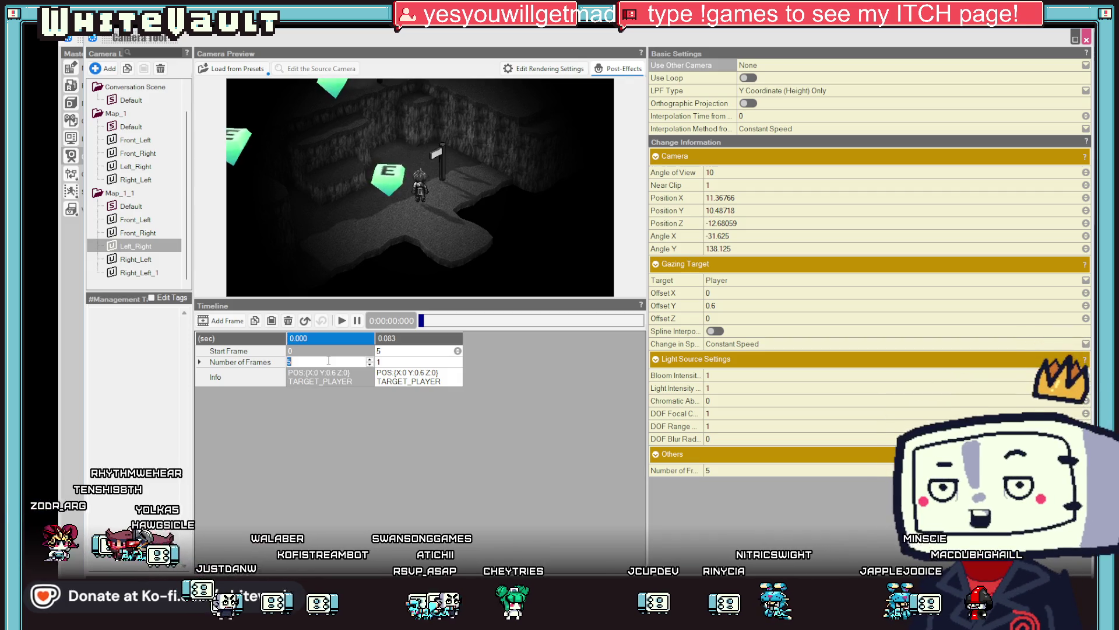
click(397, 377)
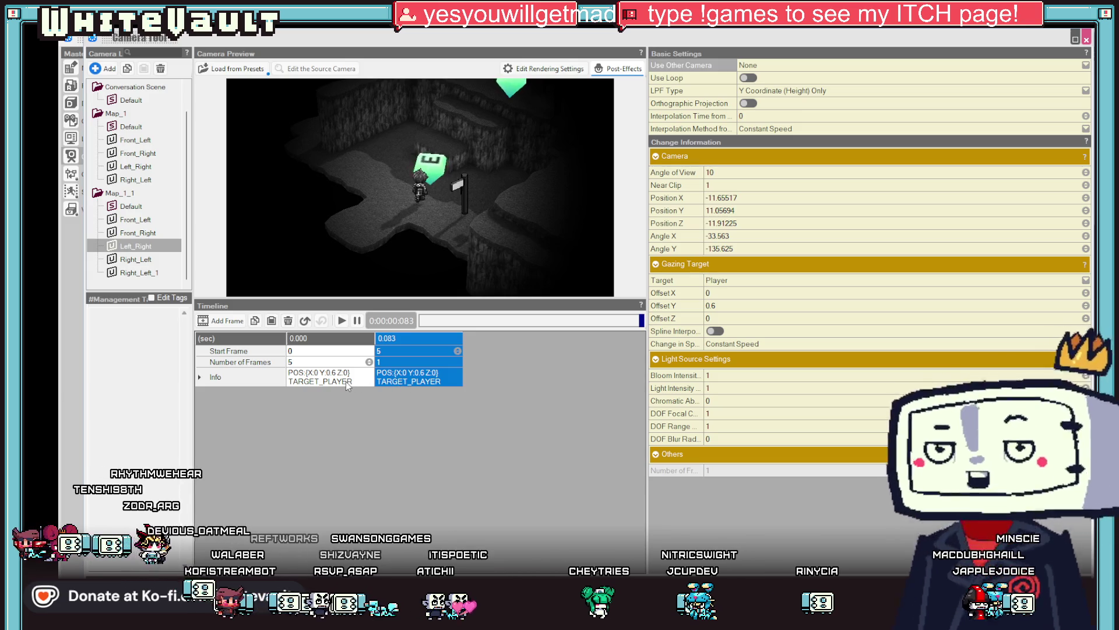
click(345, 381)
click(410, 380)
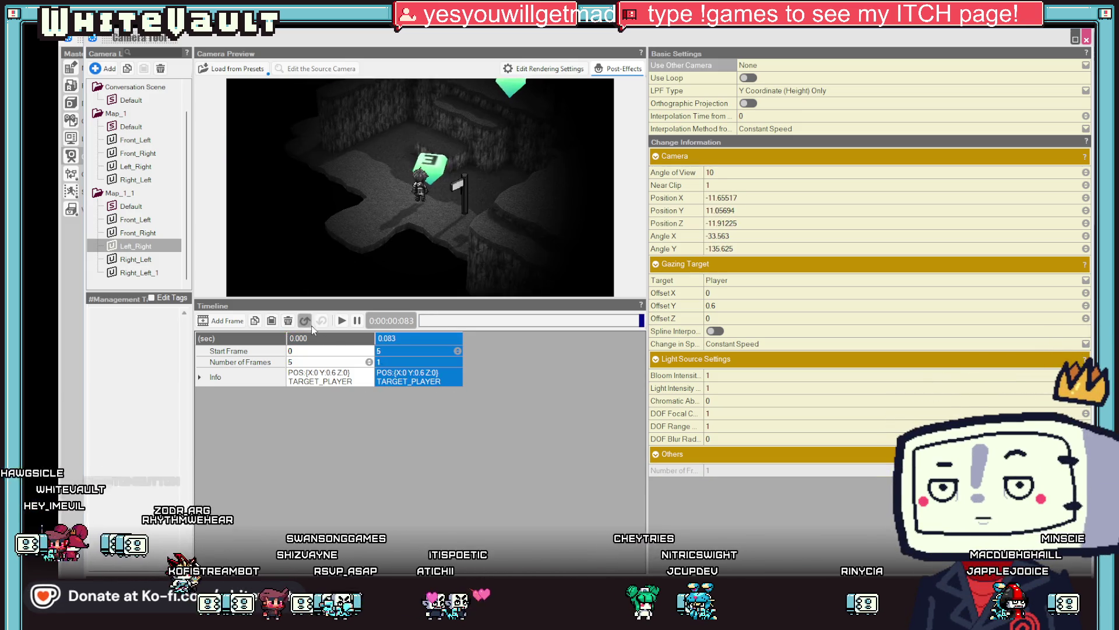
click(325, 340)
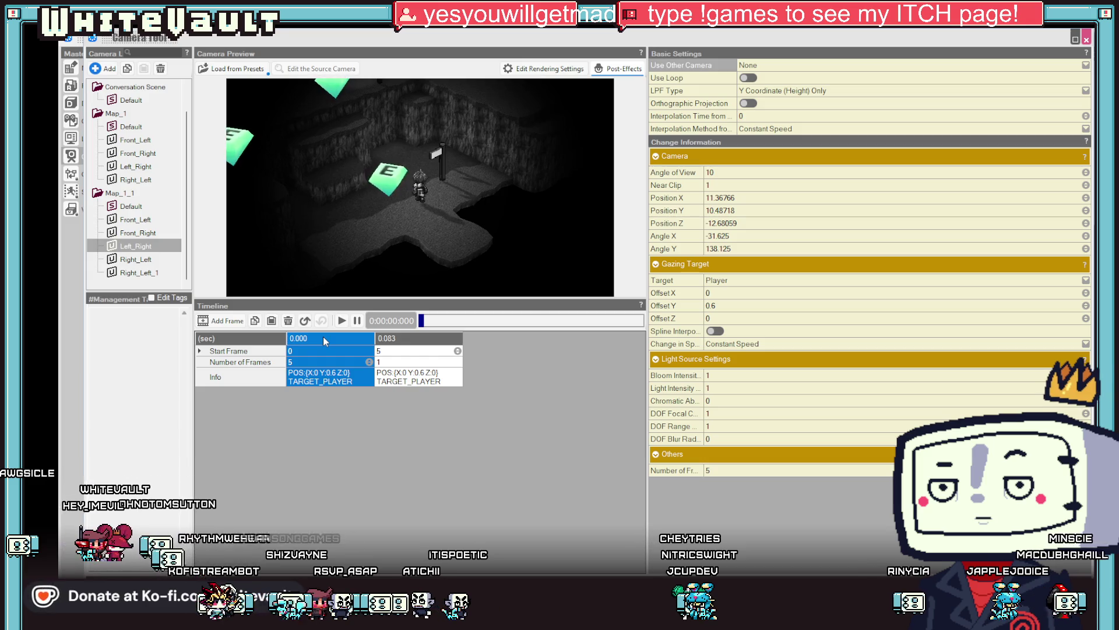
key(Escape)
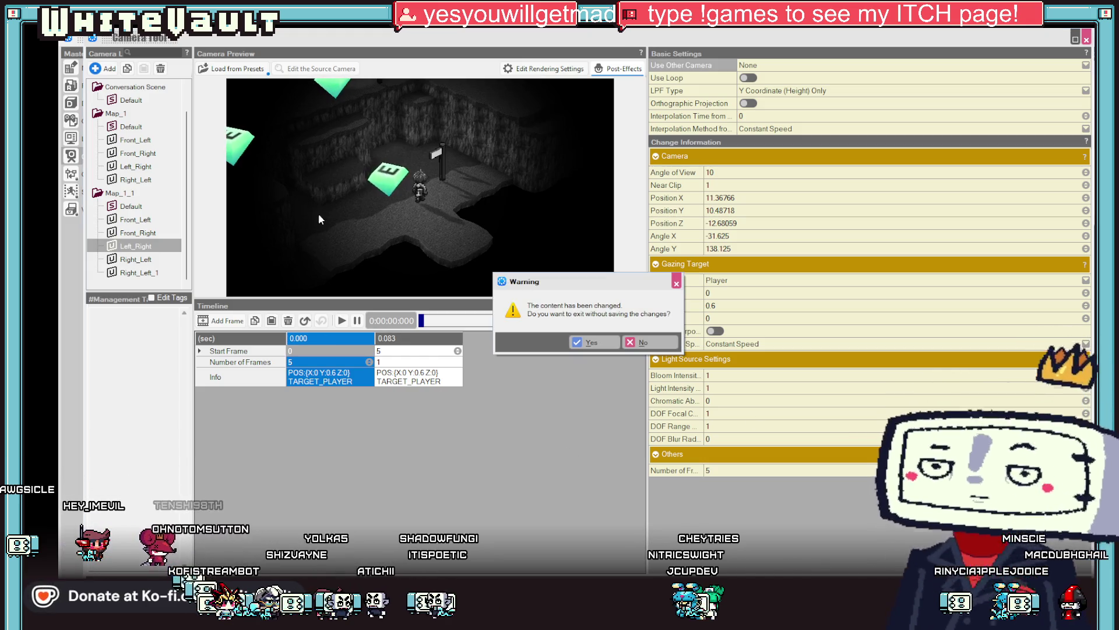
click(658, 348)
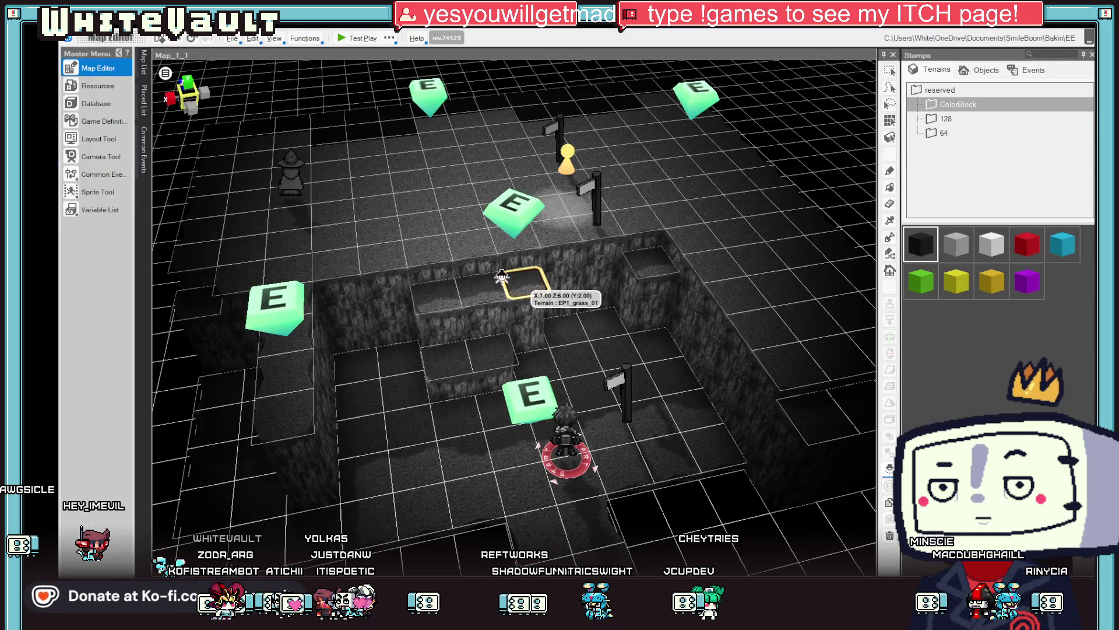
Save the project and start a test play of the cave map
click(164, 41)
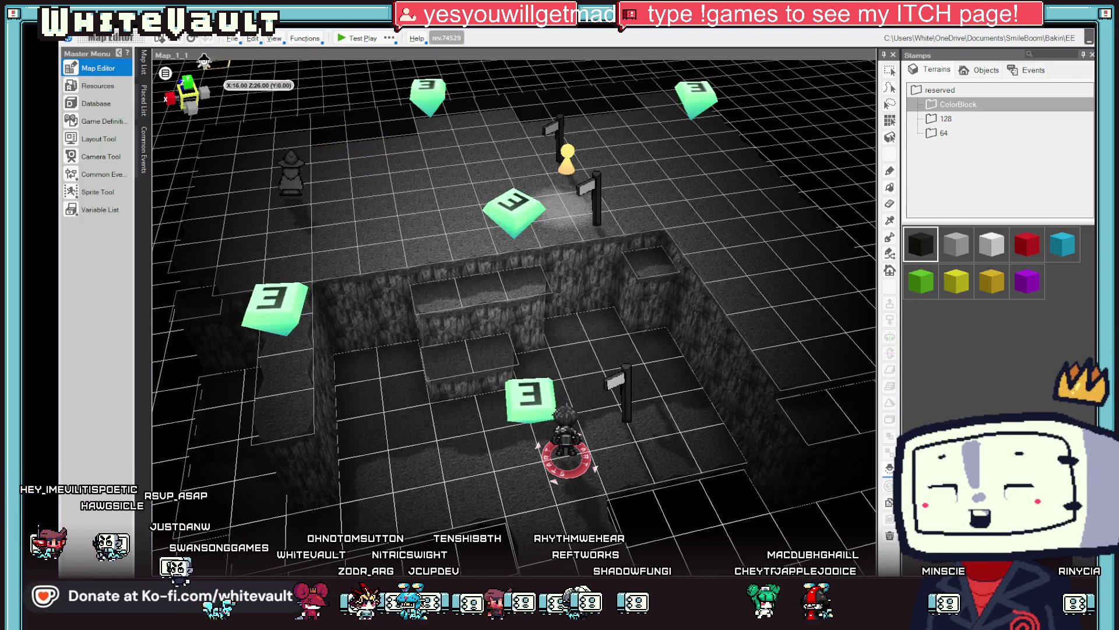
click(341, 38)
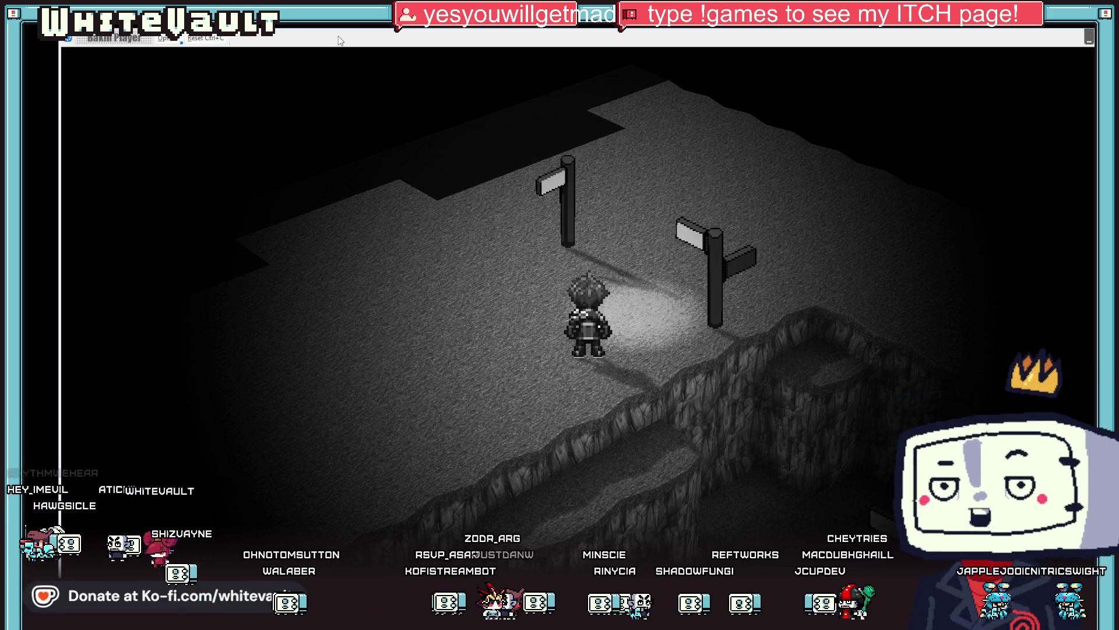
Walk the hero left, turn it to face the viewer, then end the test play
key(Left)
key(Down)
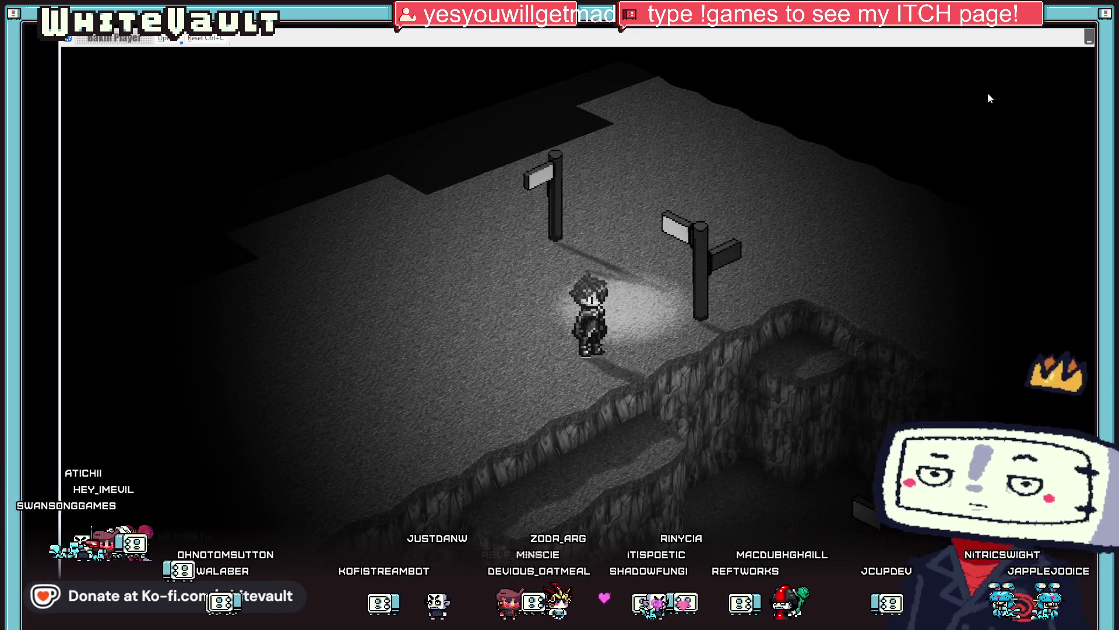
key(Escape)
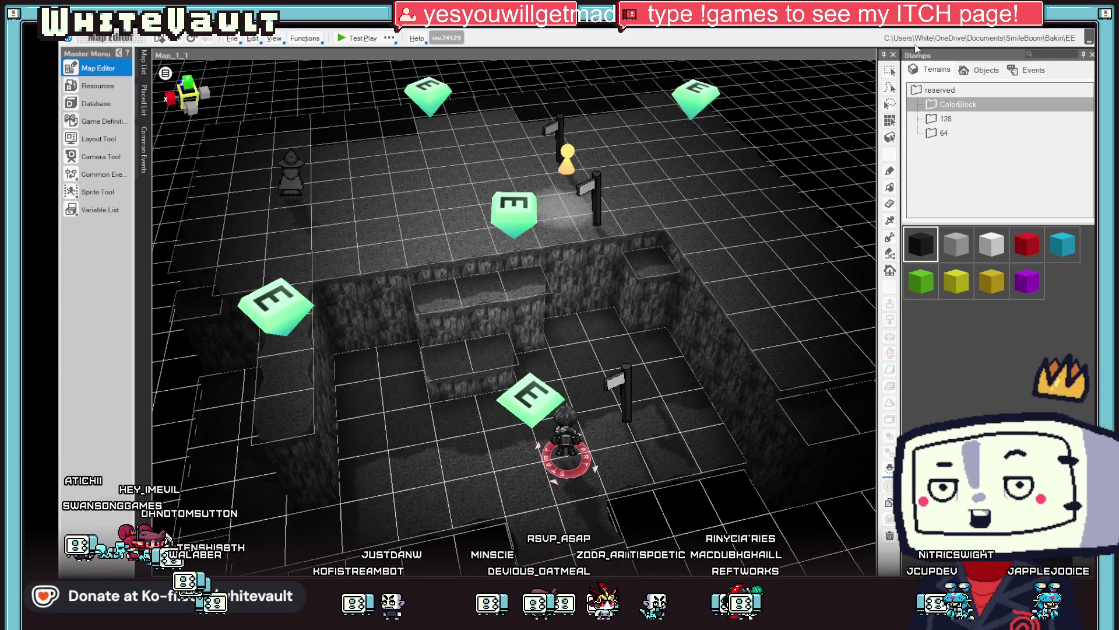
Open Event_1 and set its collide range to 10 by 10 by 10 on the event sheets
click(531, 395)
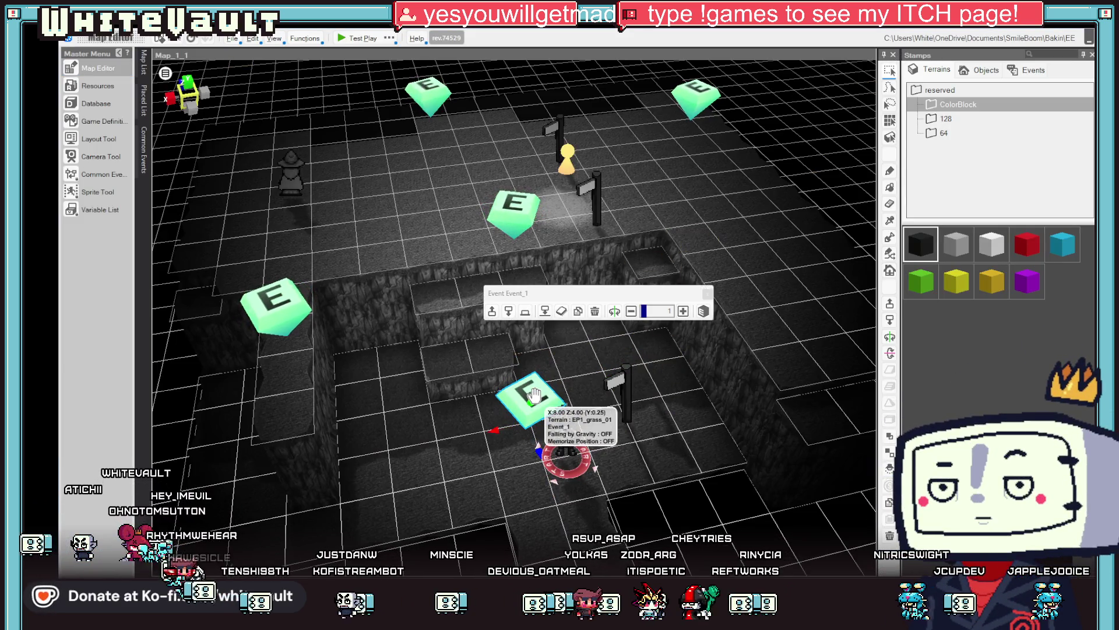
double_click(535, 395)
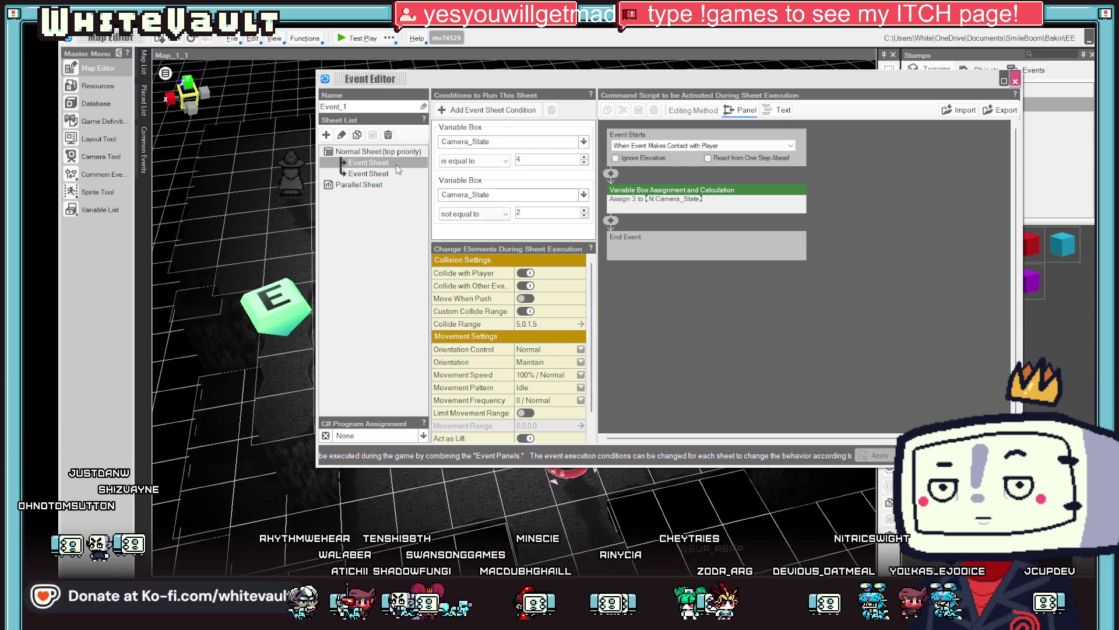
click(369, 173)
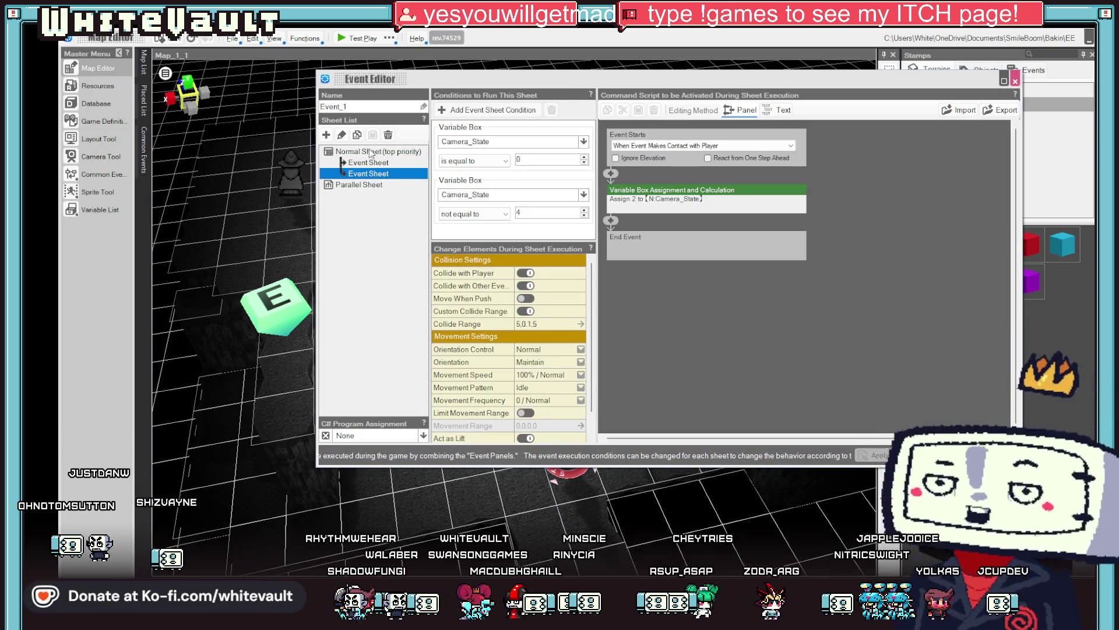
click(374, 162)
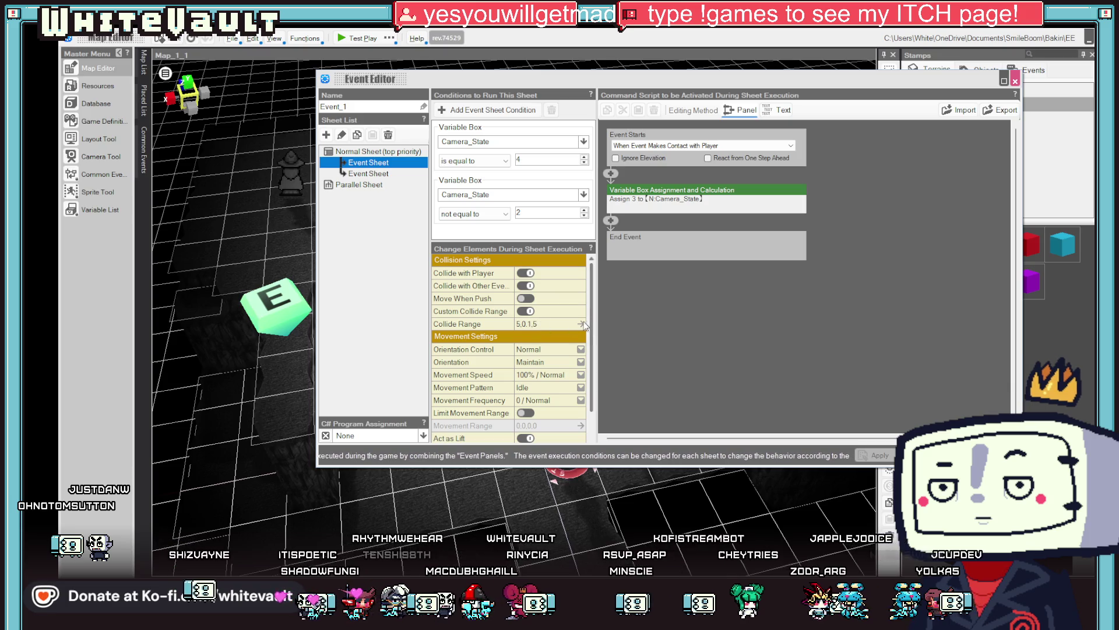
click(582, 323)
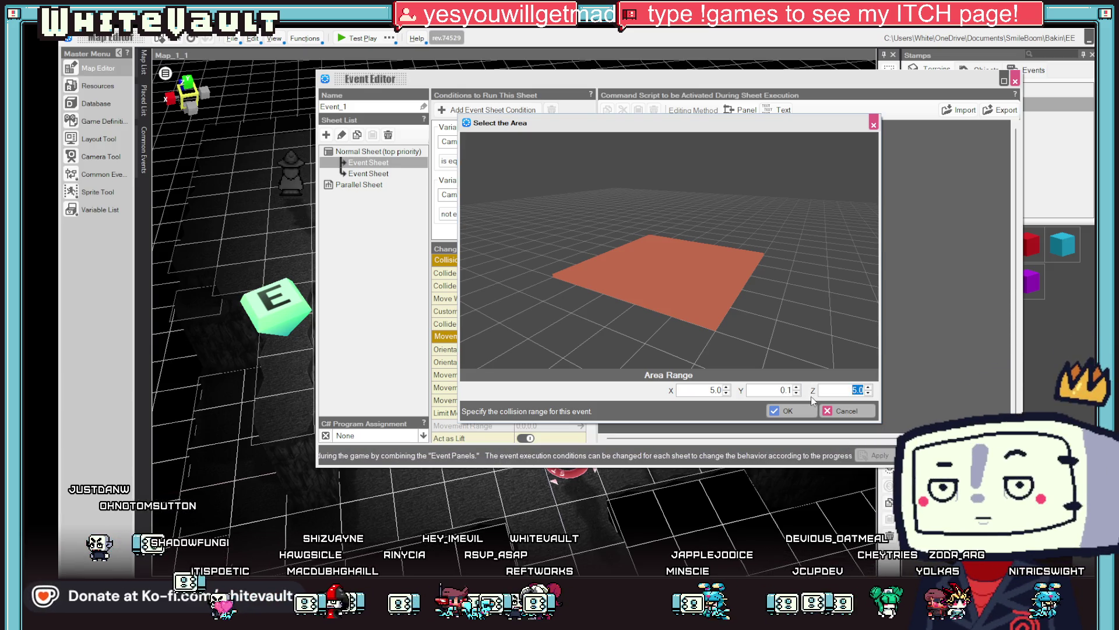
text(10)
click(699, 393)
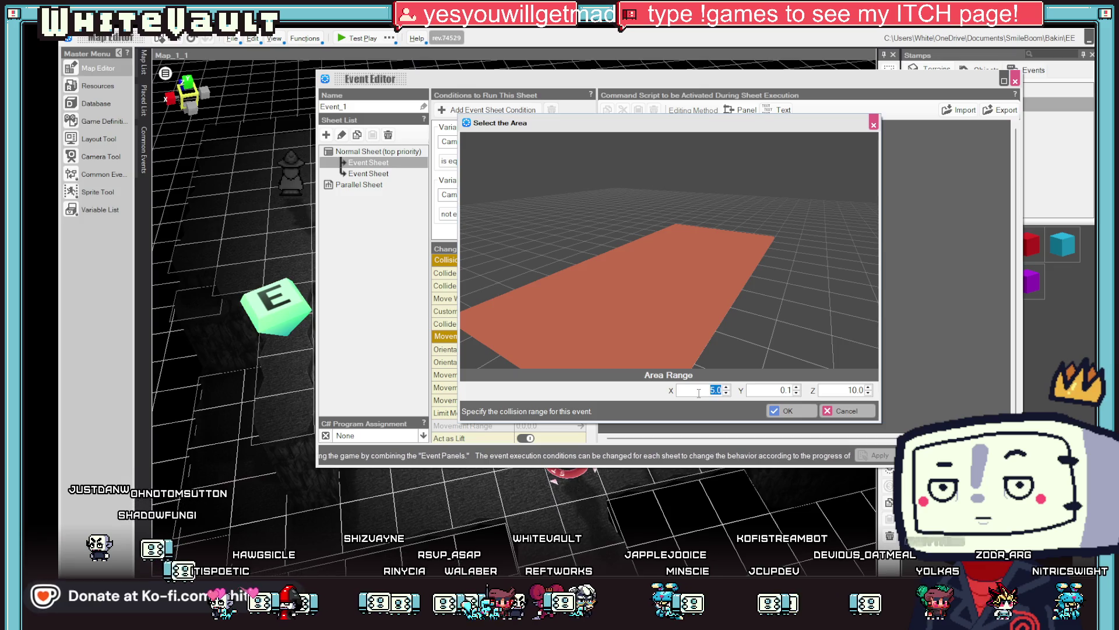
click(781, 390)
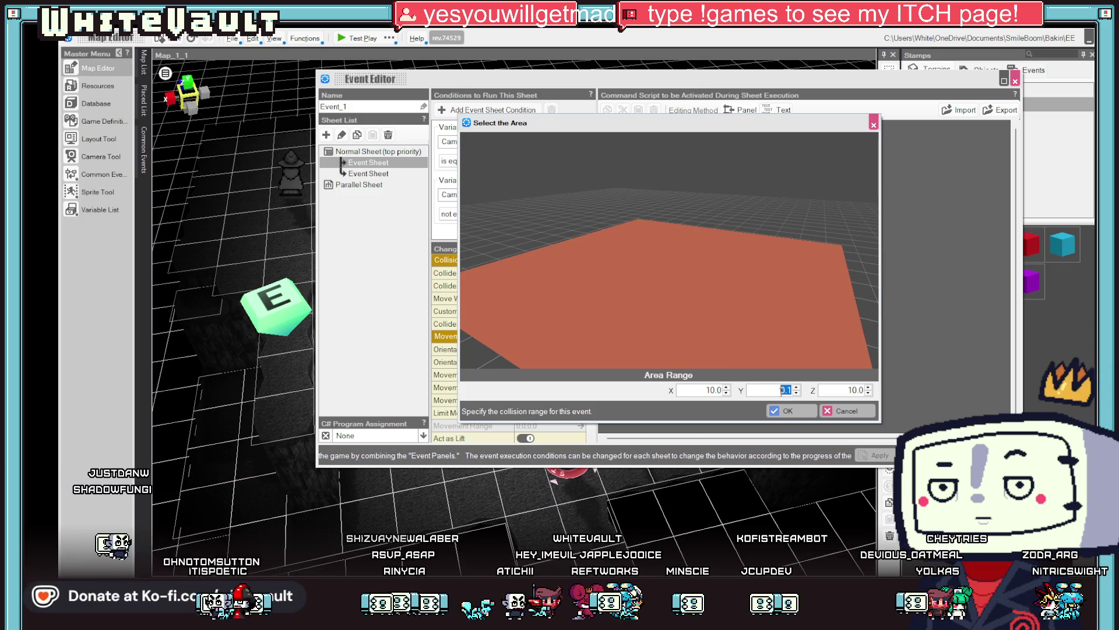
text(10)
click(787, 410)
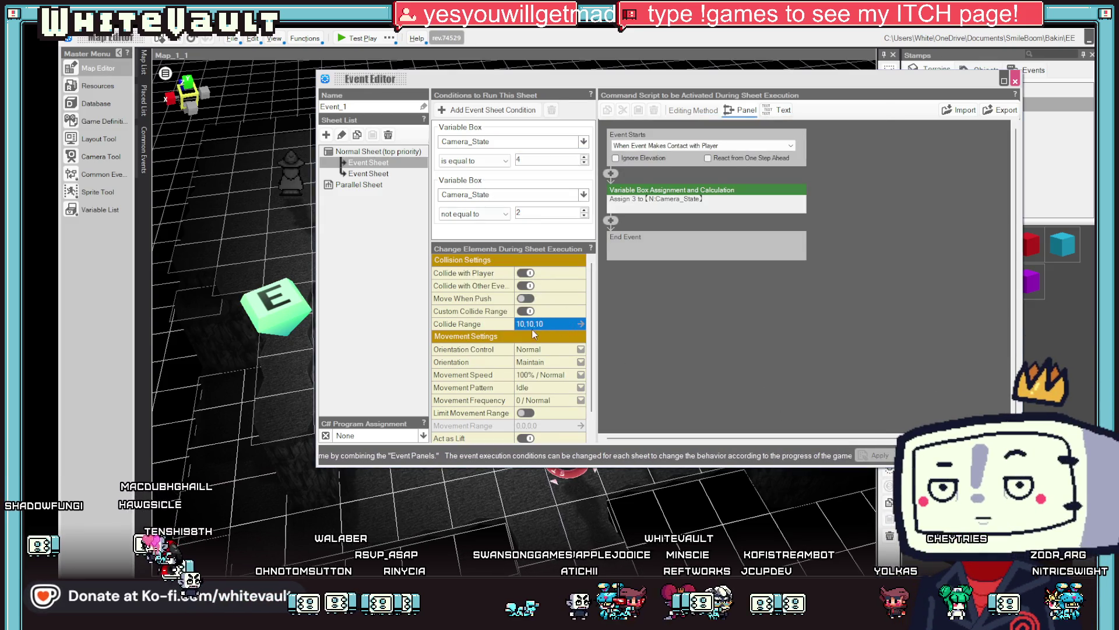
key(Down)
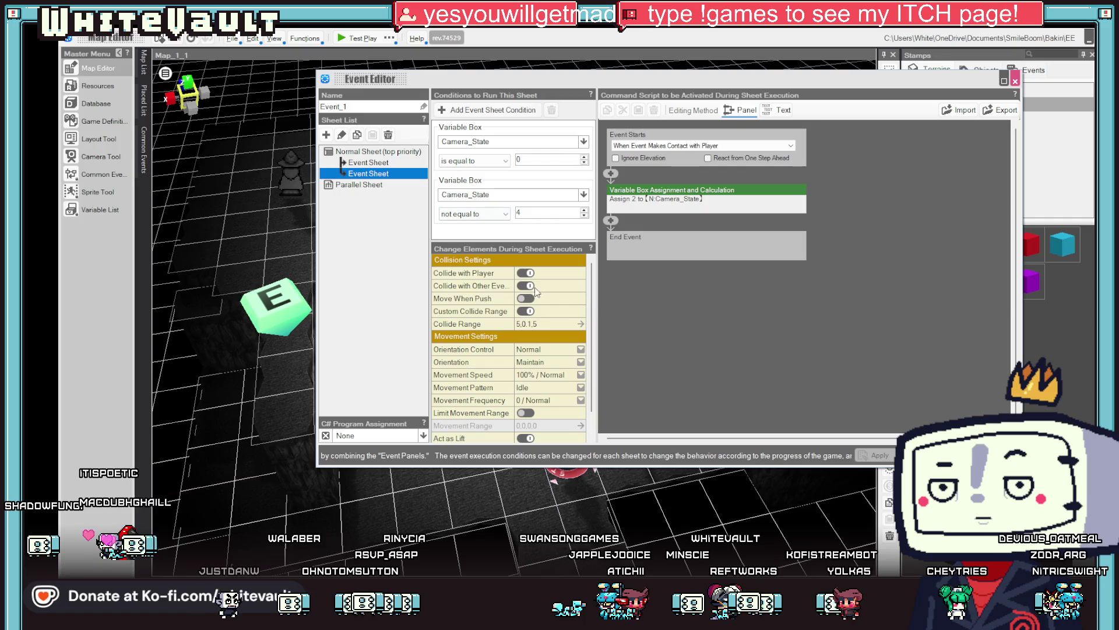
click(548, 325)
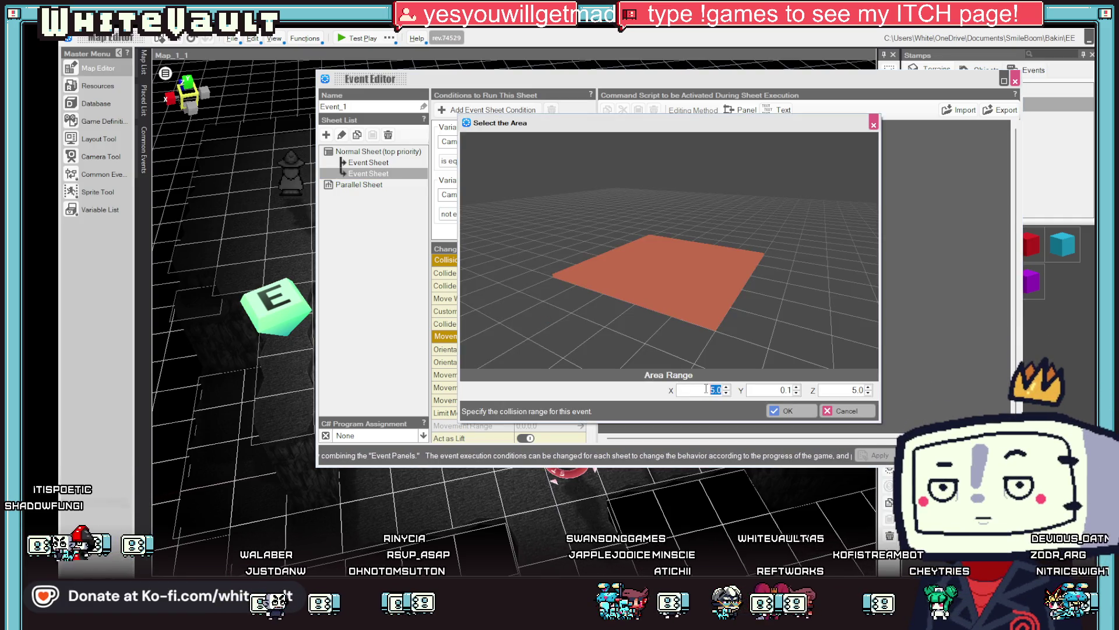
click(781, 389)
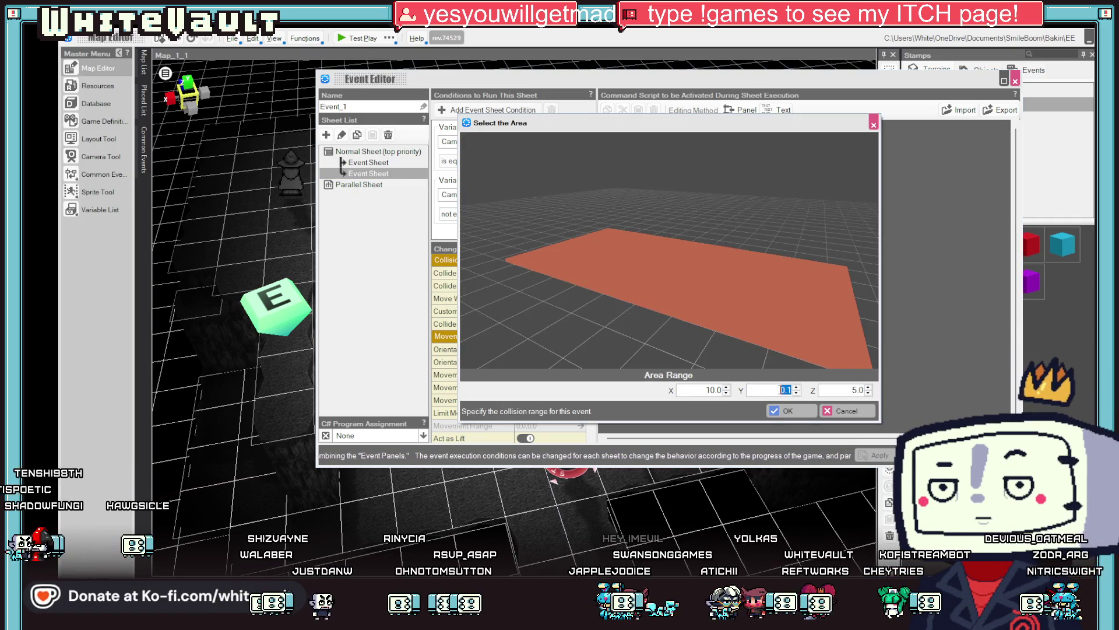
text(10)
double_click(850, 391)
text(10)
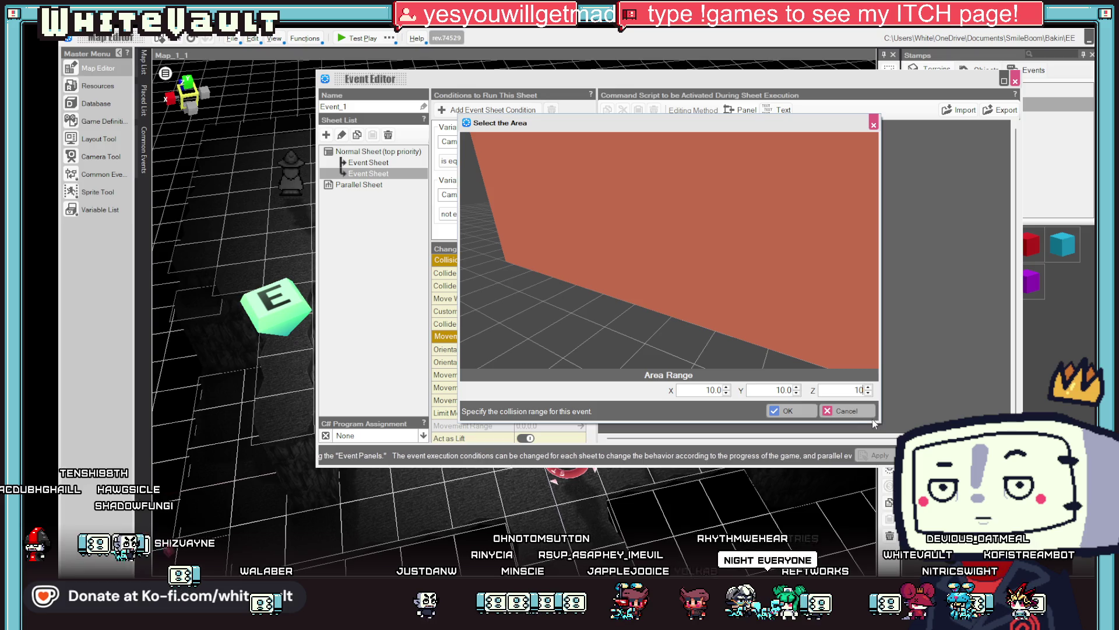
key(Return)
key(Return)
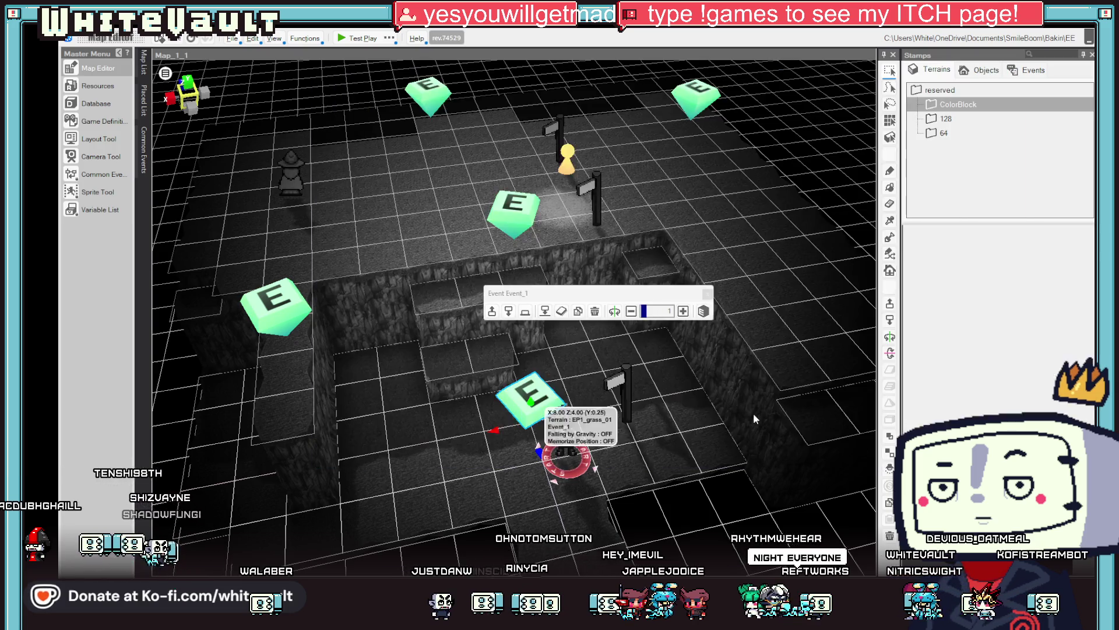
Reopen Event_1 and change its collide range to 10 by 3 by 10
mouse_move(671, 406)
mouse_down()
mouse_move(660, 437)
mouse_move(715, 357)
mouse_move(713, 407)
mouse_up()
click(558, 345)
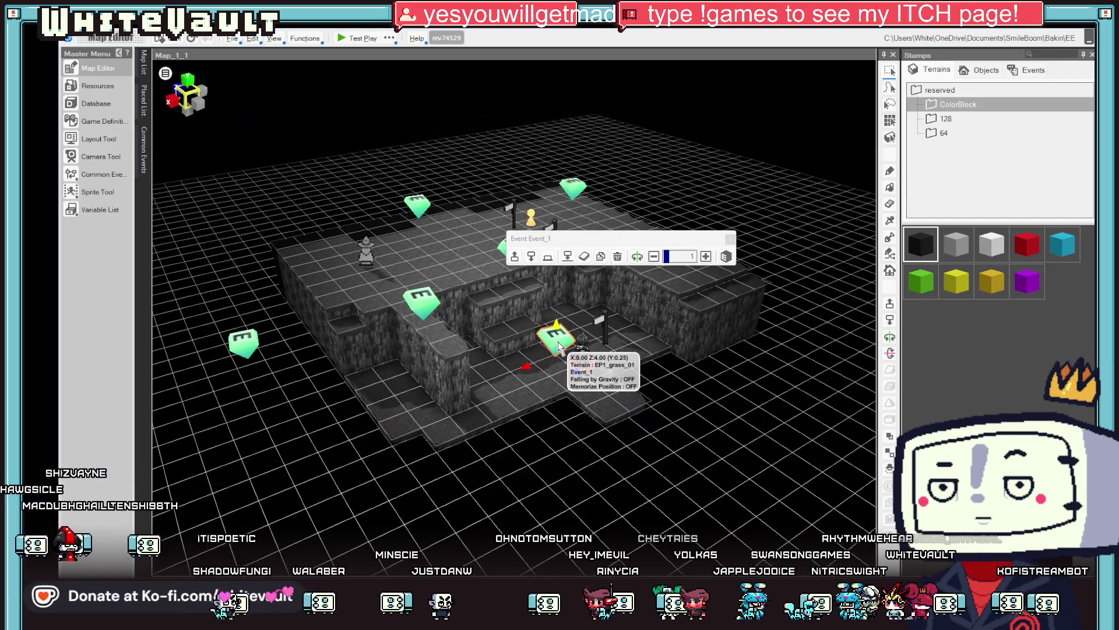
double_click(558, 345)
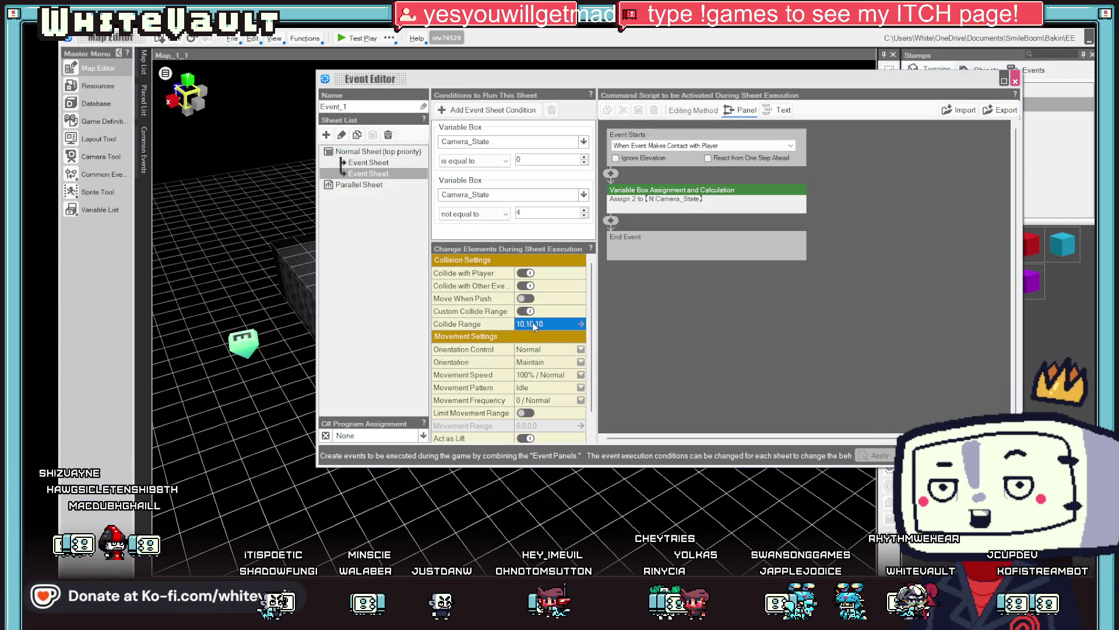
click(580, 325)
double_click(783, 390)
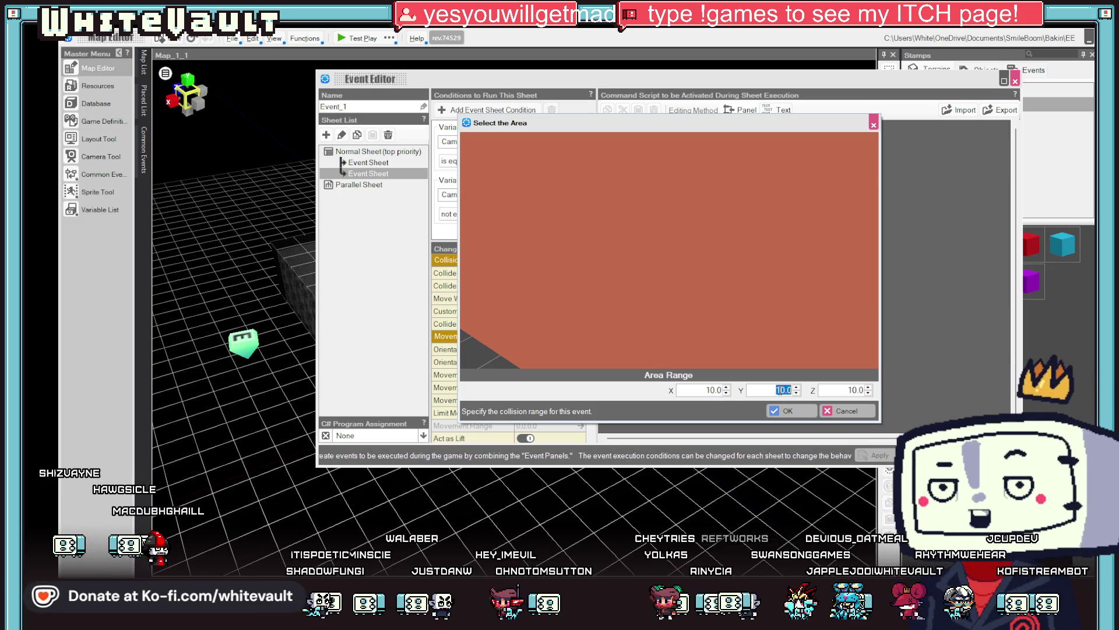
scroll(813, 306, down, 5)
text(5)
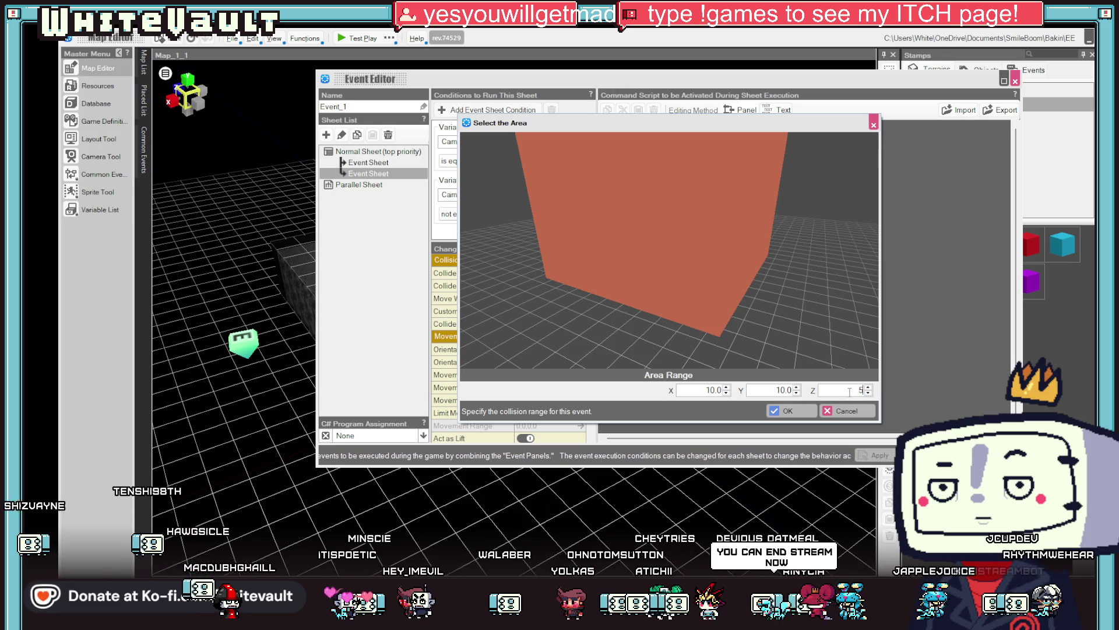
key(Tab)
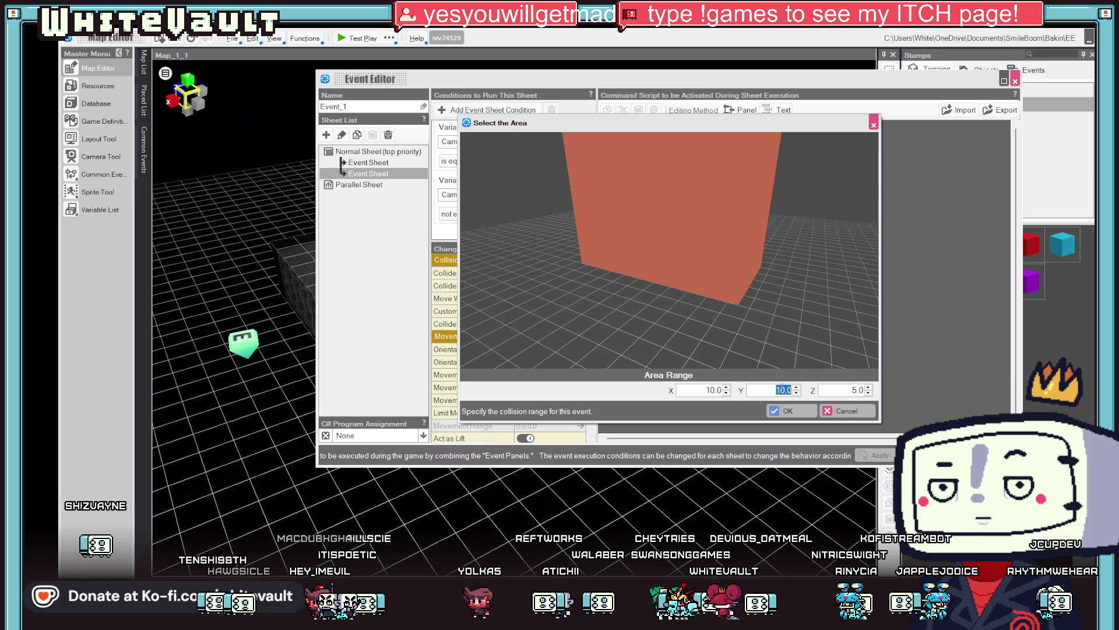
text(5)
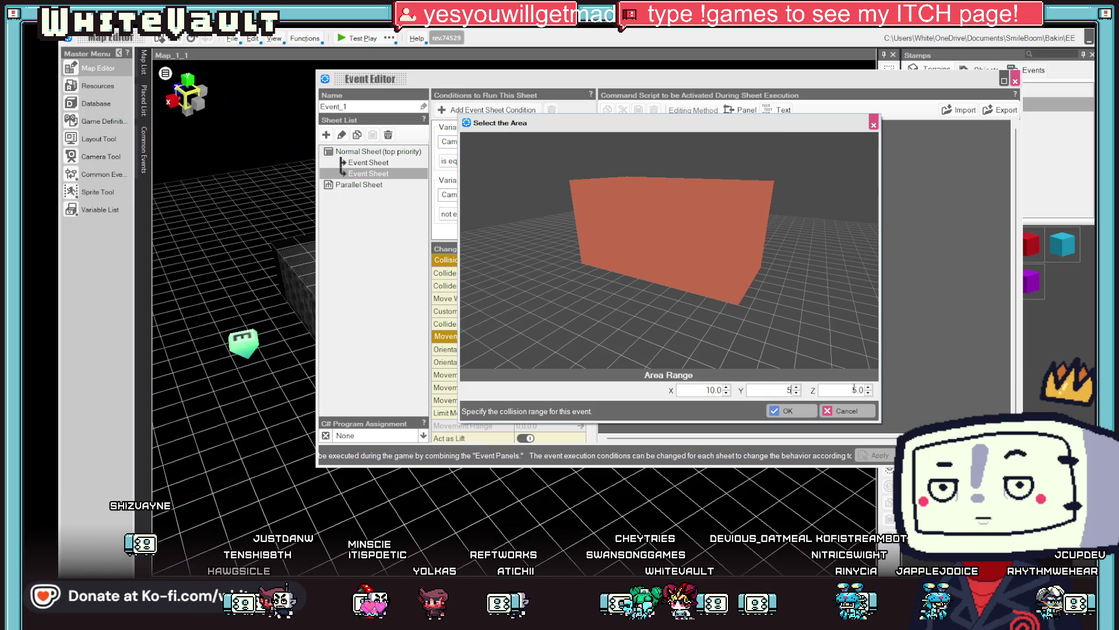
text(10)
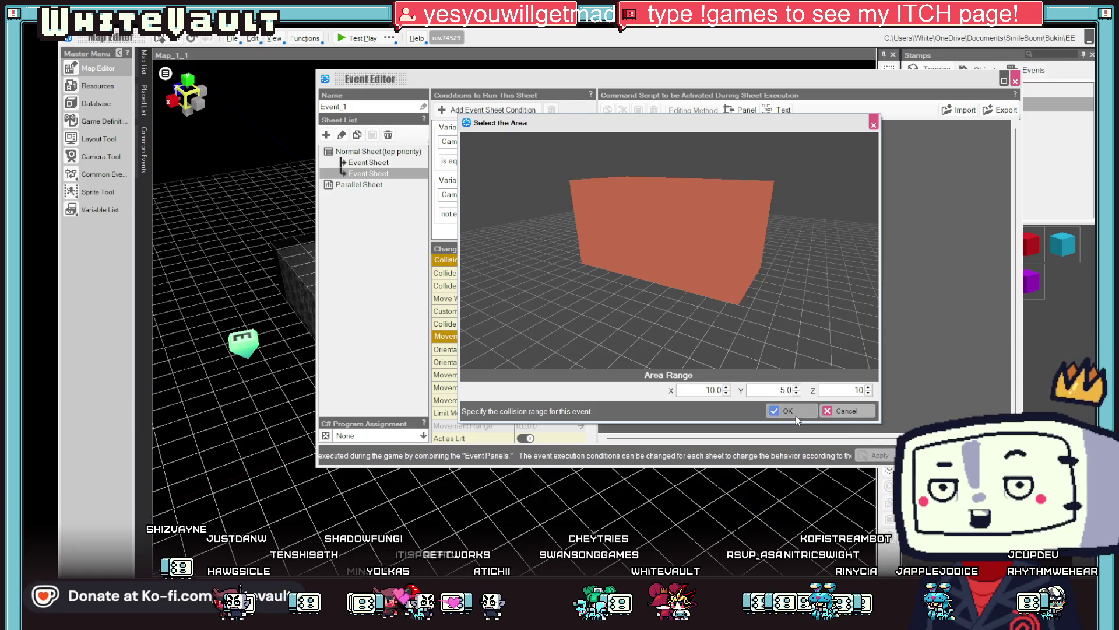
click(686, 388)
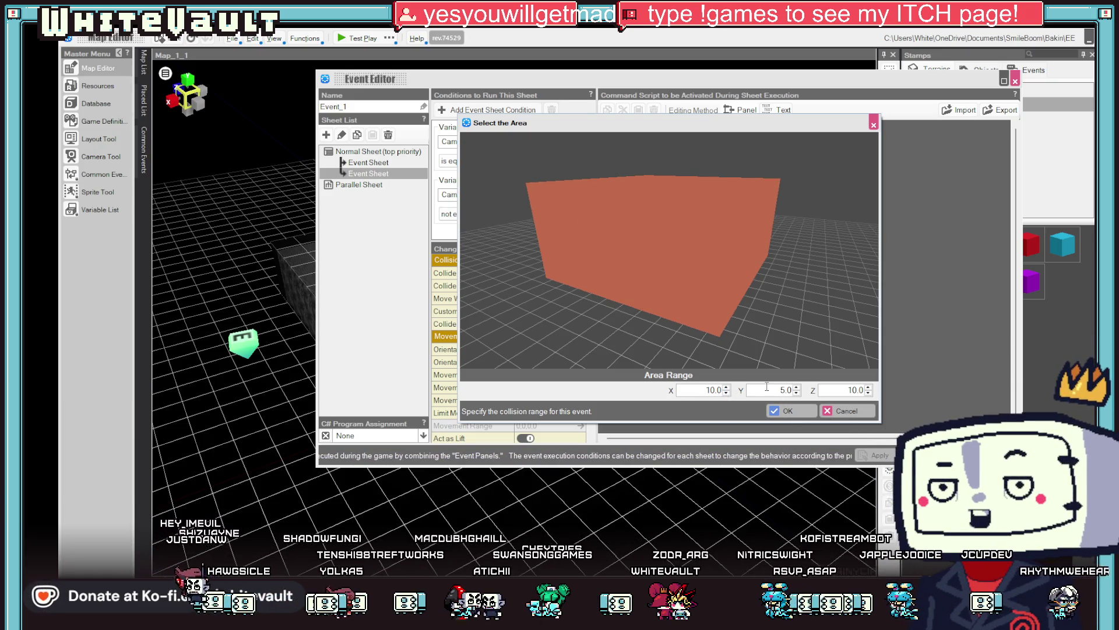
double_click(786, 390)
text(3)
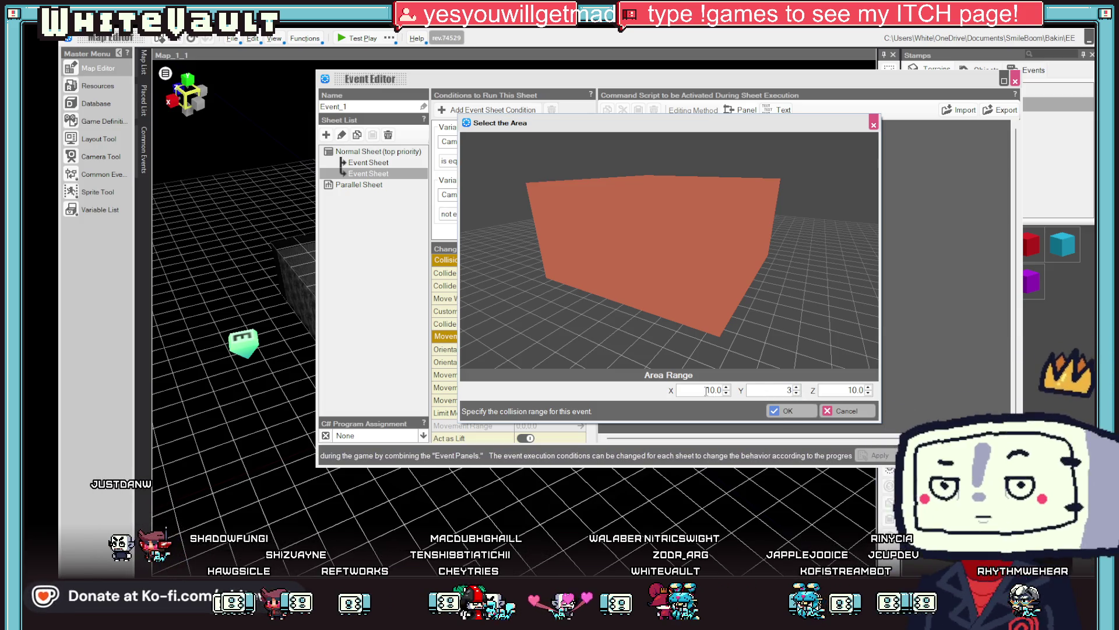
click(789, 409)
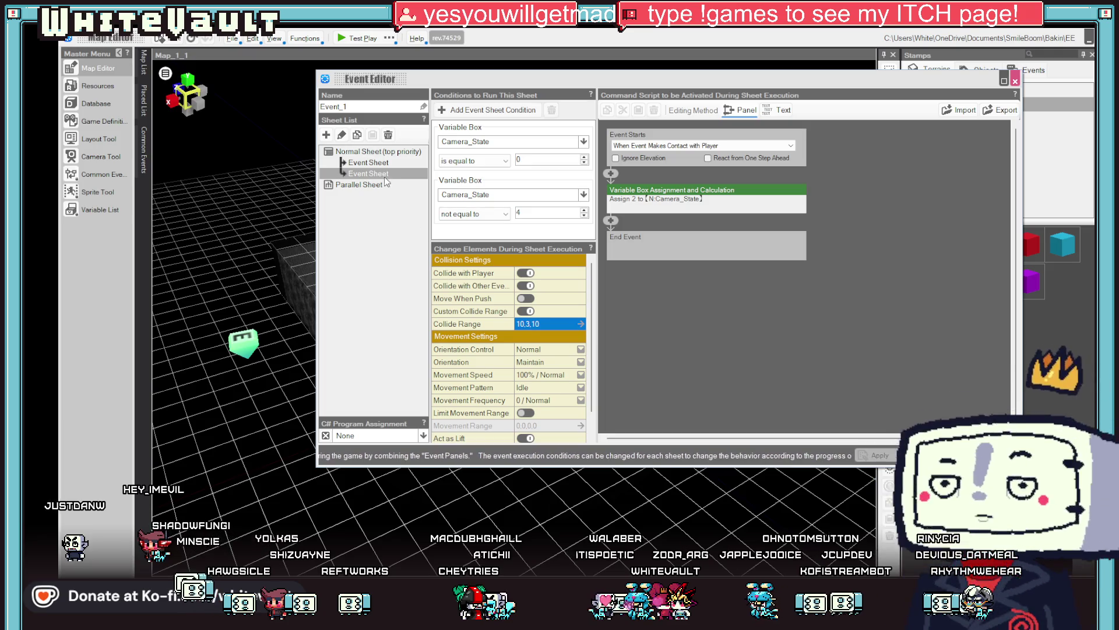
Set the first event sheet's collide range Y to 3 as well and close the Event Editor
click(369, 163)
click(537, 324)
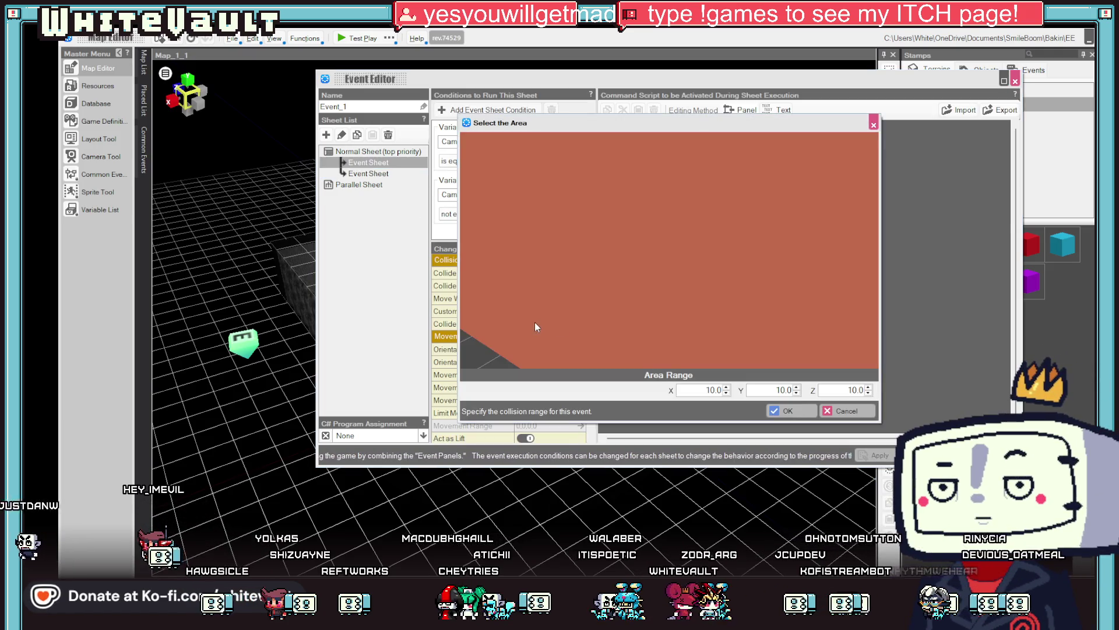
double_click(783, 389)
text(3)
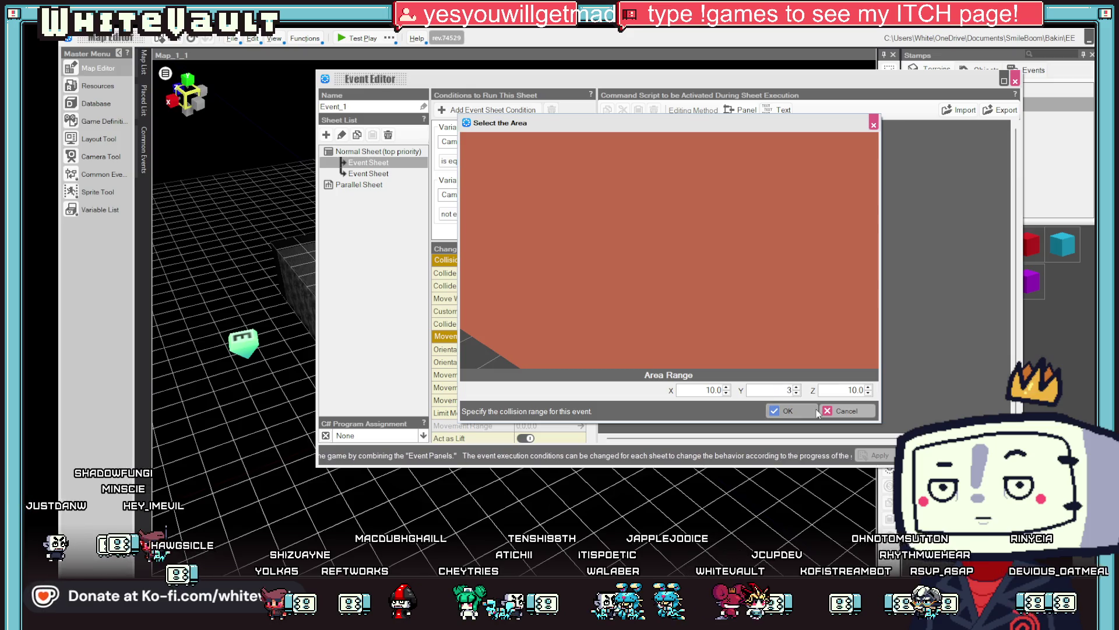
click(785, 411)
click(927, 455)
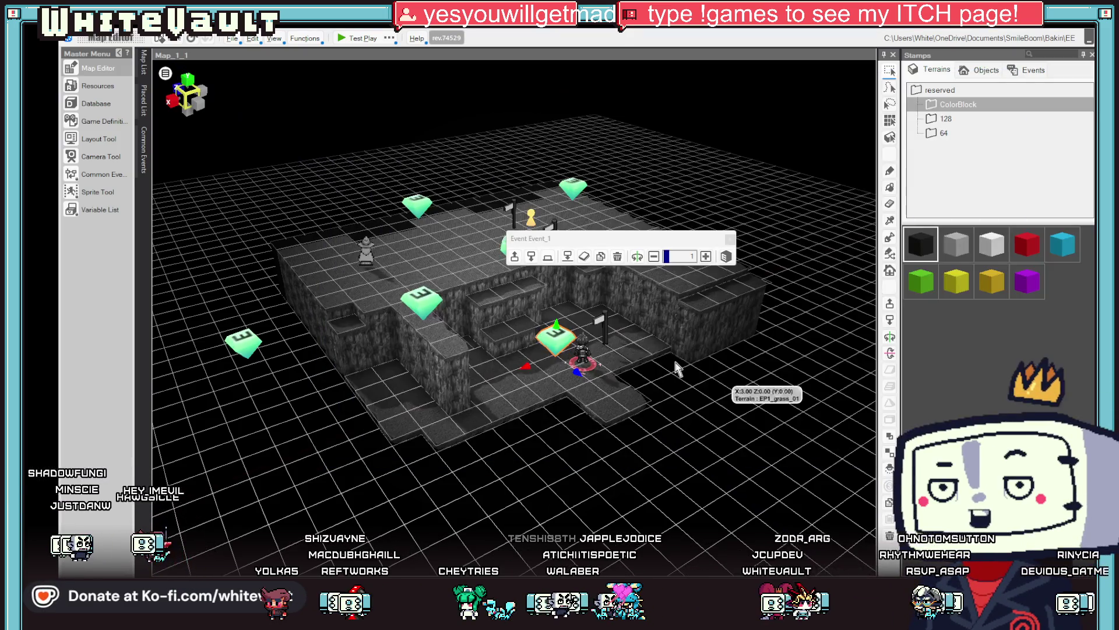
drag(675, 379, 680, 388)
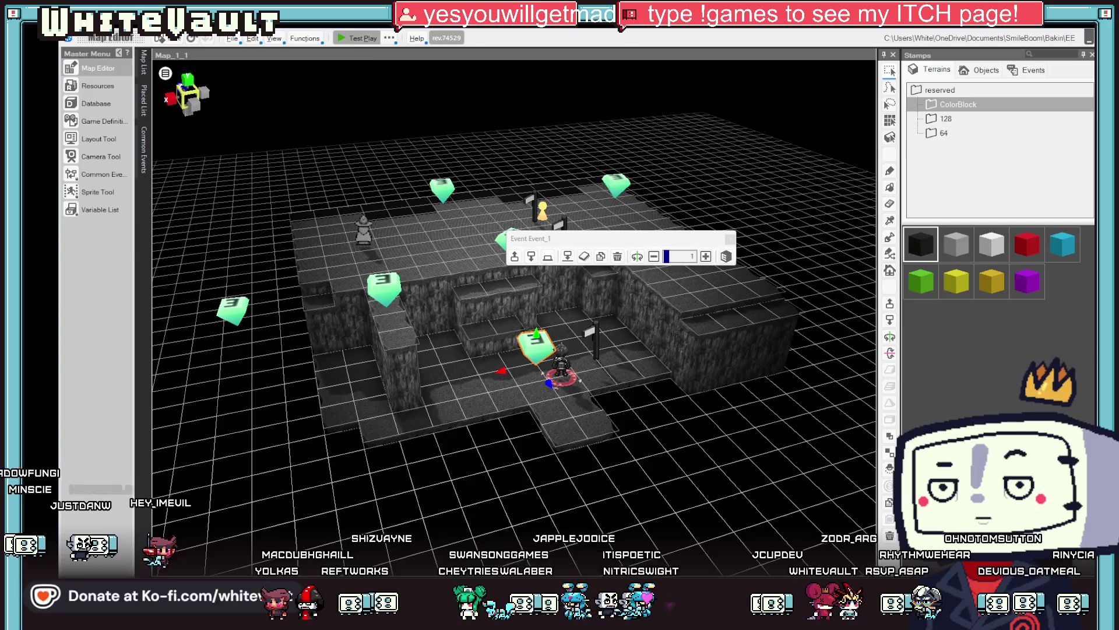
Test-play the cave, walking the hero north up the ledge, west, off the cliff and back up
click(357, 38)
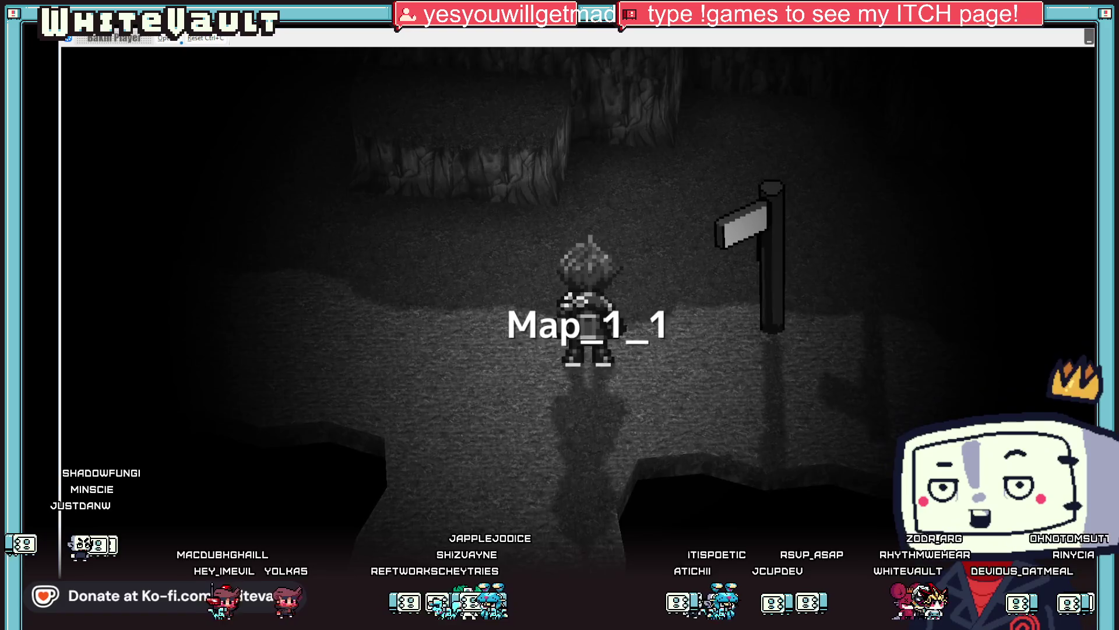
key(Up)
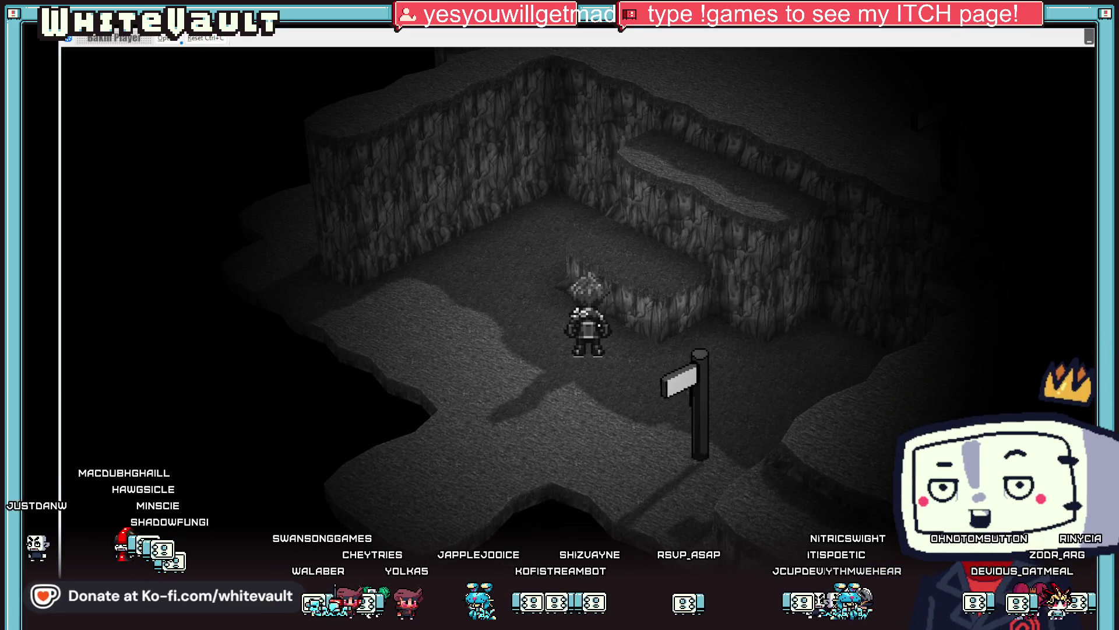
key(Up)
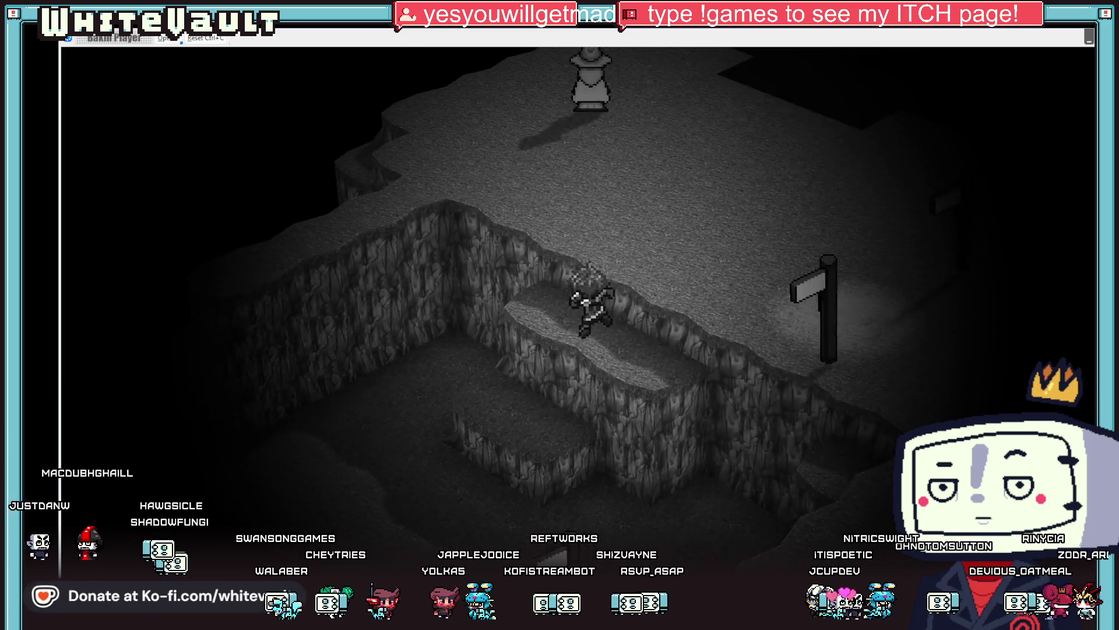
key(Left)
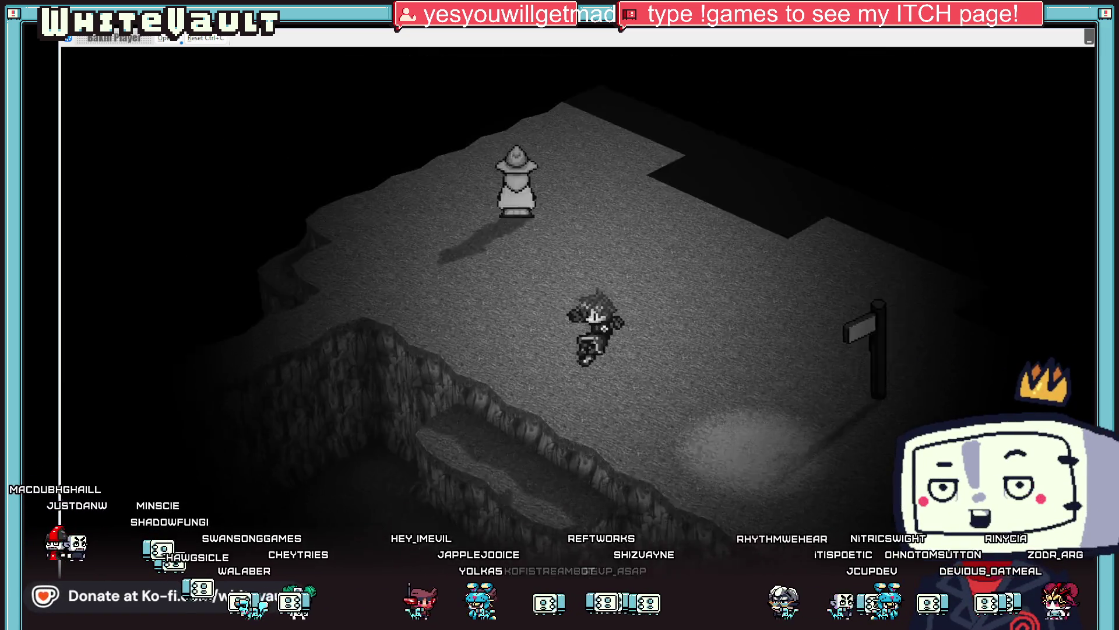
key(Down)
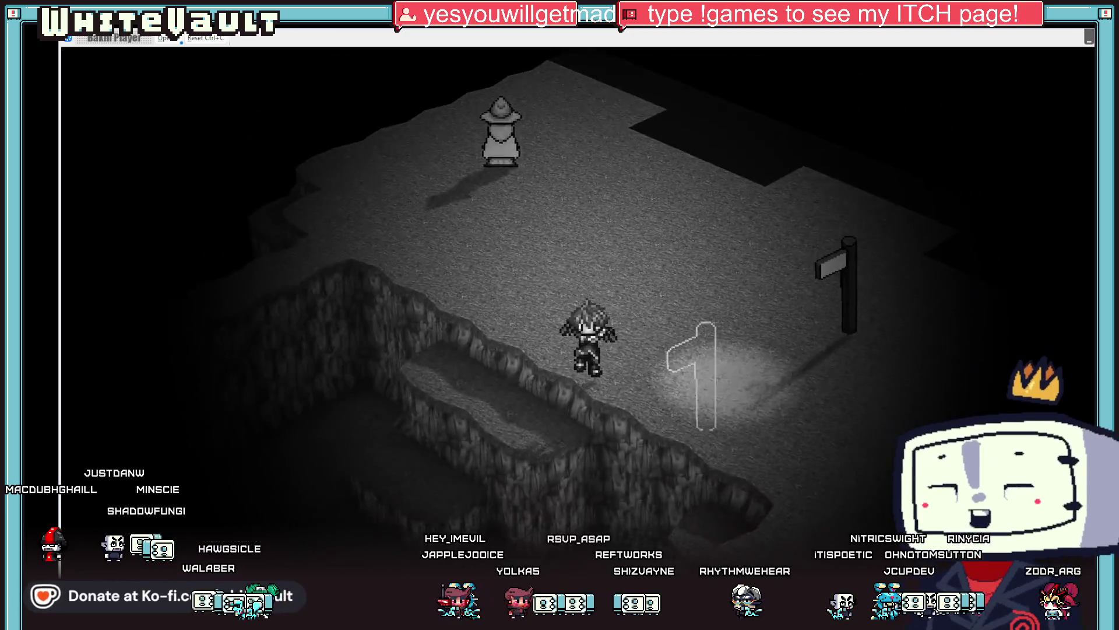
key(Down)
key(Up)
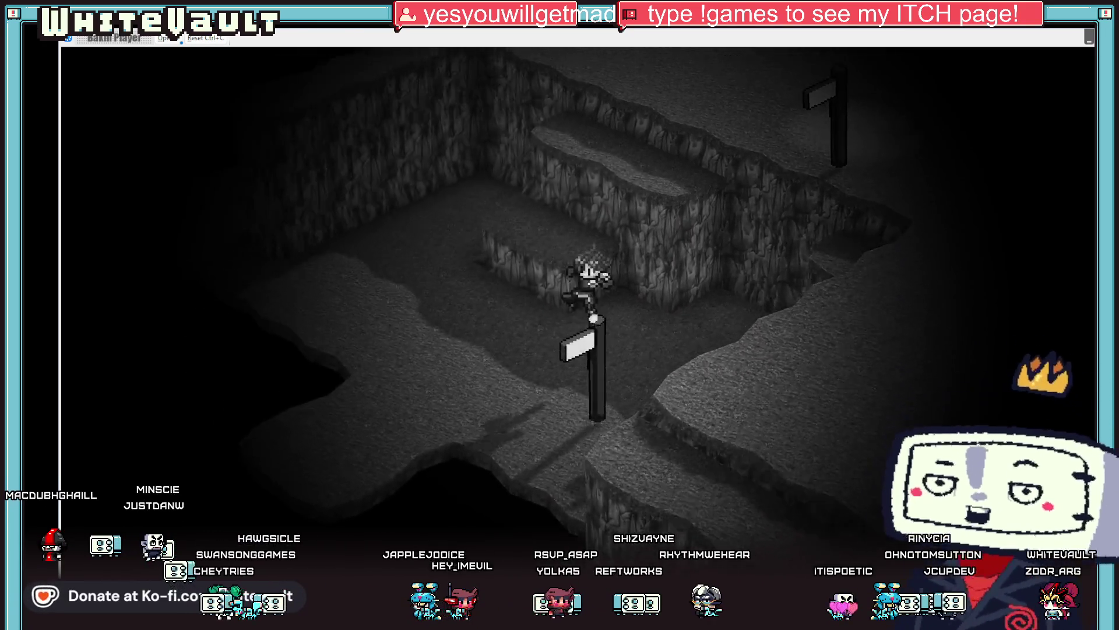
key(Up)
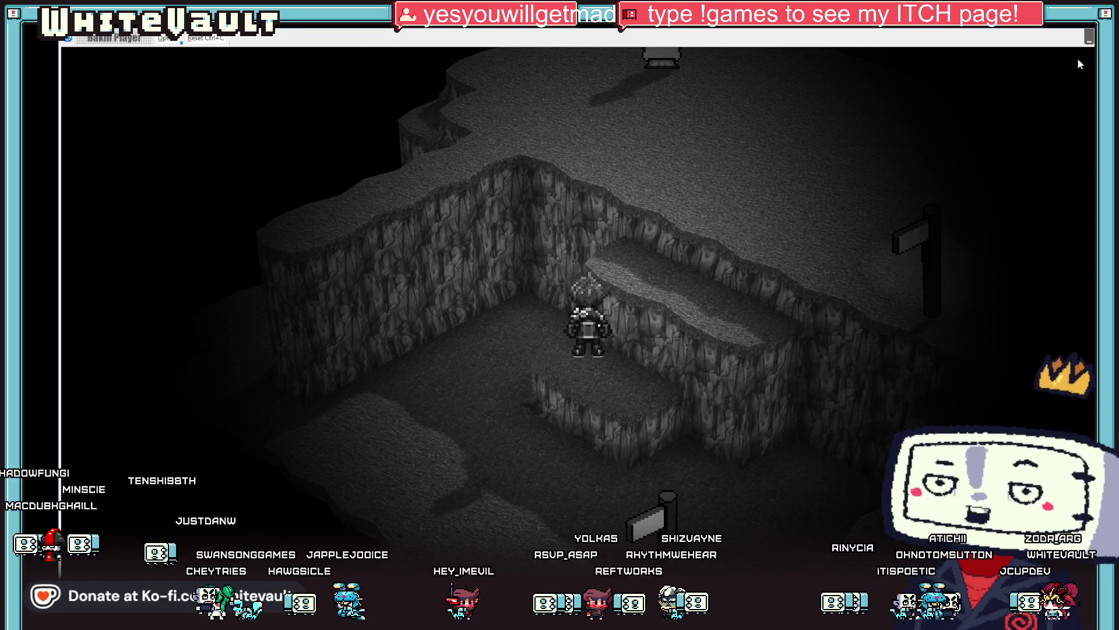
key(alt+Tab)
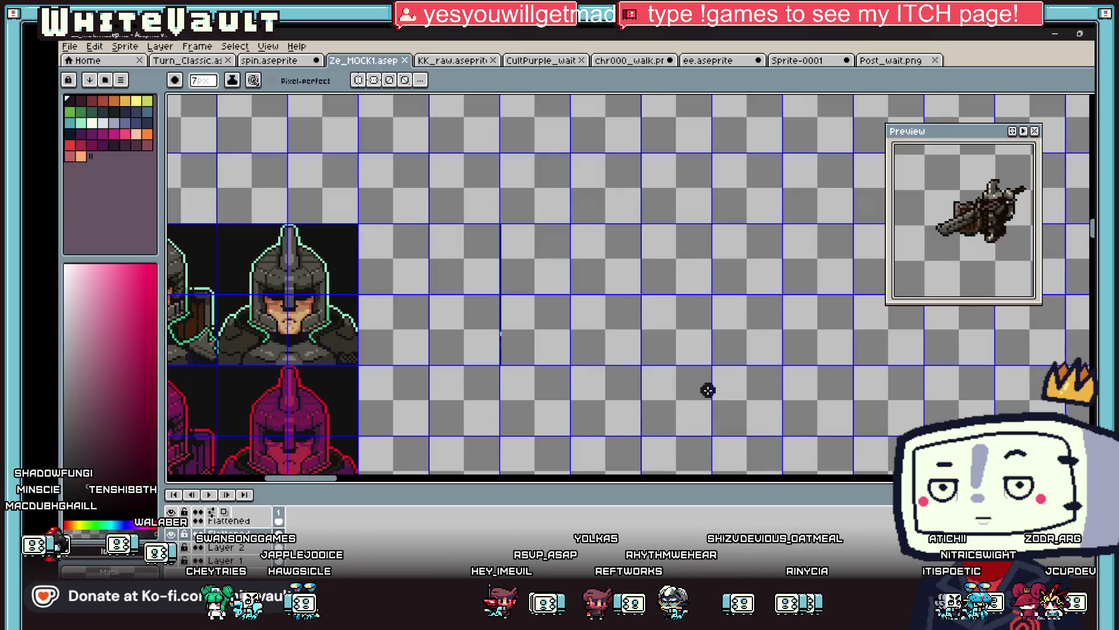
key(alt+Tab)
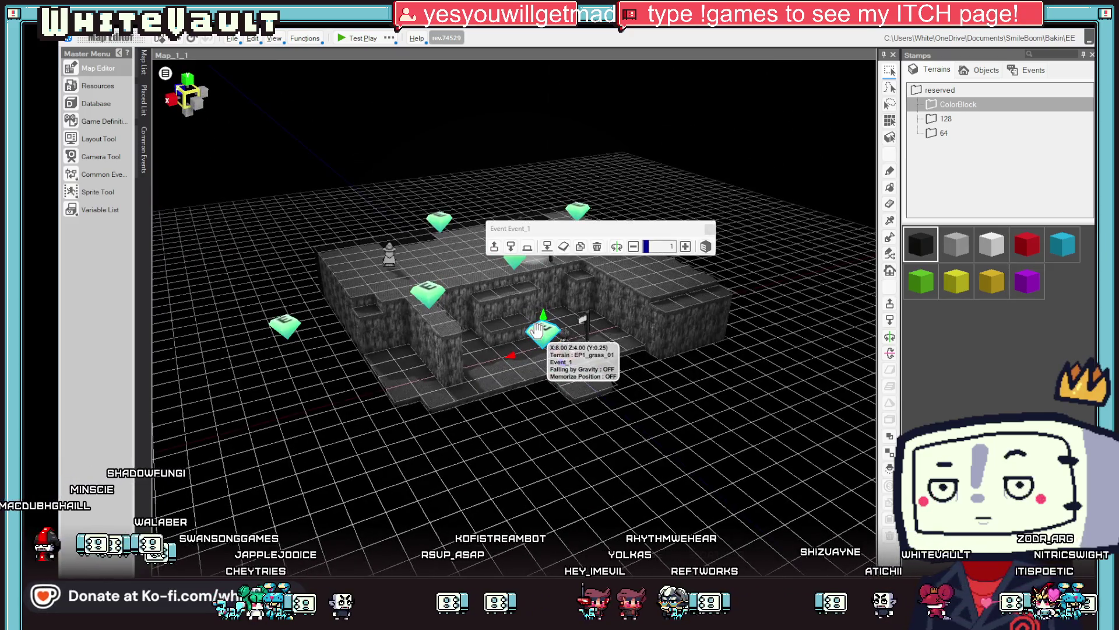
Turn off Event_1's Collide with Player and Collide with Other Events options
double_click(537, 330)
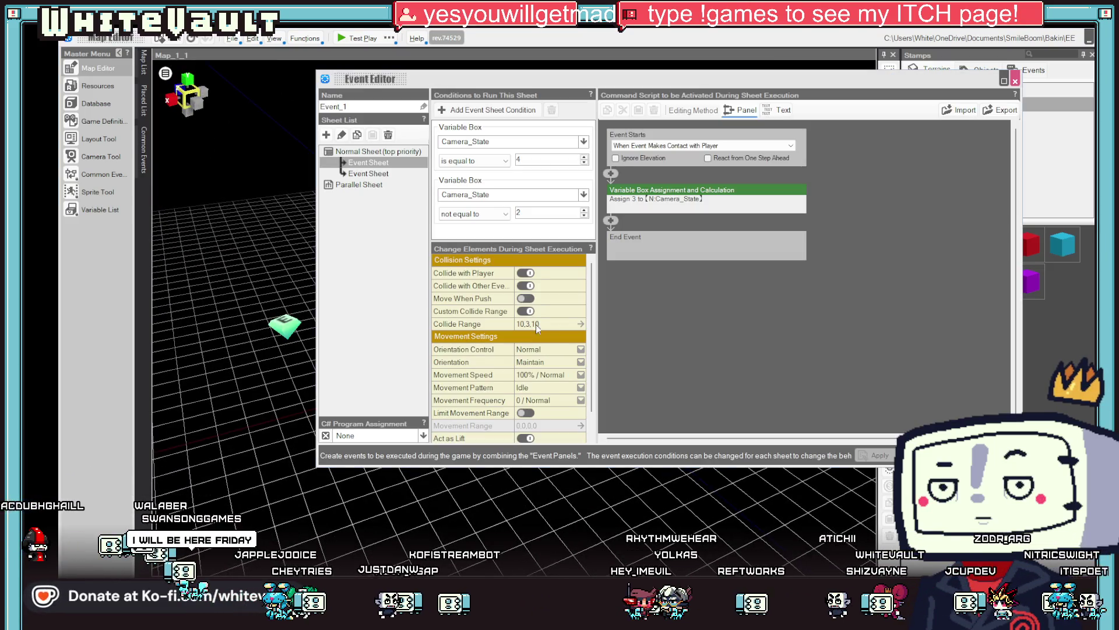
click(524, 273)
click(528, 286)
click(528, 286)
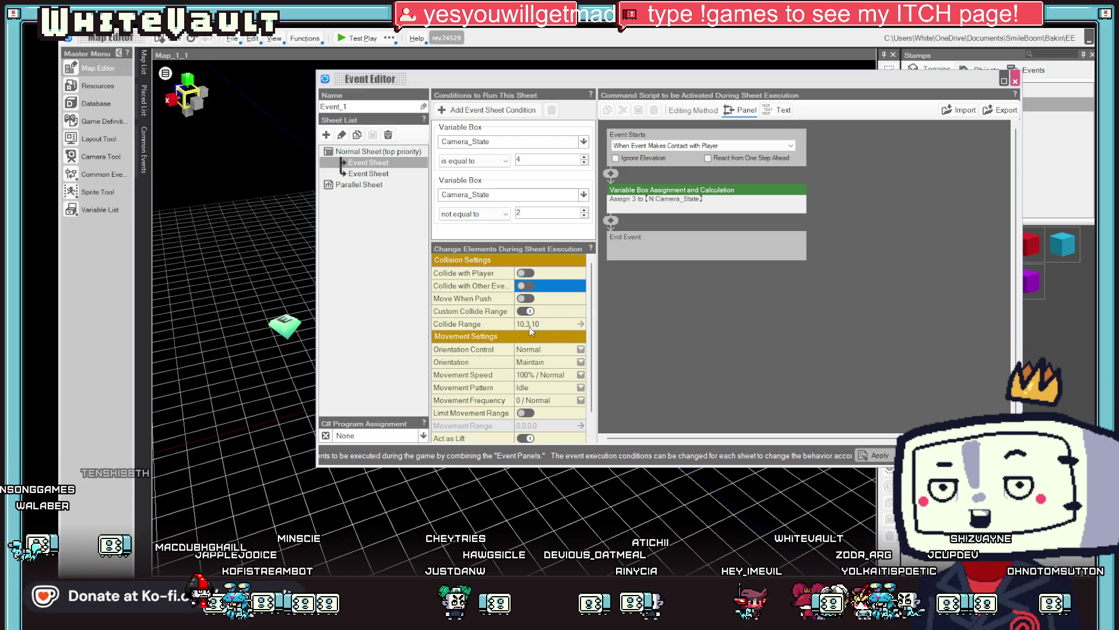
Set the collide range Y to 1 on both event sheets, confirm, and start a test play
click(527, 323)
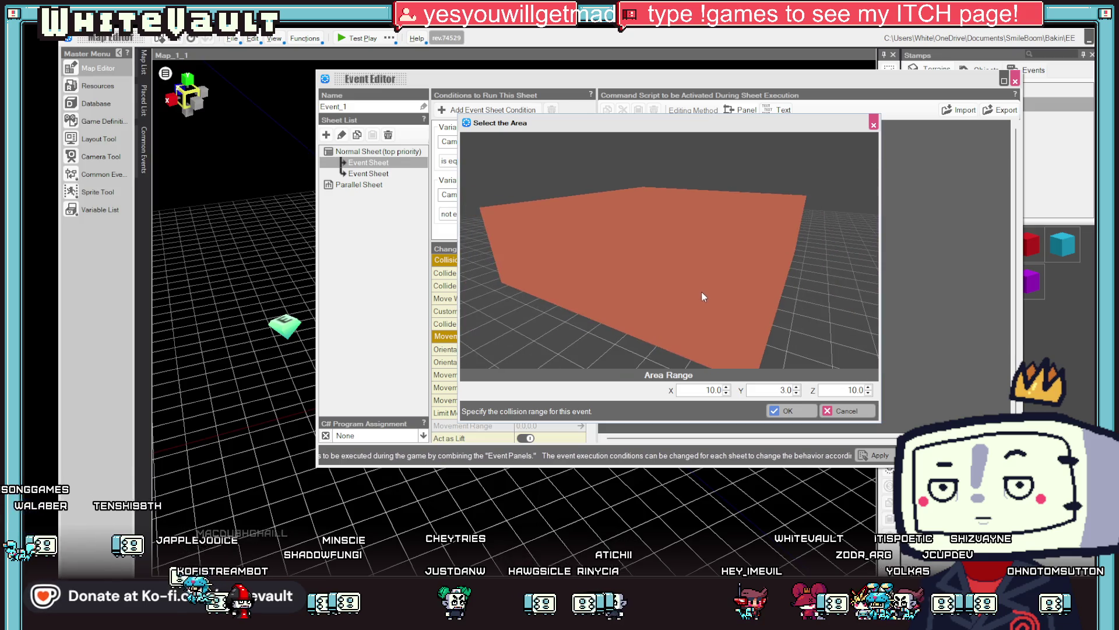
text(1)
click(788, 411)
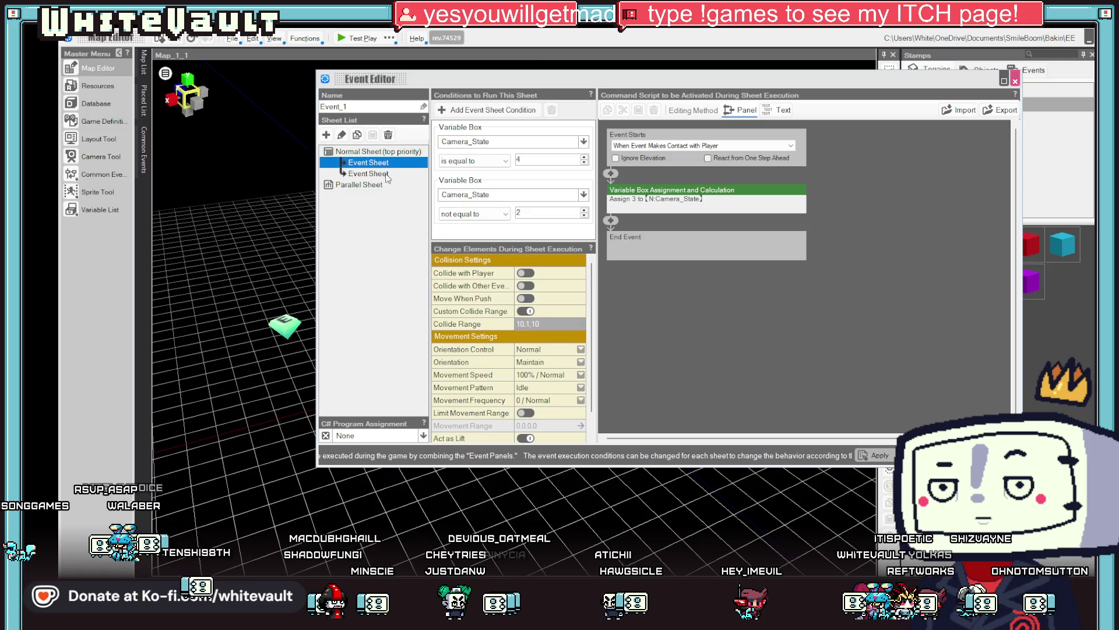
click(384, 174)
click(531, 324)
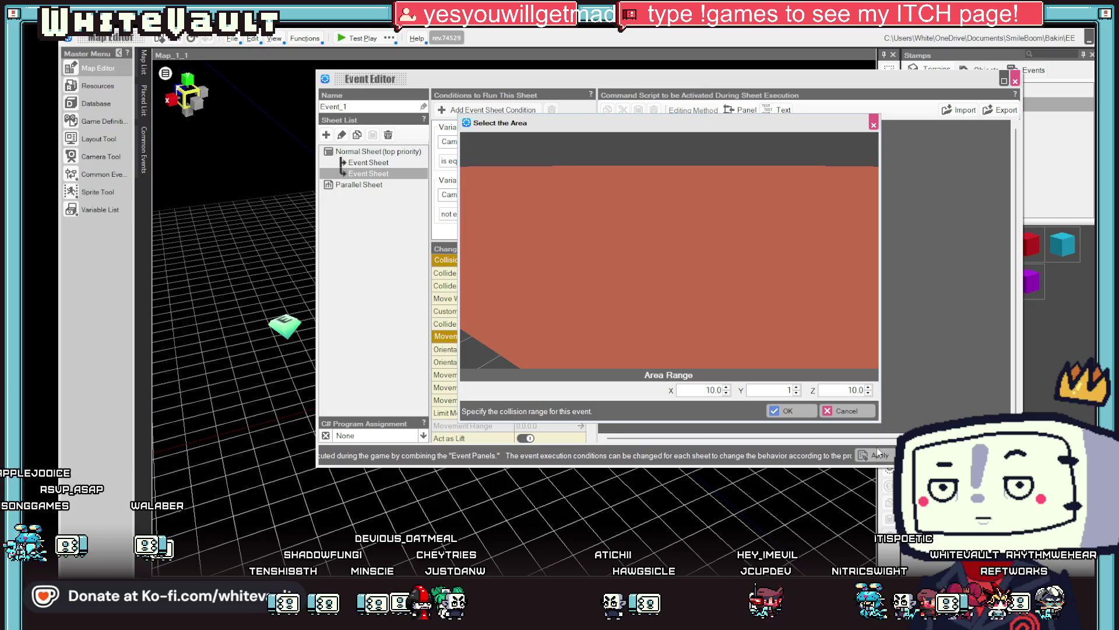
click(807, 411)
click(921, 455)
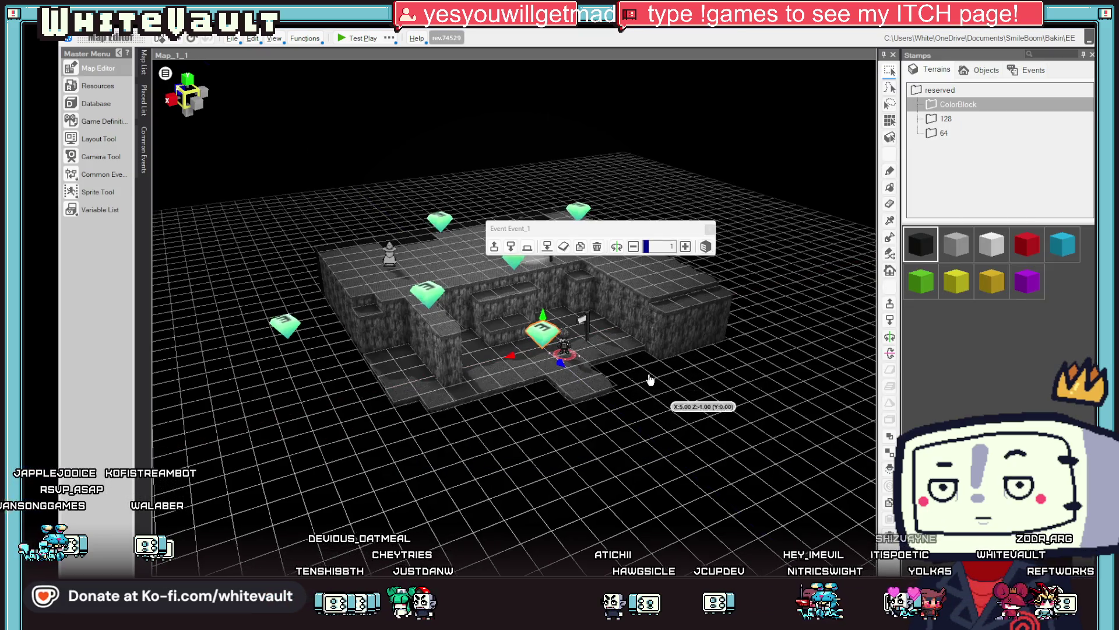
click(352, 42)
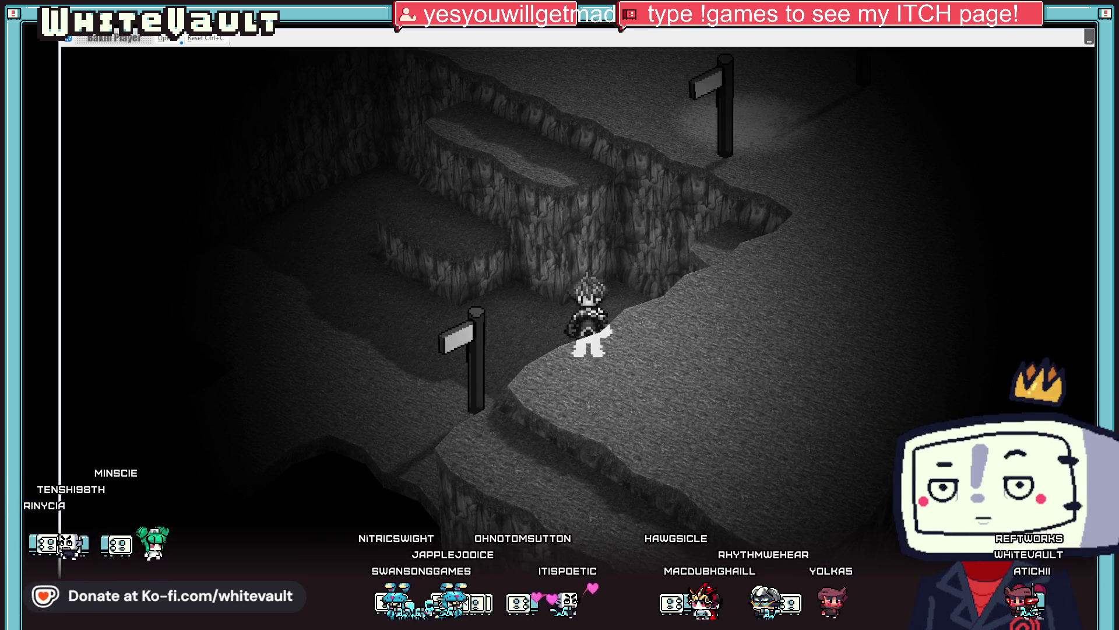
End the test play and select the signpost's Post event on the map
key(alt+F4)
click(572, 309)
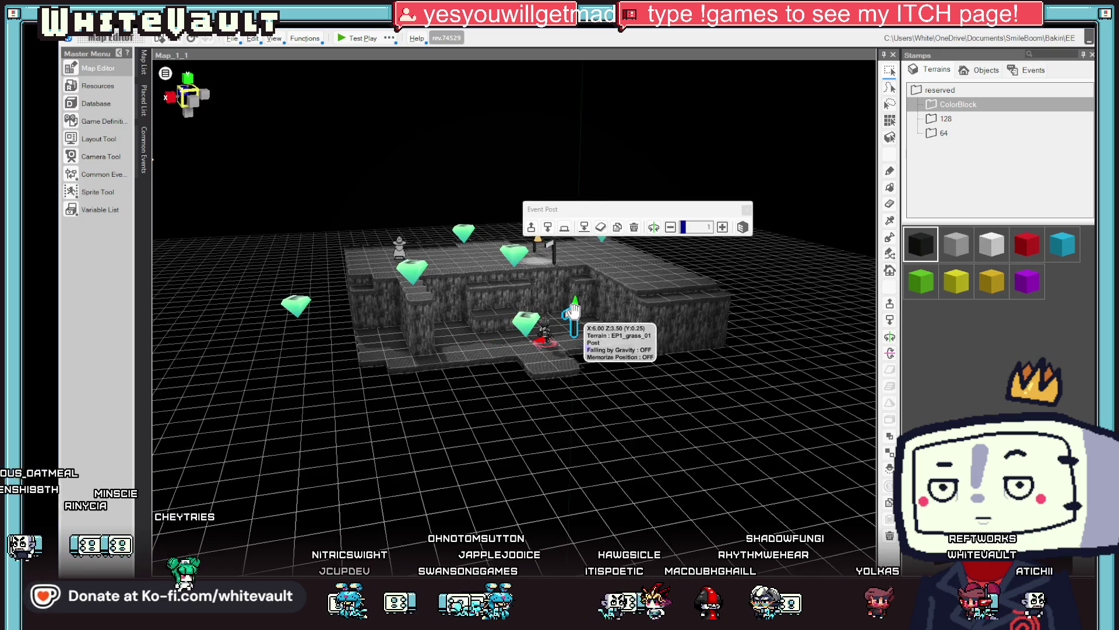
Inspect the Post signpost event's settings, tilt the view top-down, and launch another test play
double_click(573, 309)
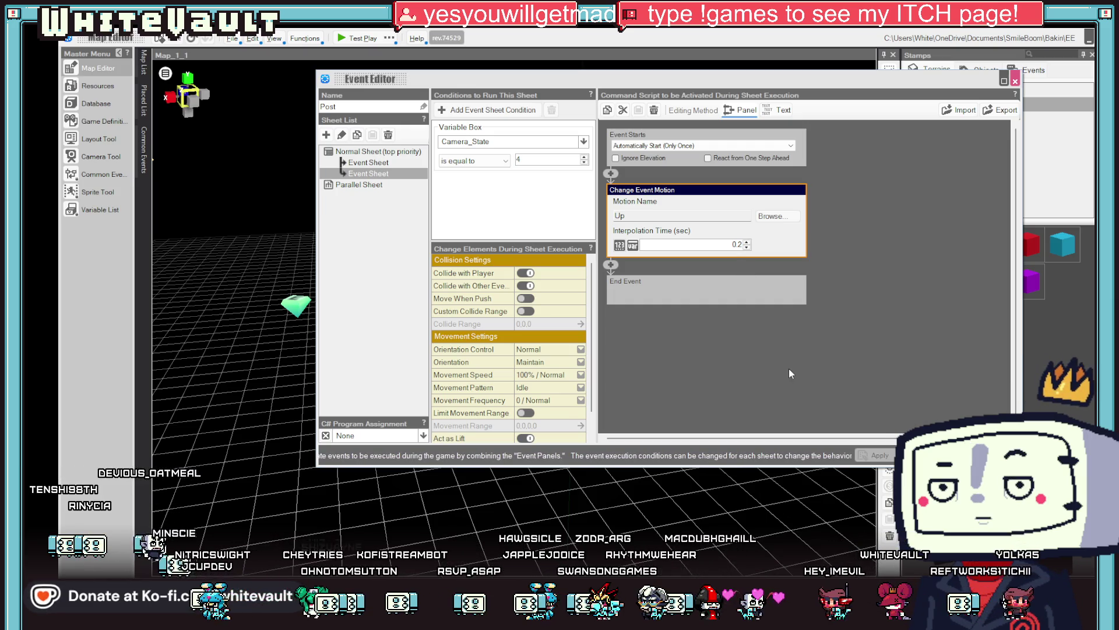
key(Escape)
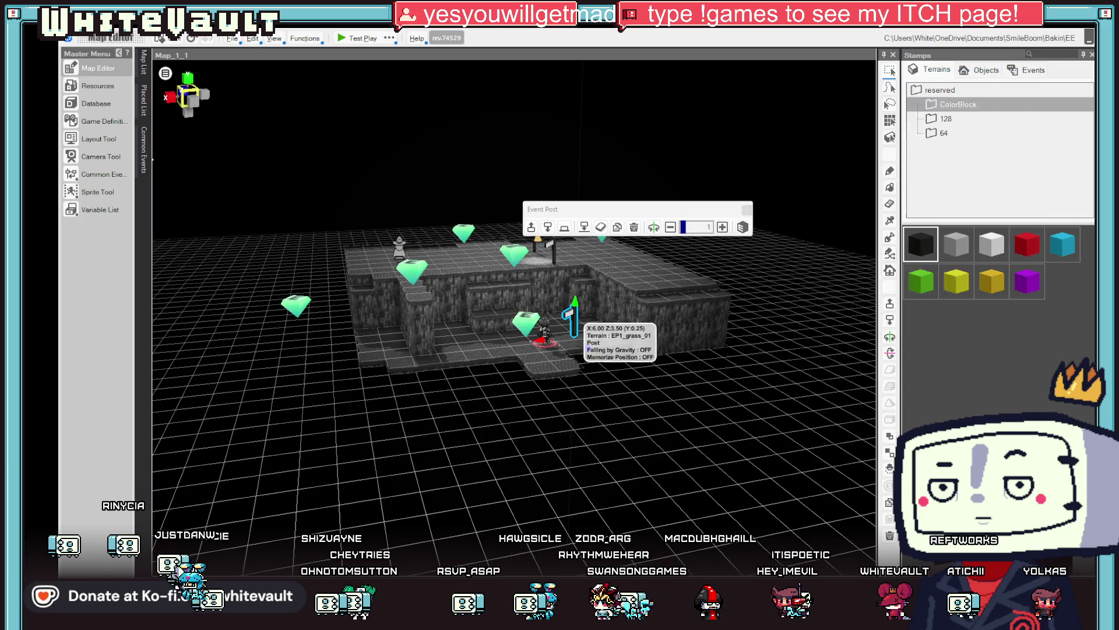
mouse_move(751, 373)
mouse_down()
mouse_move(762, 425)
mouse_move(738, 408)
mouse_up()
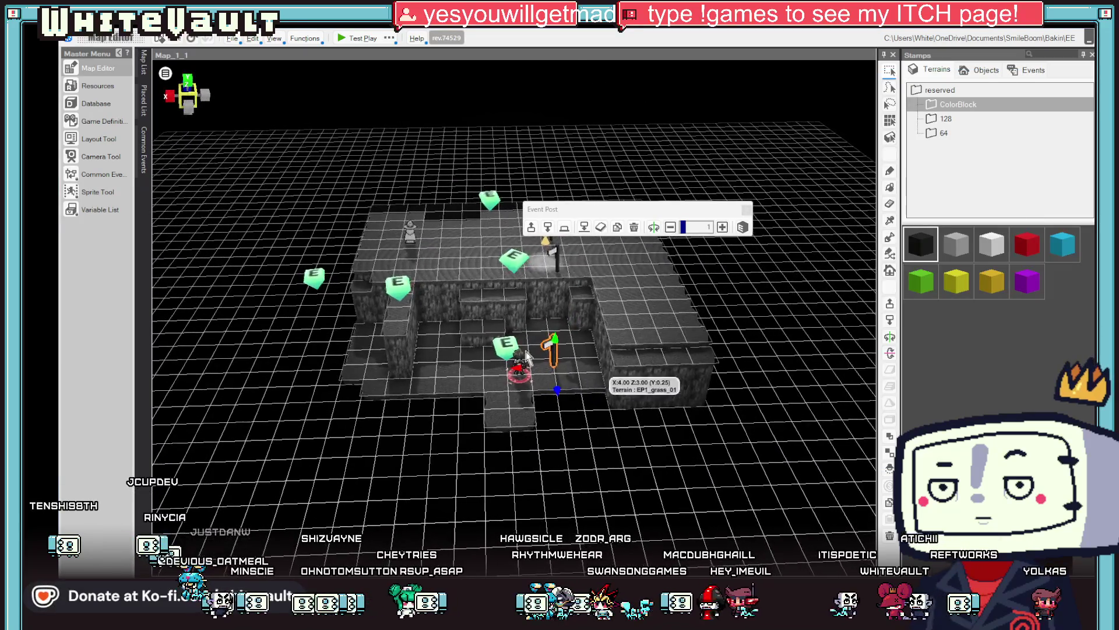
click(359, 40)
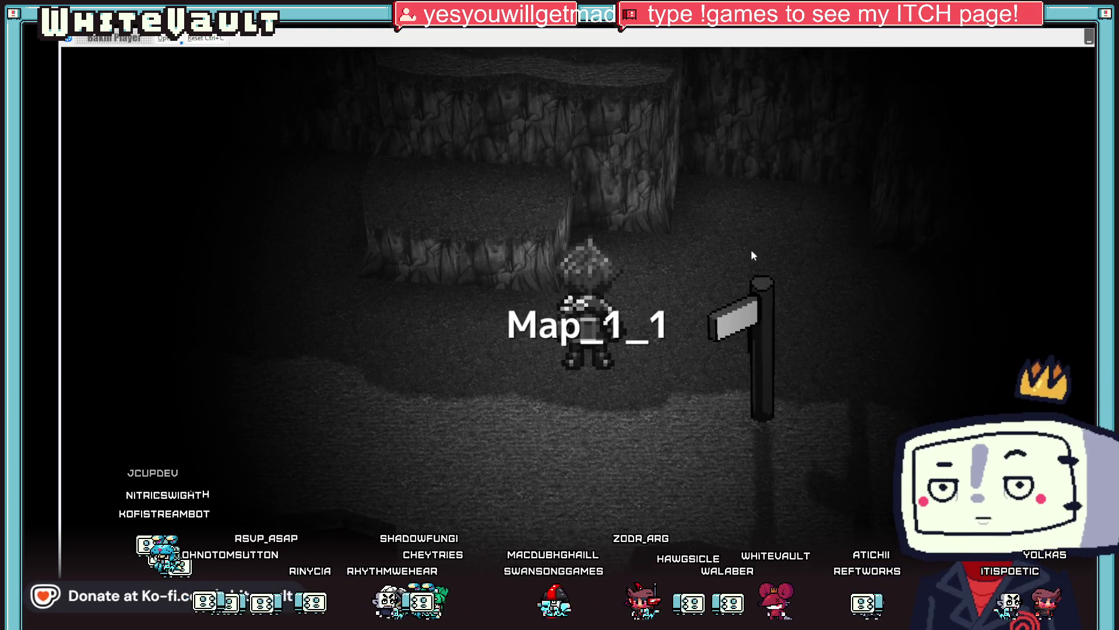
Walk the hero up and down through the camera triggers, then close the test play
key(Up)
key(Down)
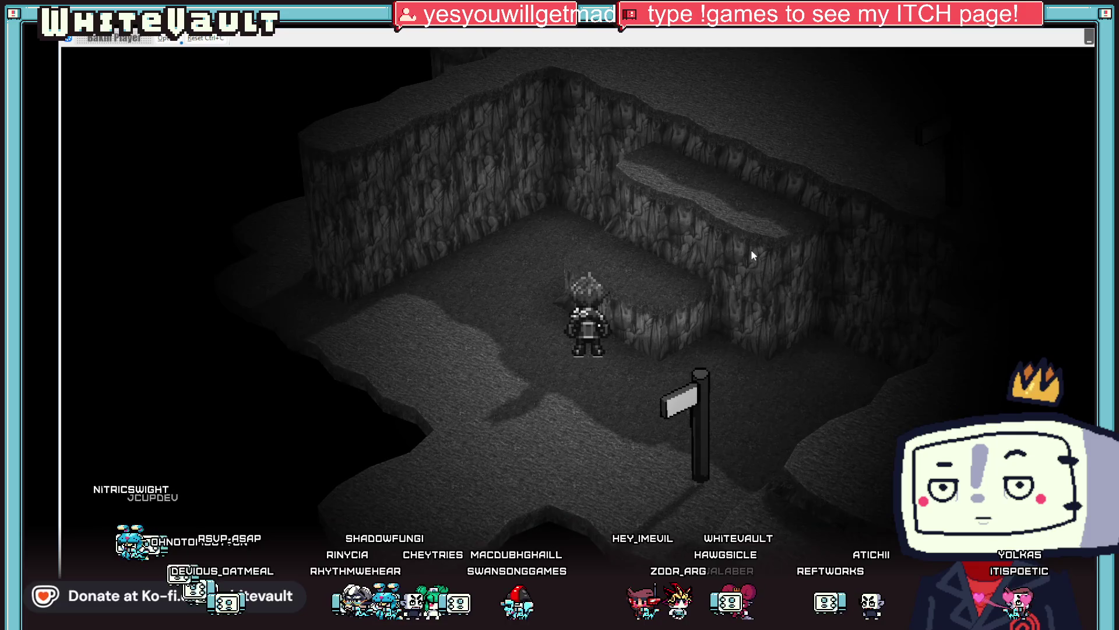
key(Up)
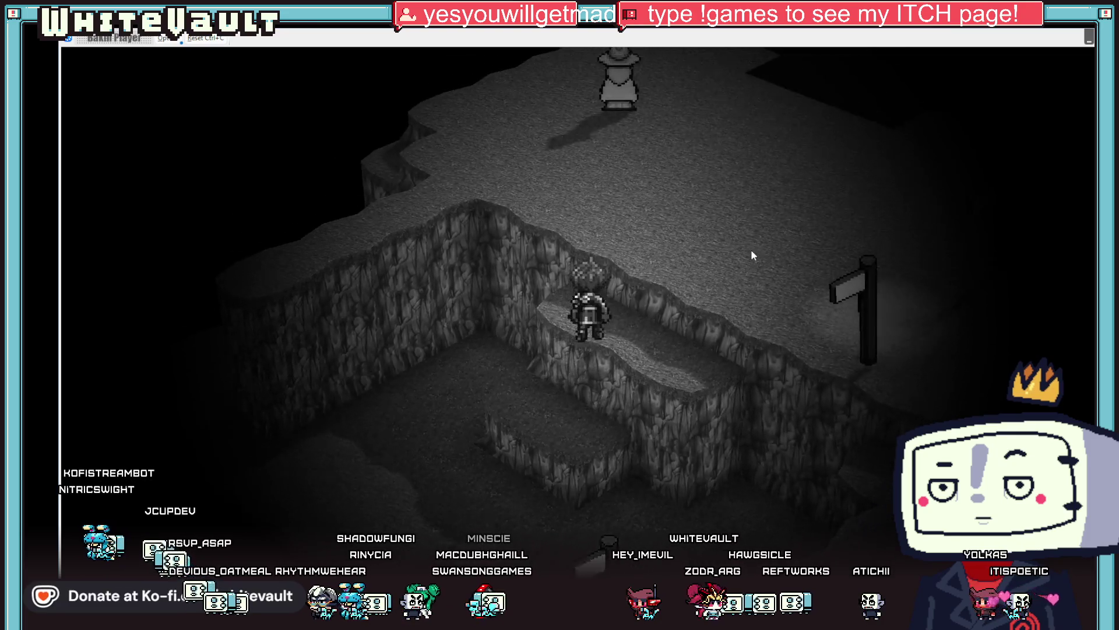
key(Down)
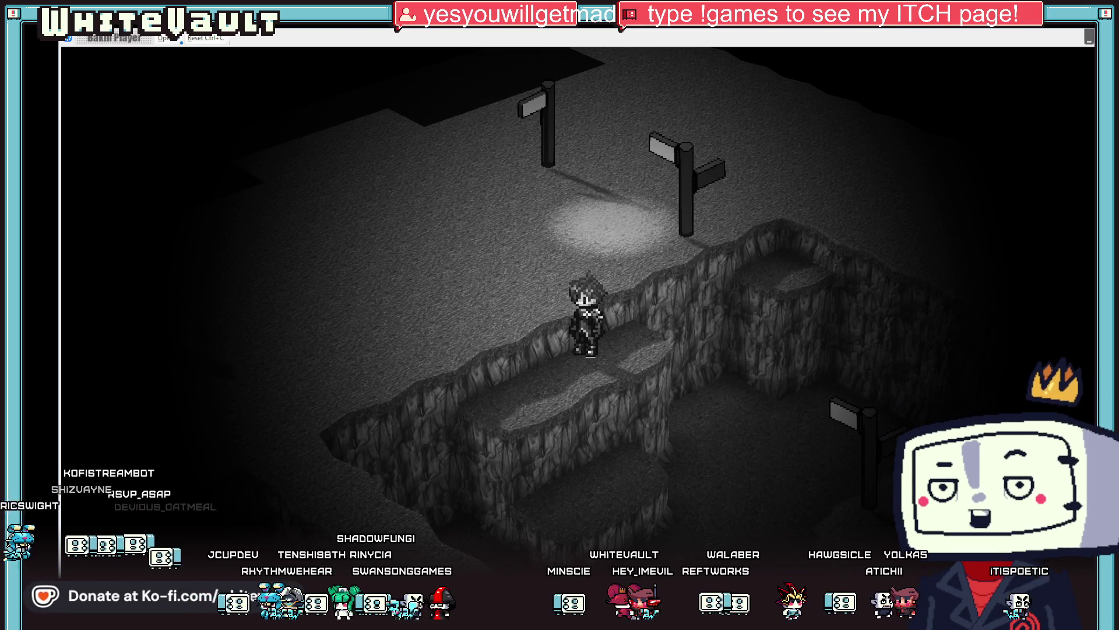
key(alt+F4)
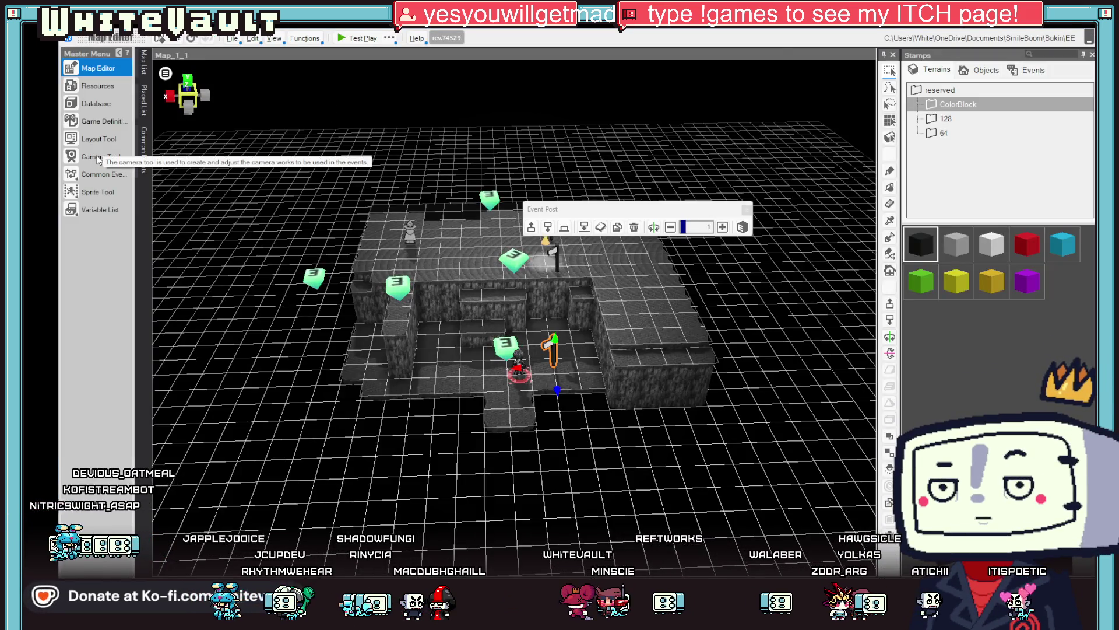
Change Map_1_1's Left_Right and Right_Left cameras from 5 to 15 frames in the Camera Tool, then close it
click(96, 157)
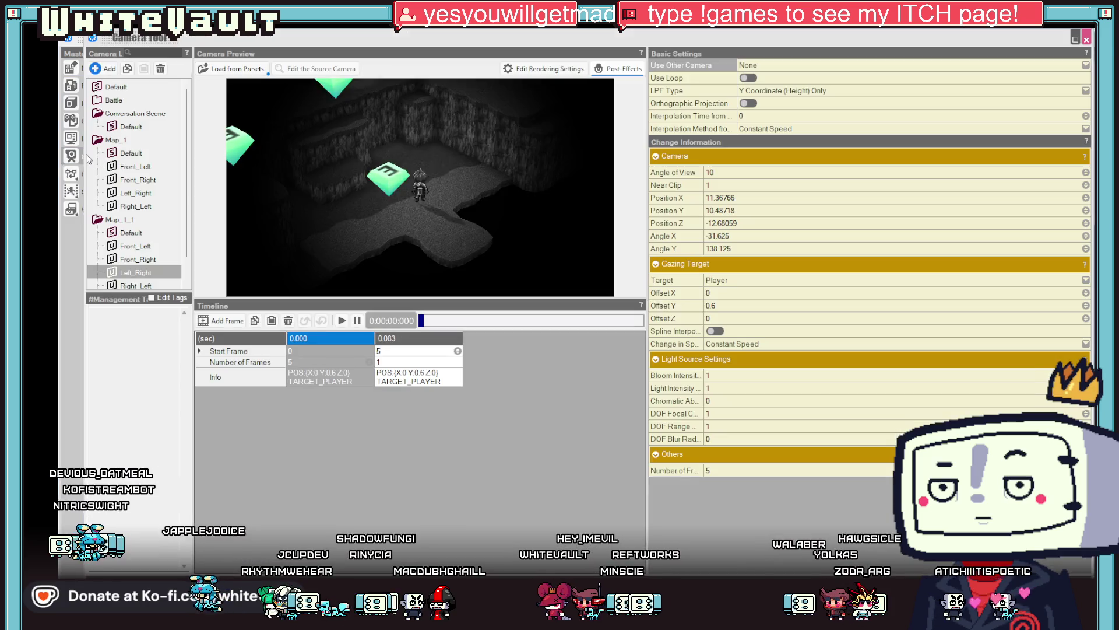
click(296, 362)
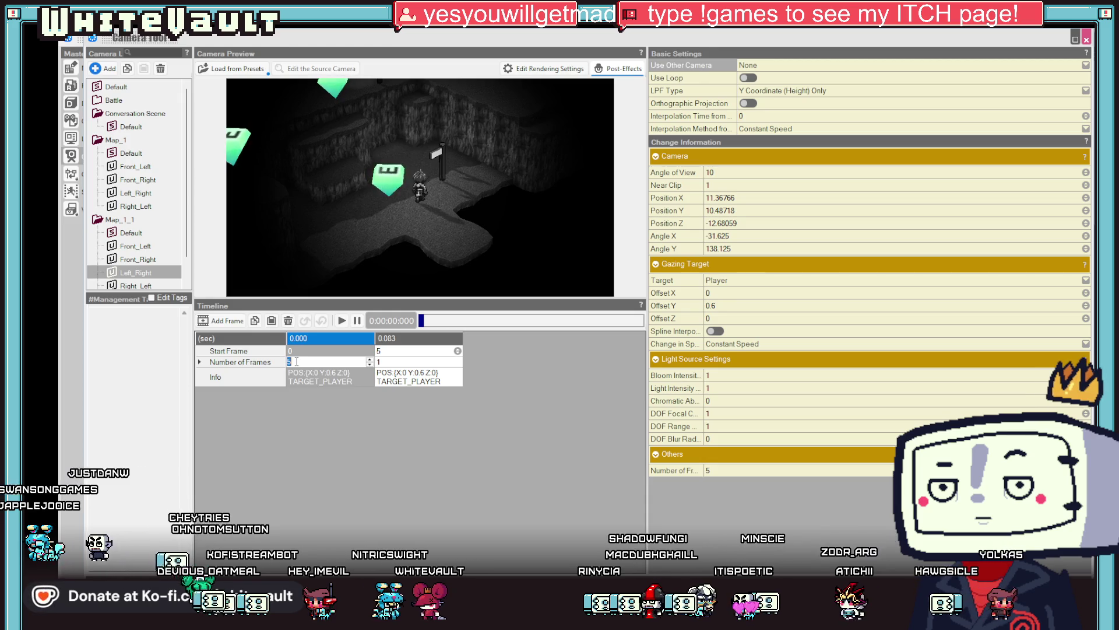
text(15)
key(Return)
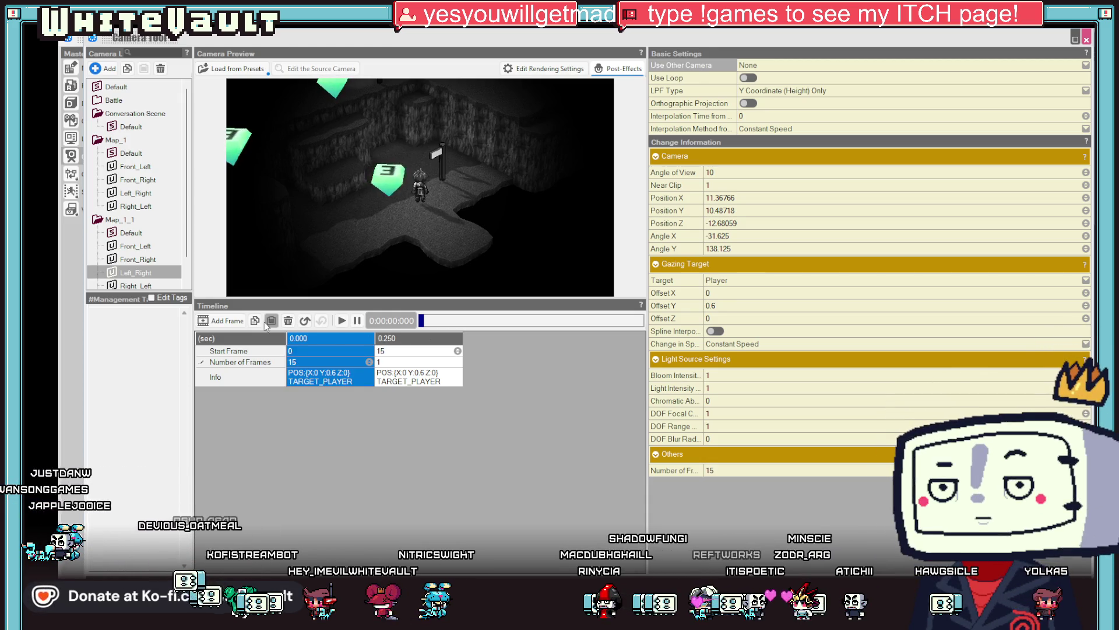
click(149, 286)
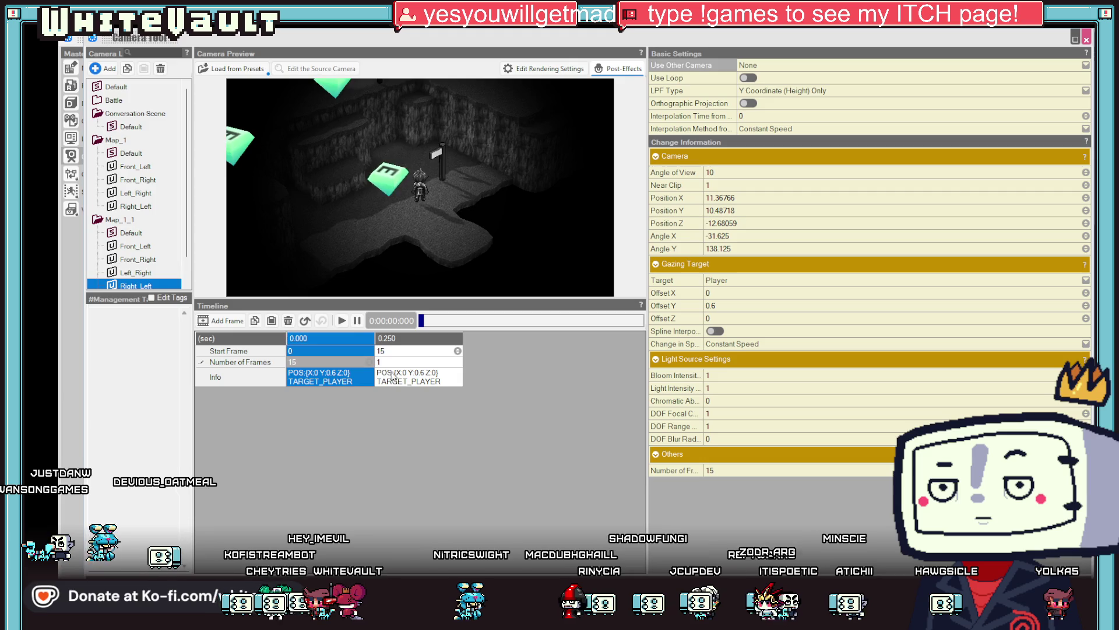
click(341, 362)
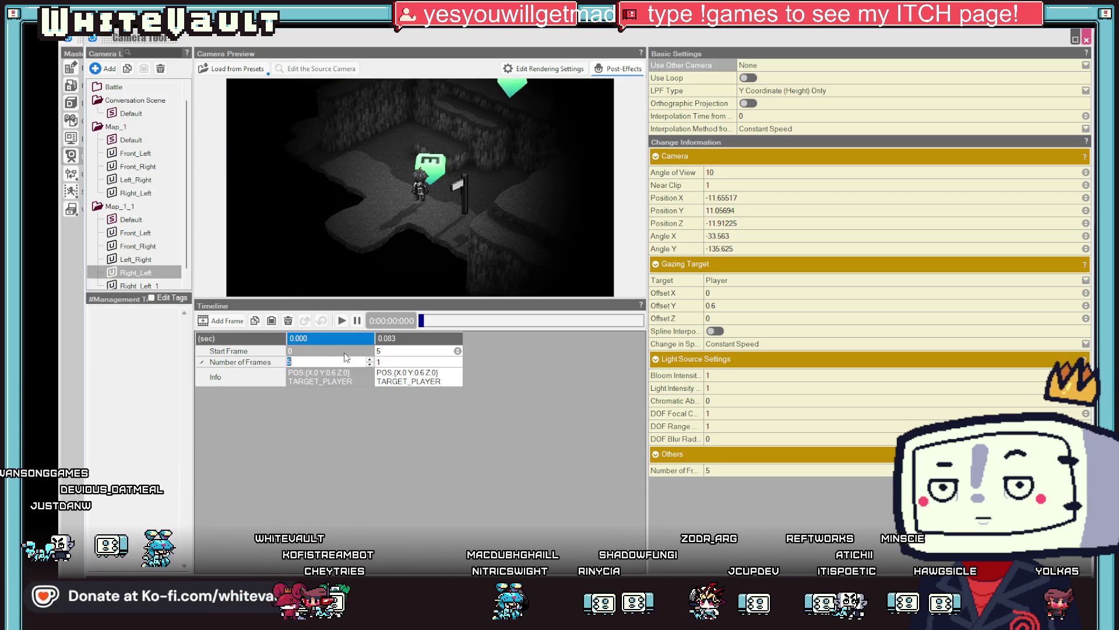
text(15)
key(Return)
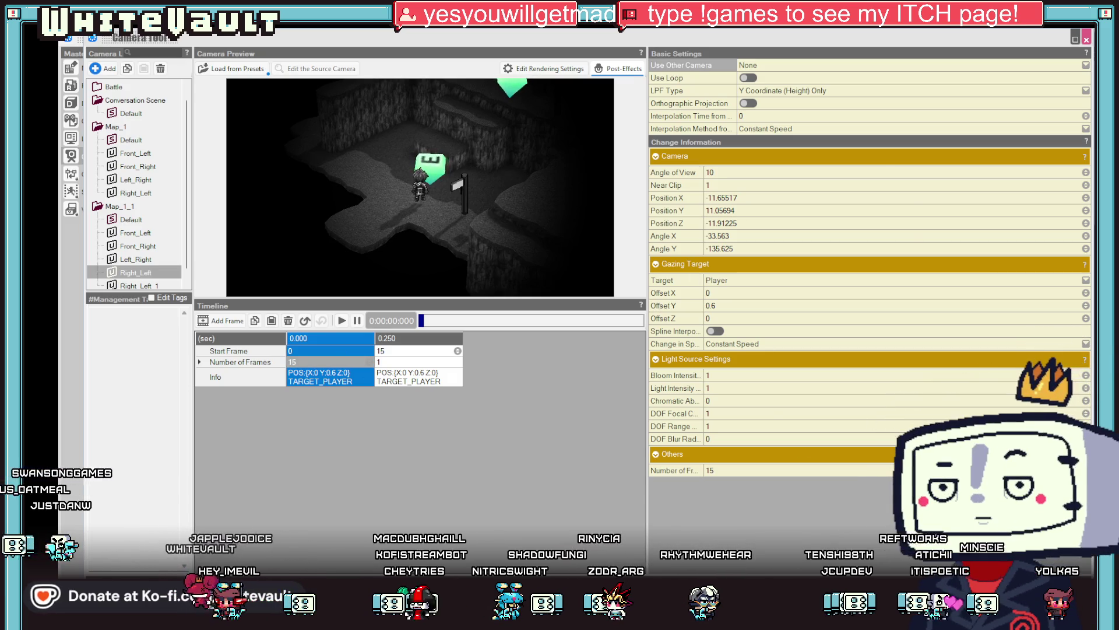
click(1087, 39)
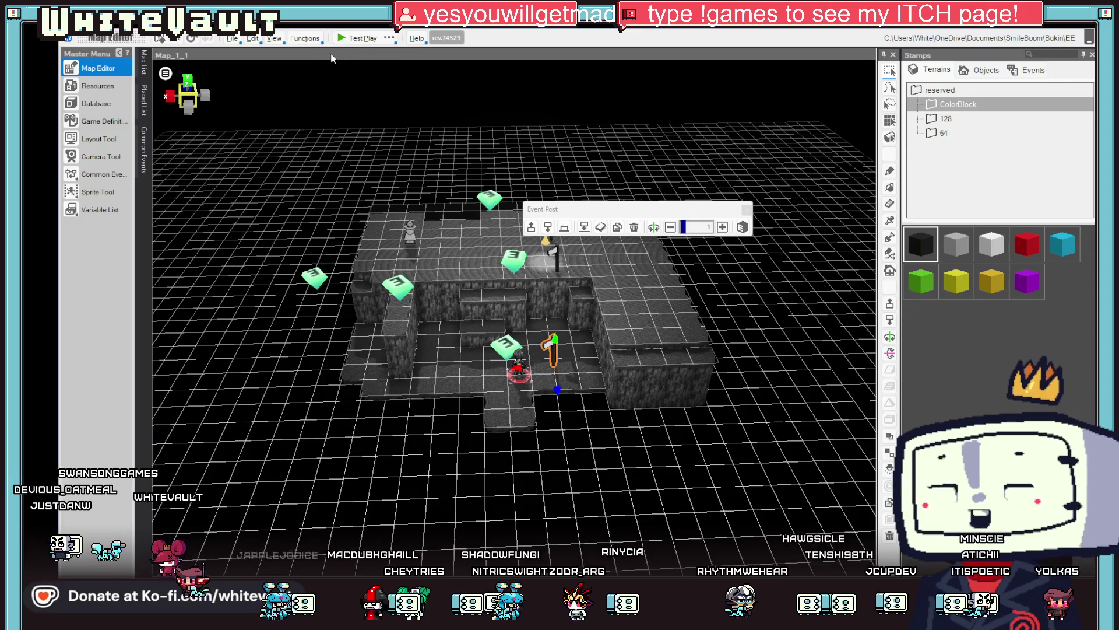
click(356, 38)
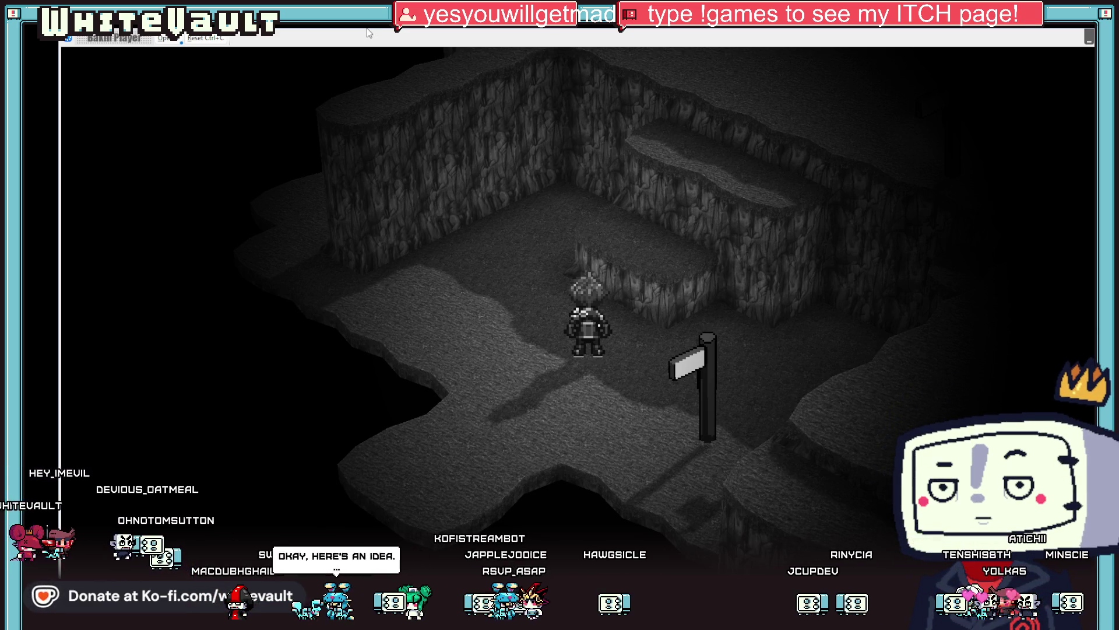
key(Up)
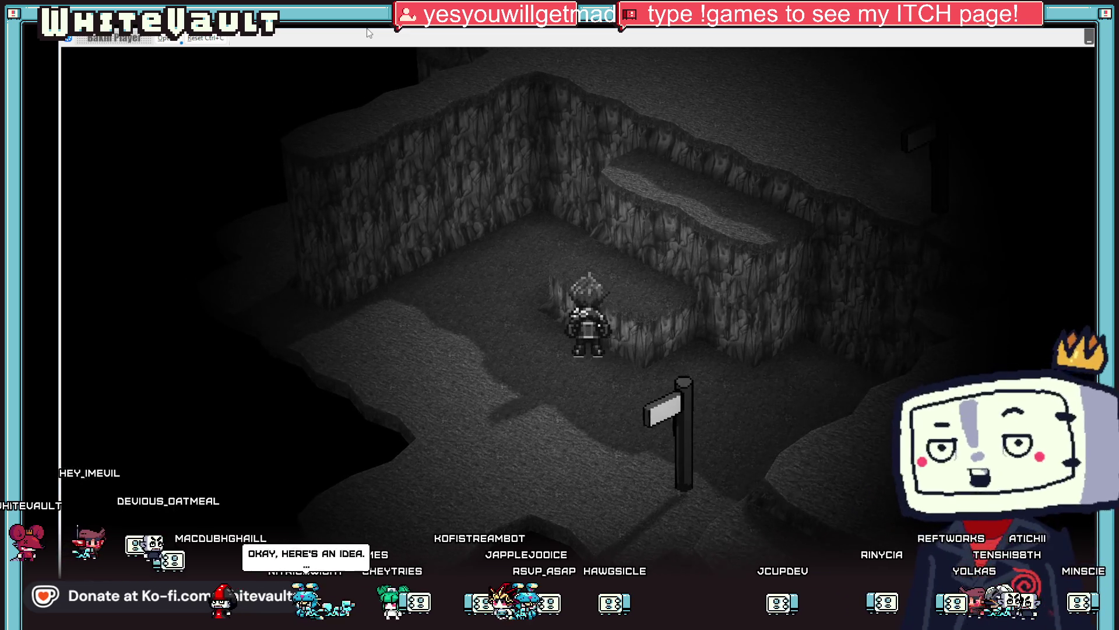
key(Up)
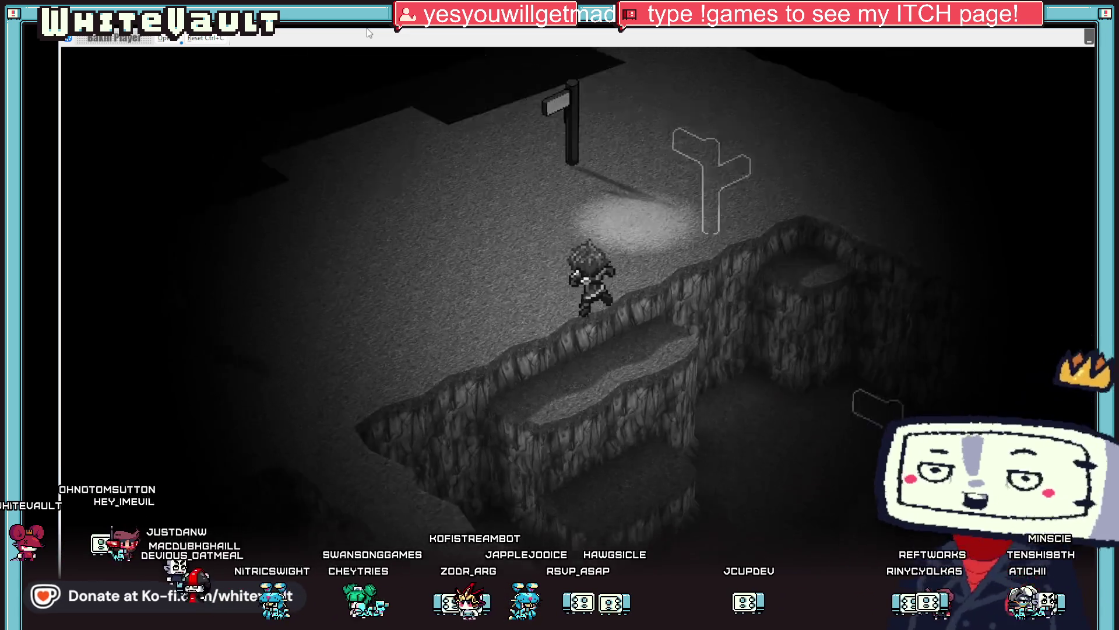
key(Up)
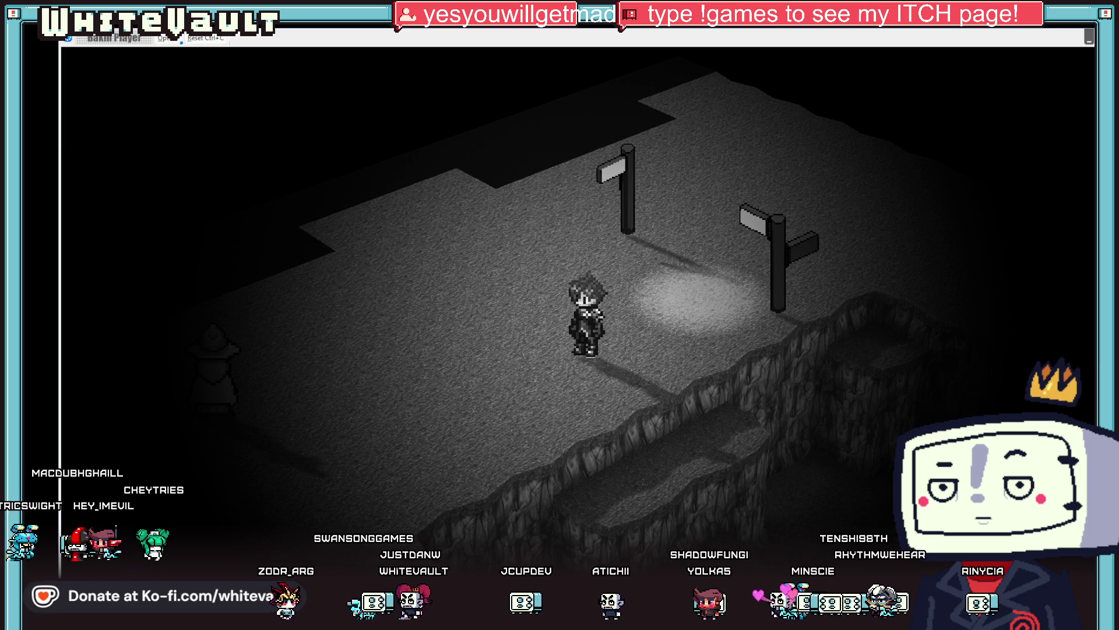
key(alt+F4)
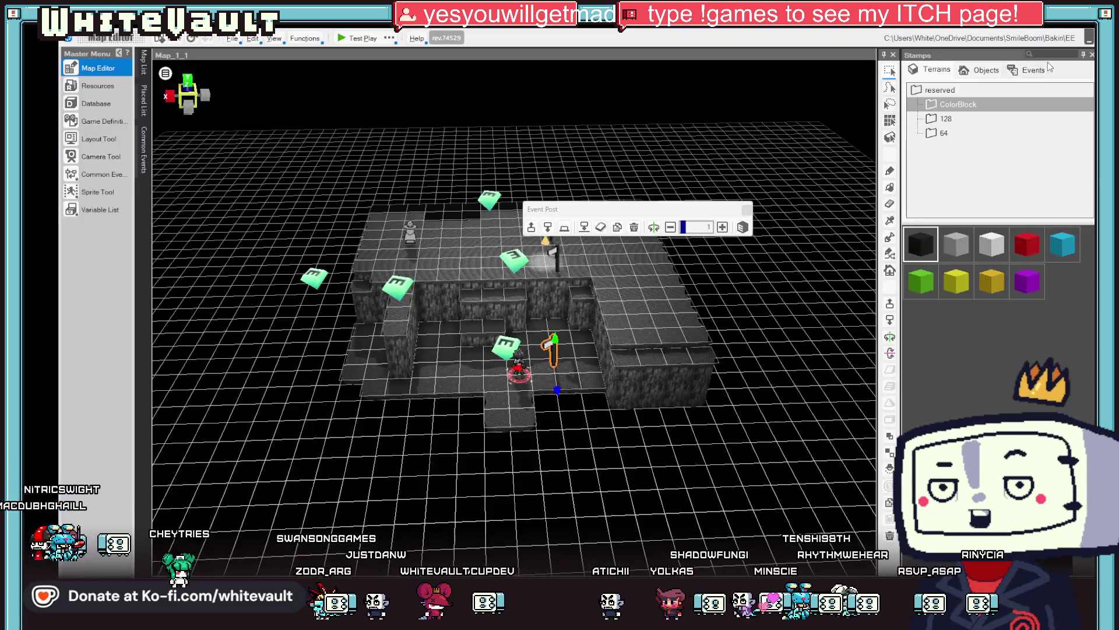
Open the Camera Tool and preview Map_1_1's Left_Right camera transition
mouse_move(620, 298)
mouse_down()
mouse_move(633, 338)
mouse_move(639, 305)
mouse_up()
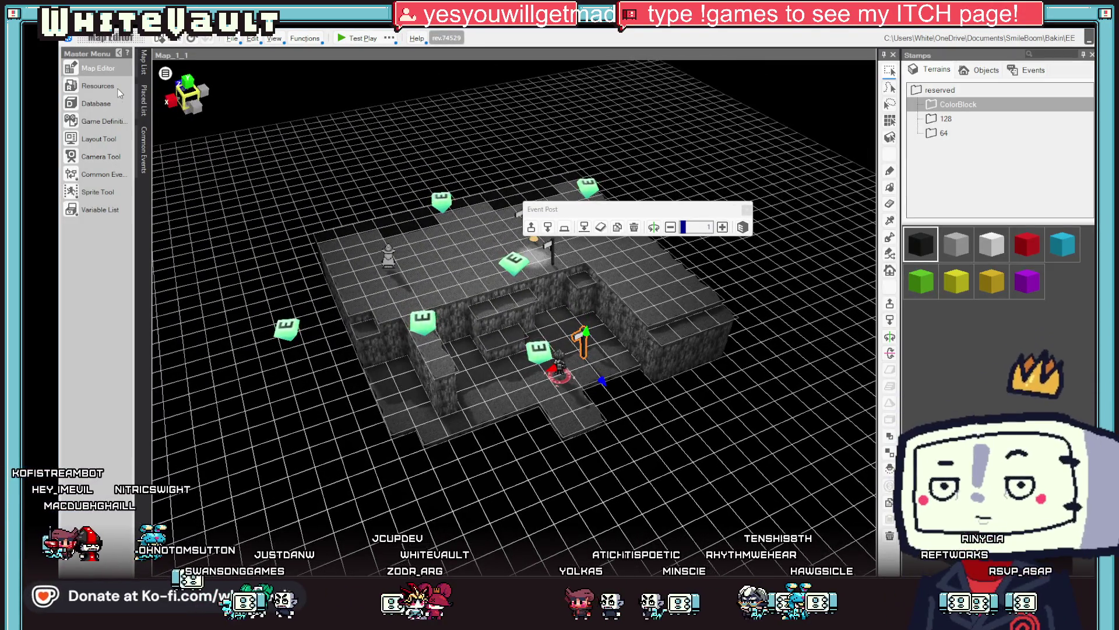
click(96, 158)
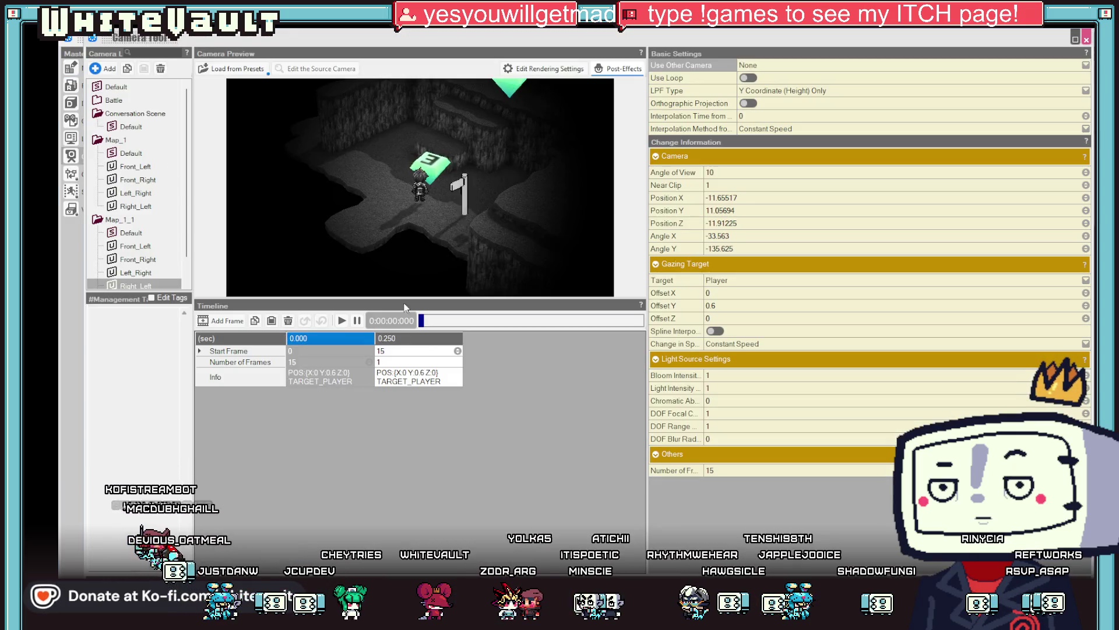
click(343, 320)
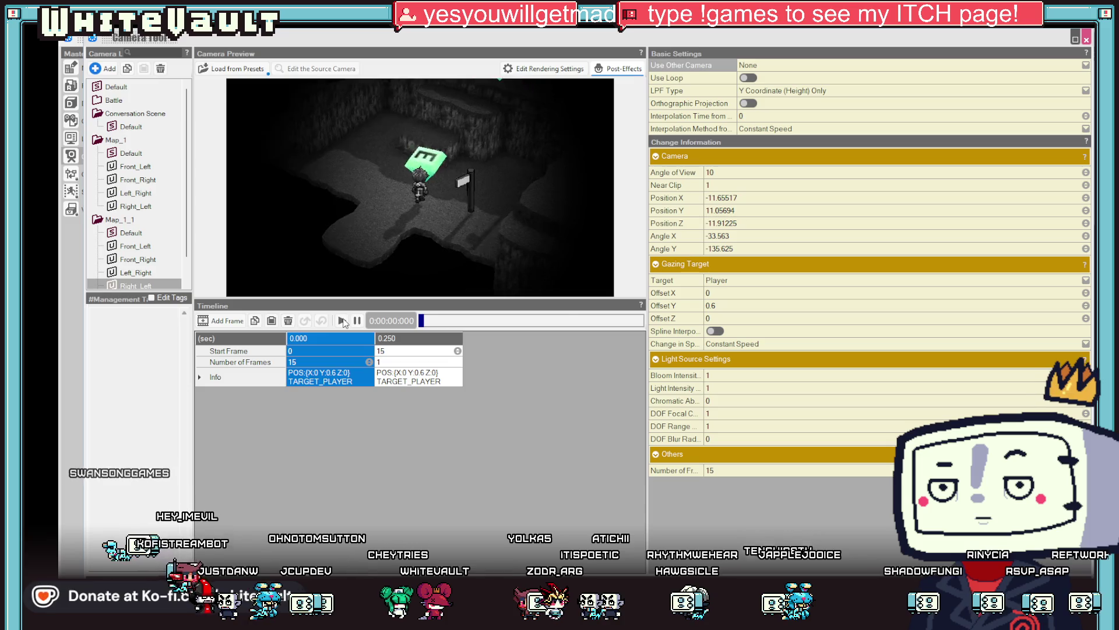
click(343, 321)
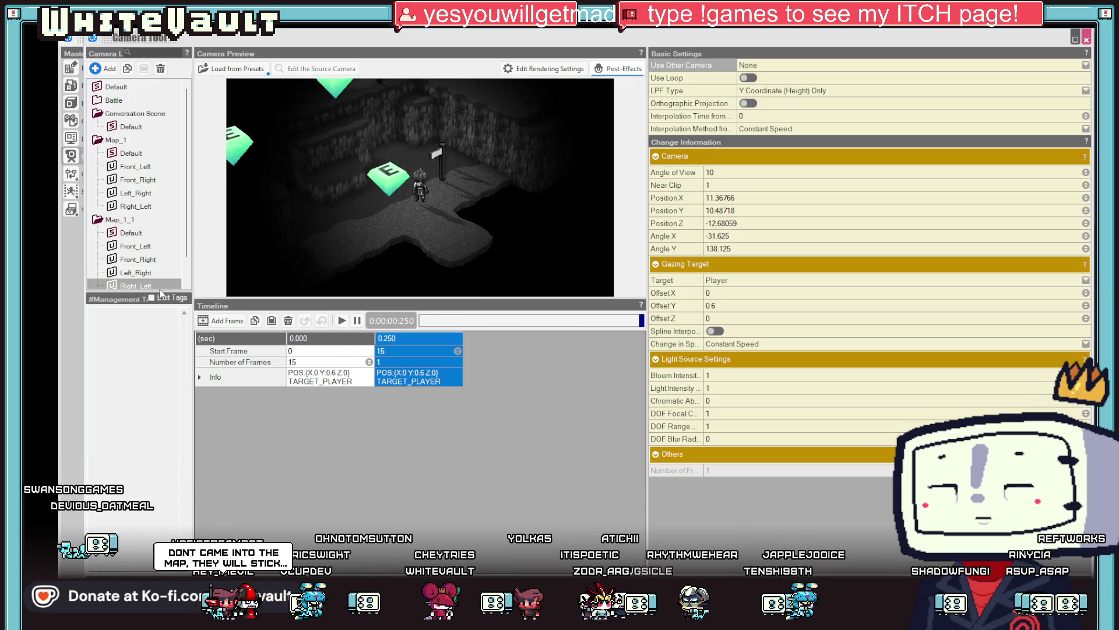
click(142, 274)
click(343, 322)
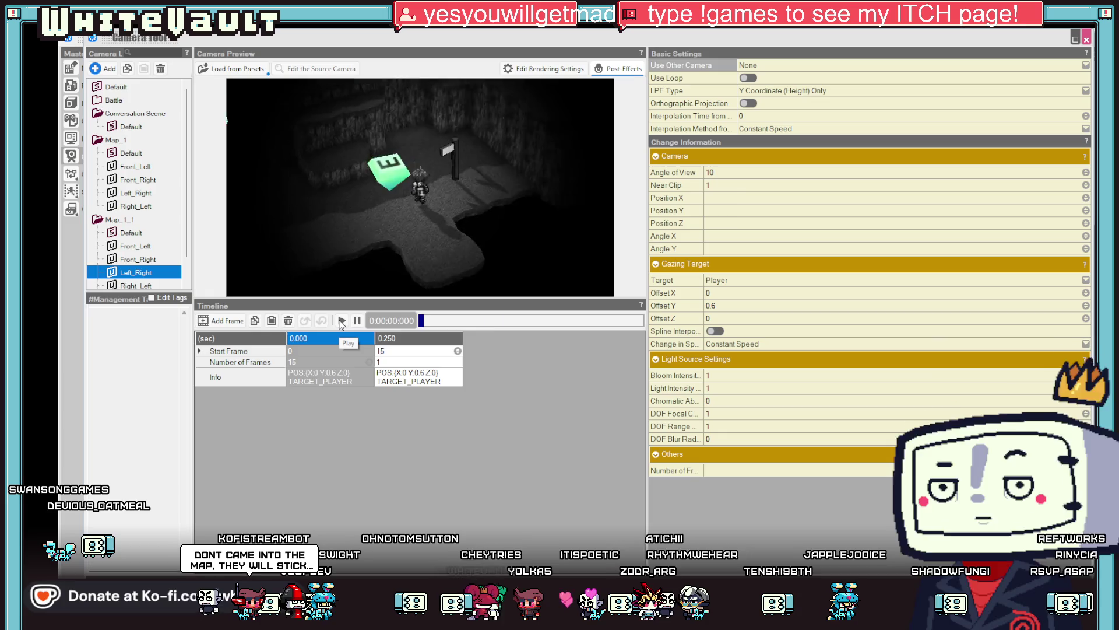
click(342, 322)
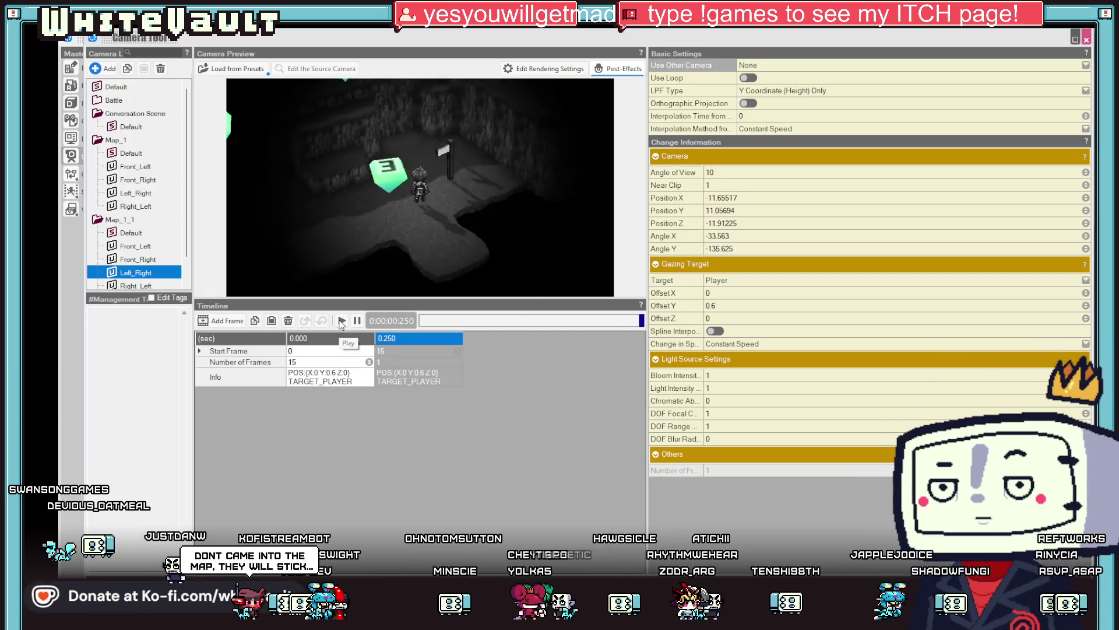
Set the Left_Right first keyframe to 80 frames, after trying 30, and preview it
click(325, 364)
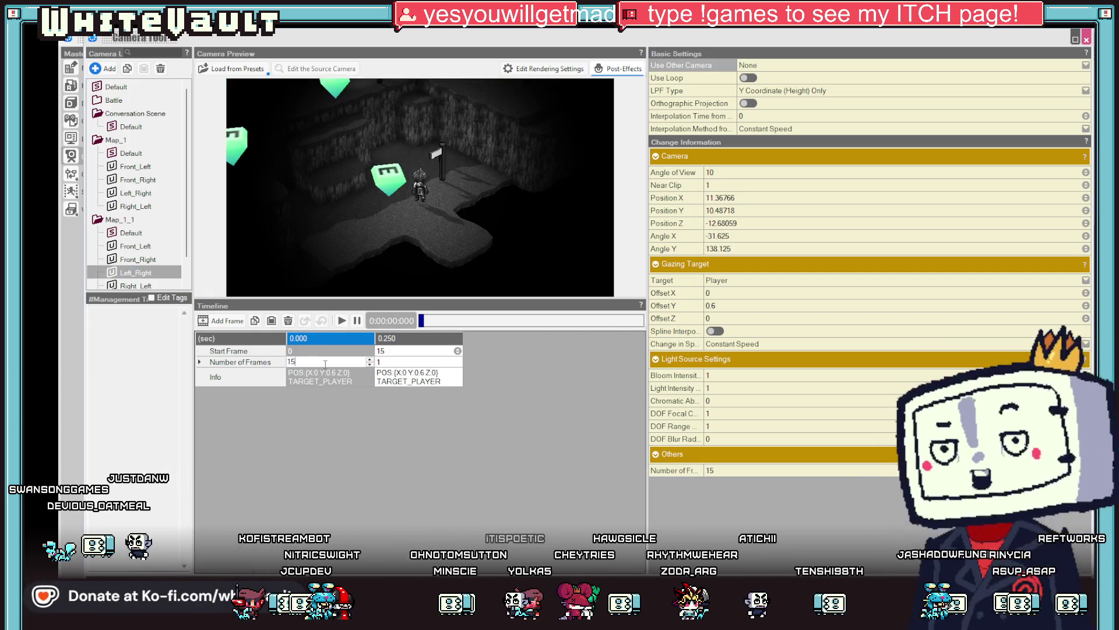
text(30)
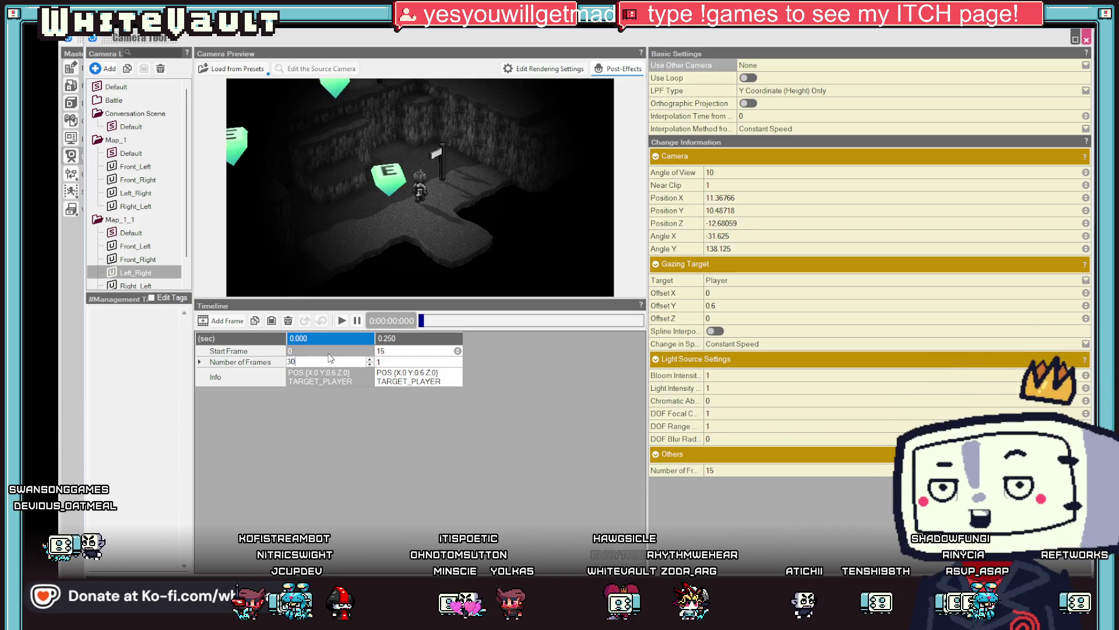
key(Return)
click(344, 322)
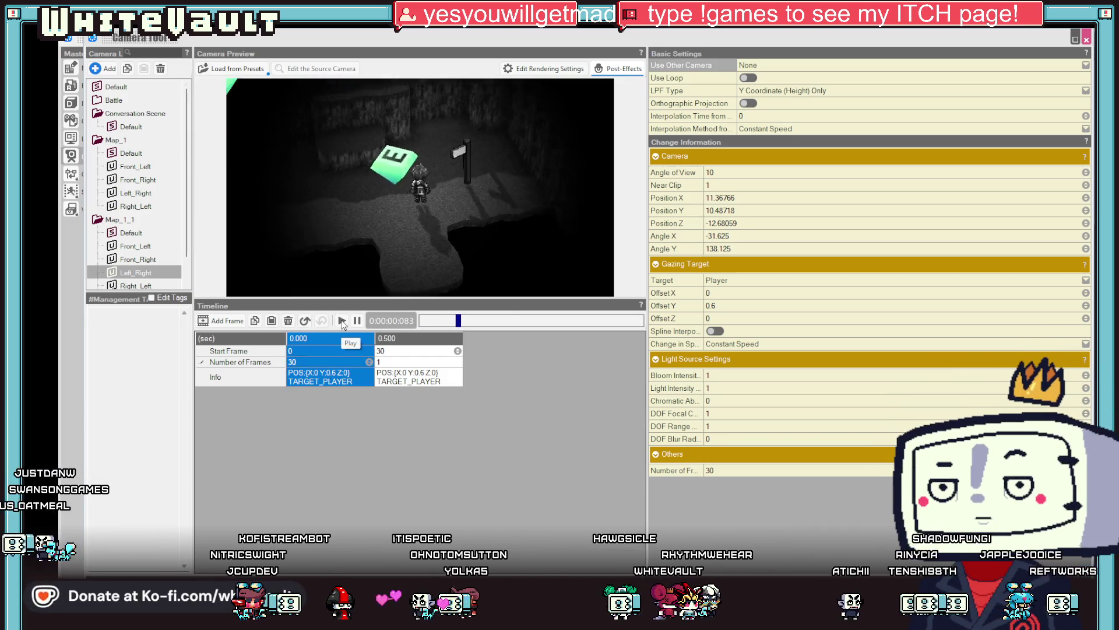
click(342, 361)
text(80)
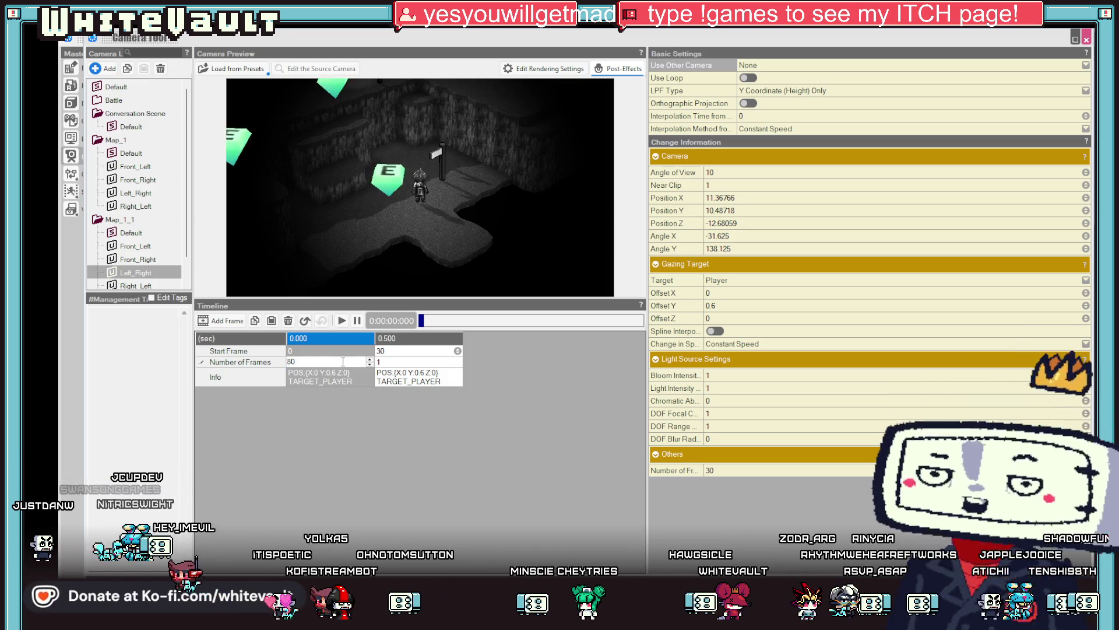
key(Return)
click(342, 322)
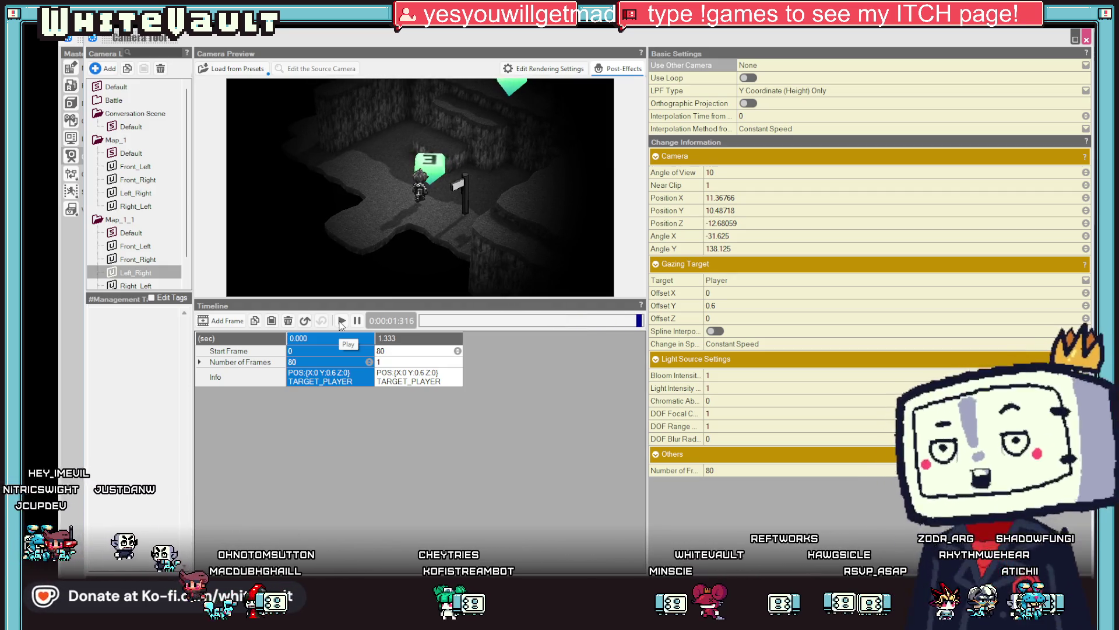
scroll(146, 275, down, 1)
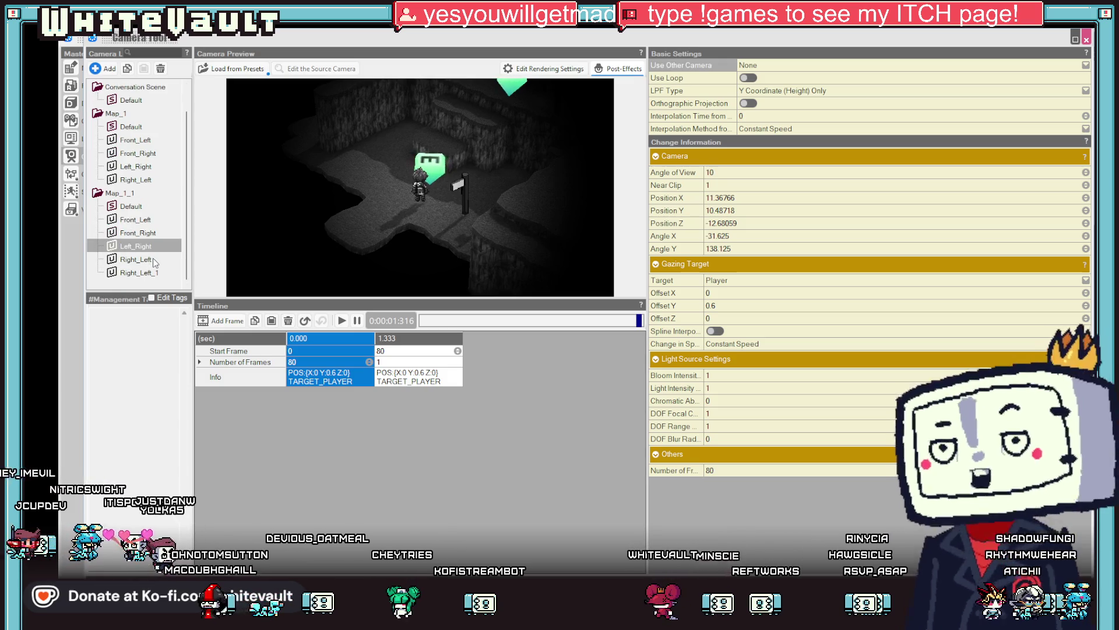
Set the Right_Left camera's first keyframe to 80 frames
click(152, 260)
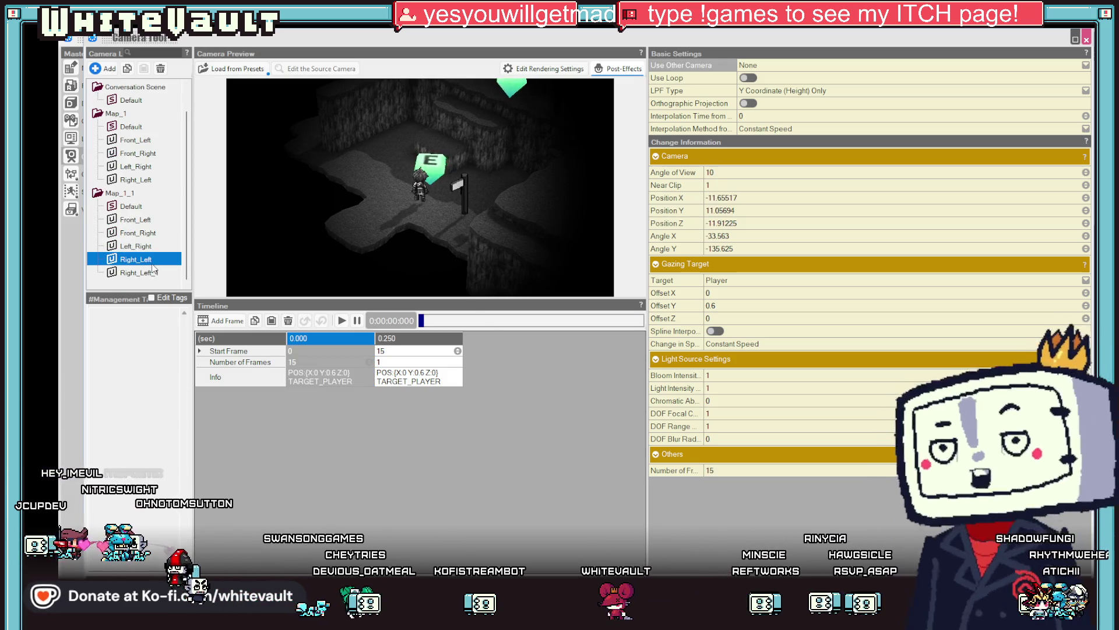
click(304, 362)
text(80)
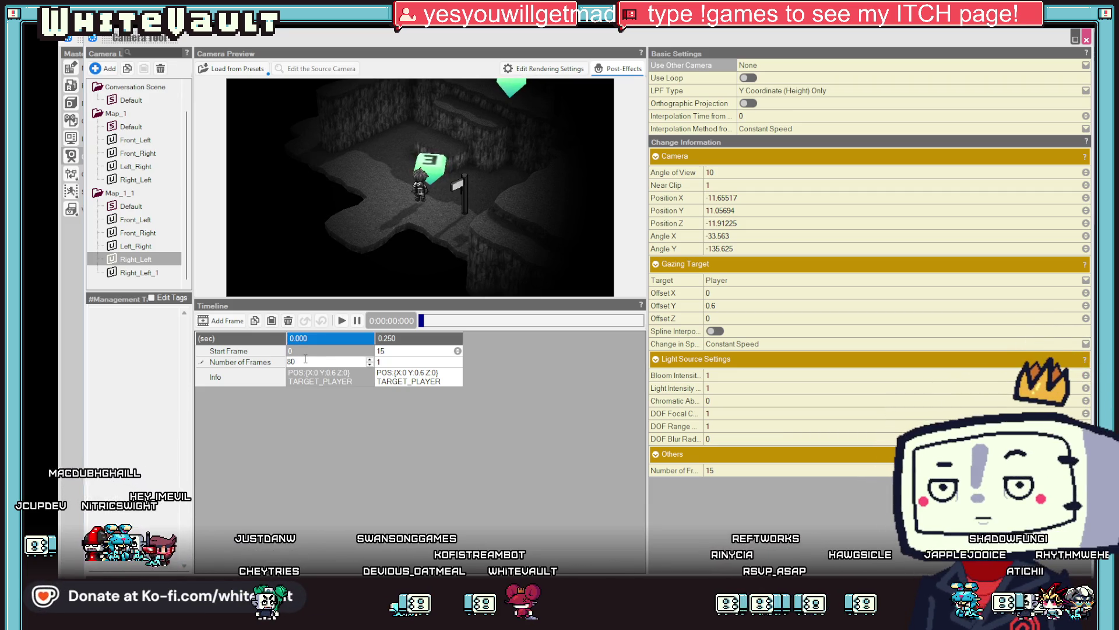
key(Return)
click(313, 358)
text(100)
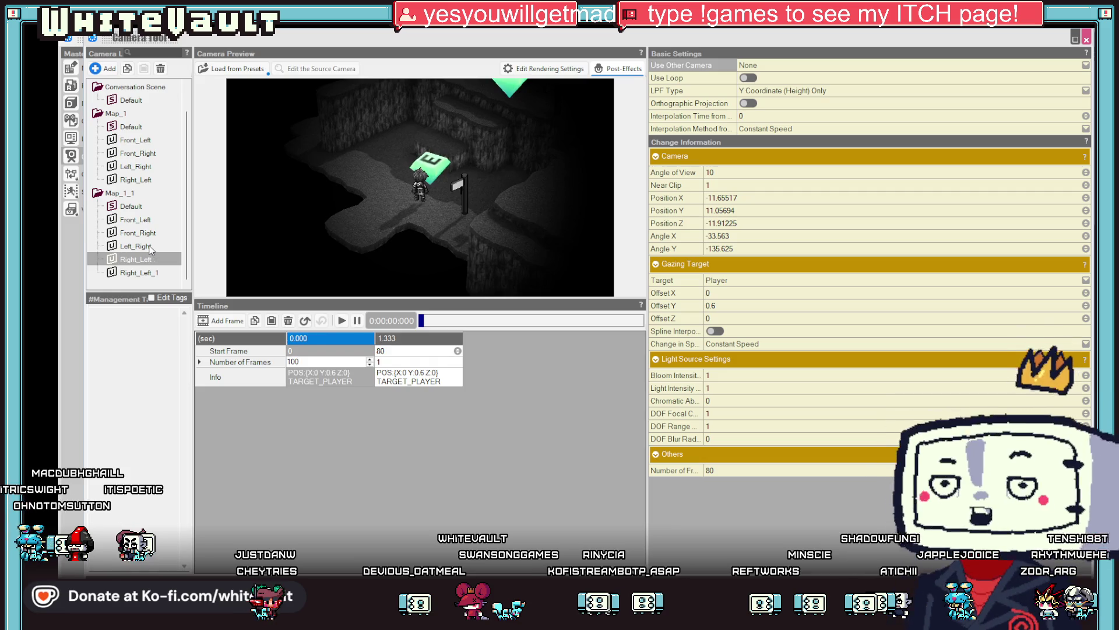
Set the Left_Right camera's first keyframe to 100 frames and preview it
click(137, 245)
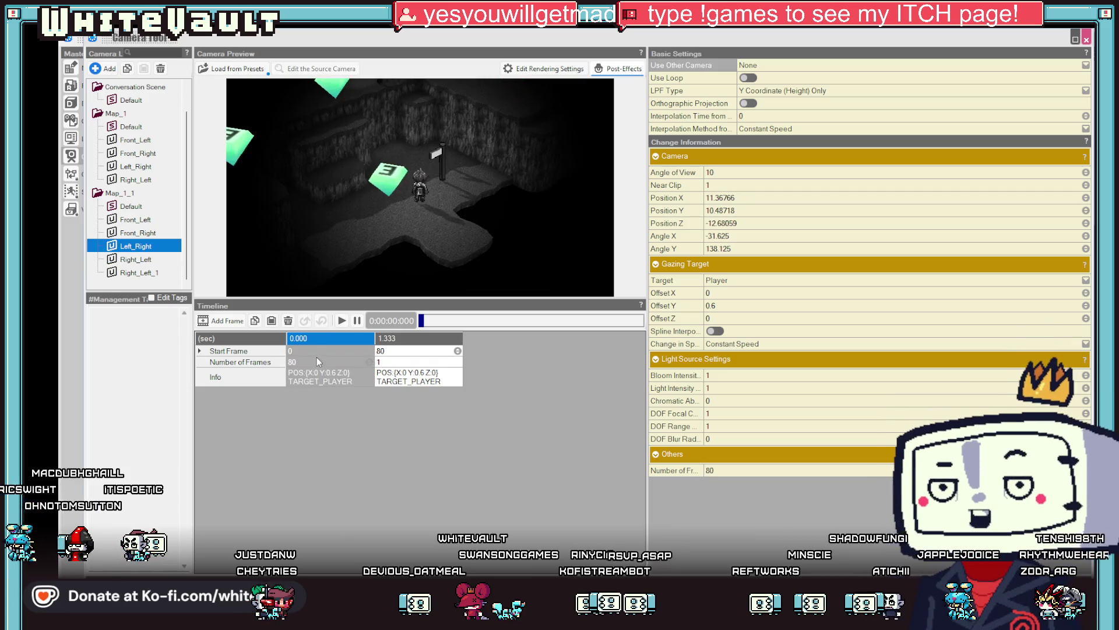
click(316, 358)
text(100)
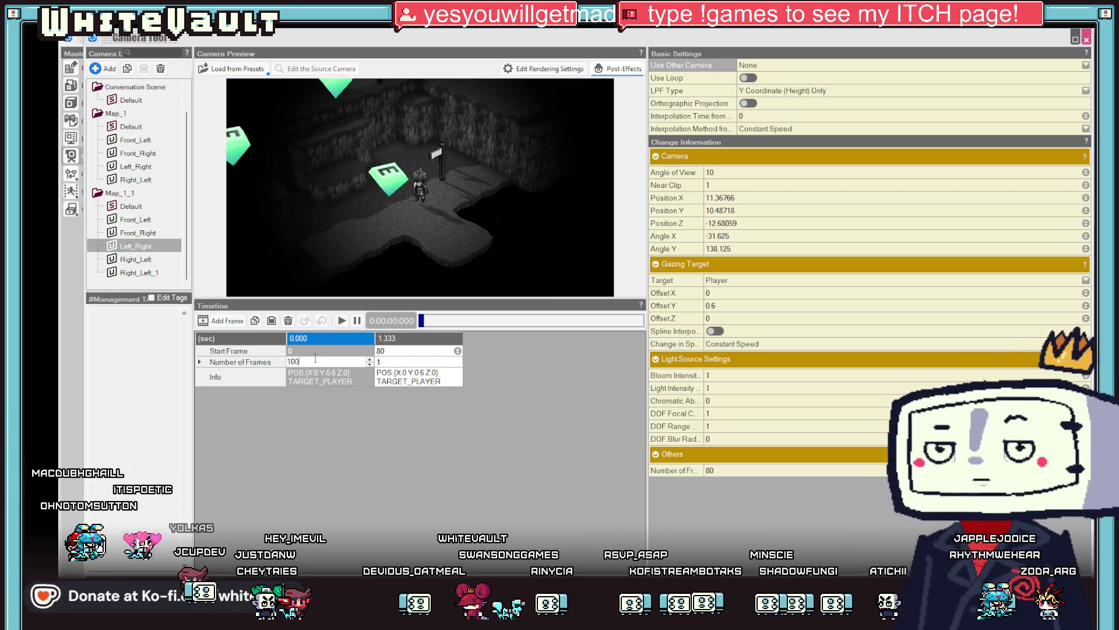
key(Return)
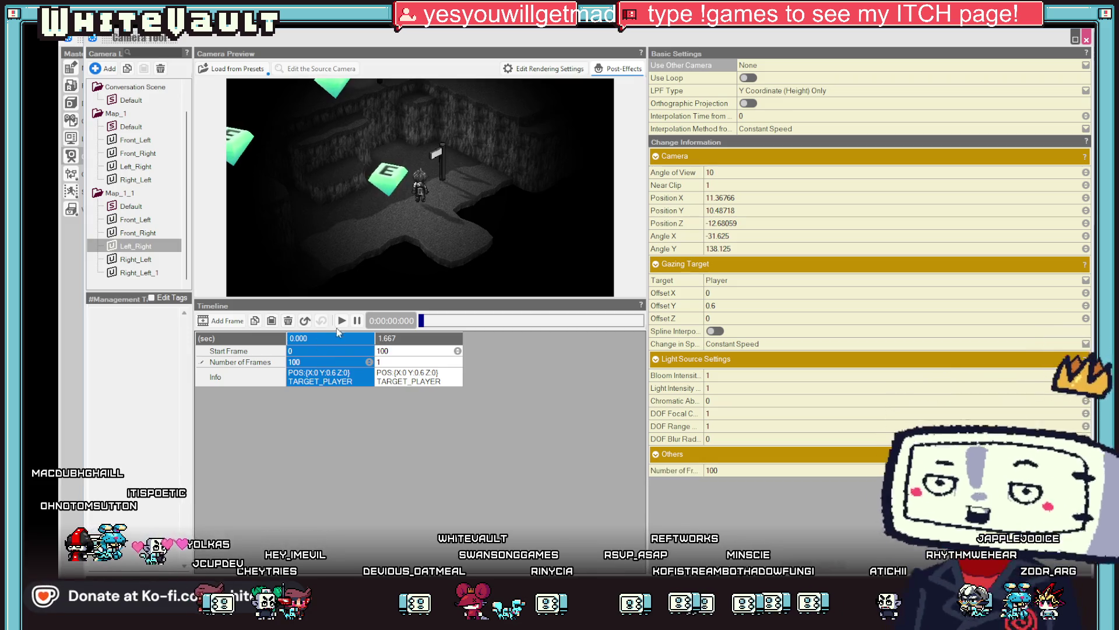
click(341, 320)
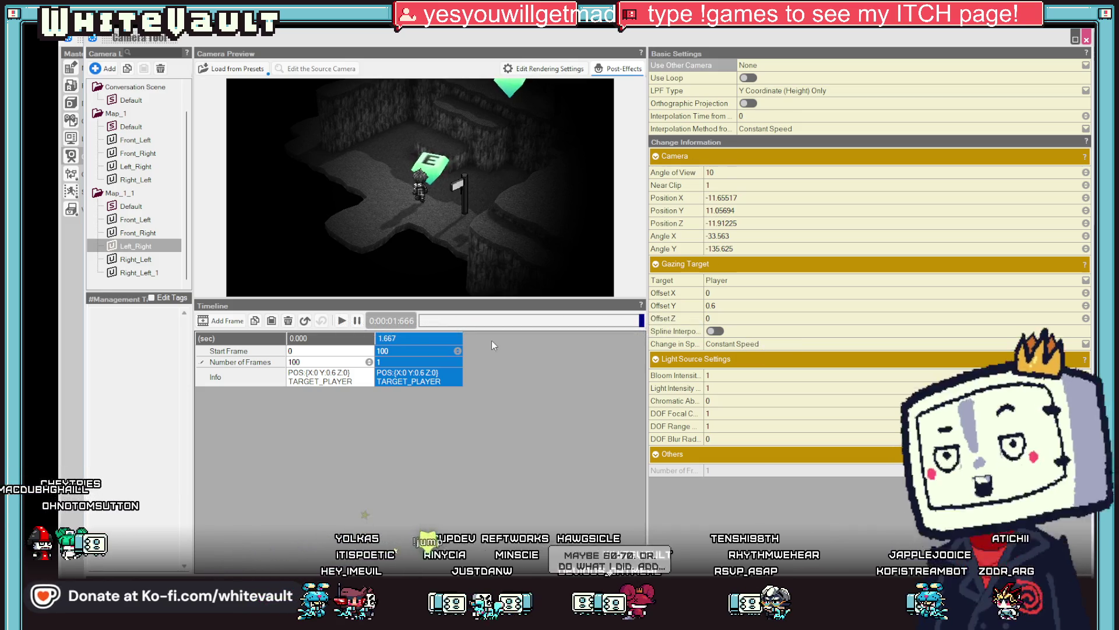
Check the transition's speed options, keep constant speed, and return to the Map Editor
click(358, 339)
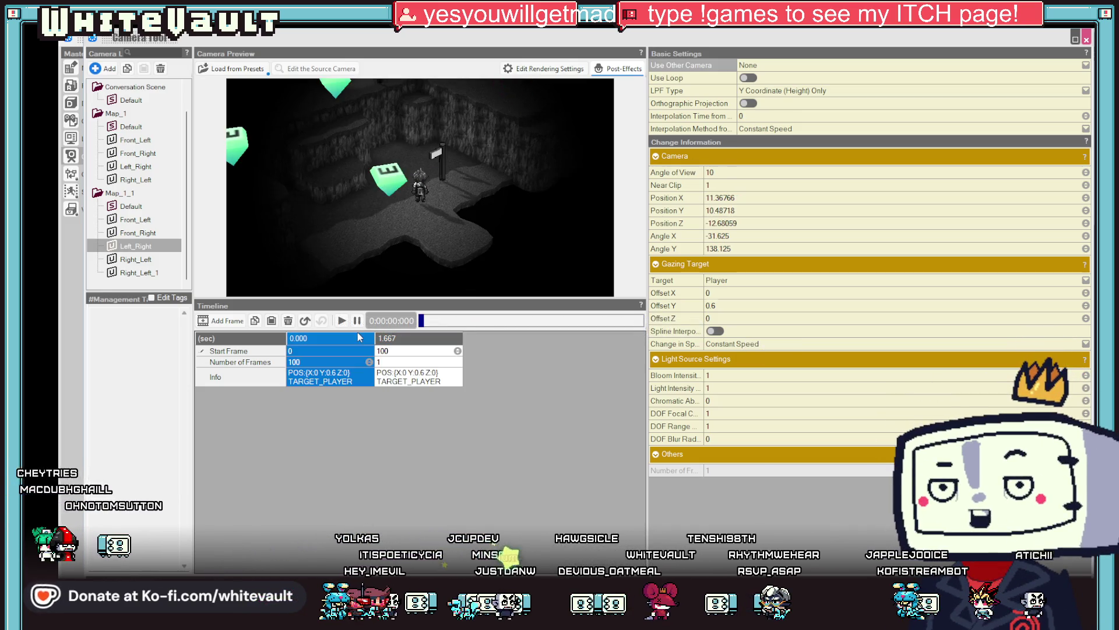
click(802, 344)
click(461, 478)
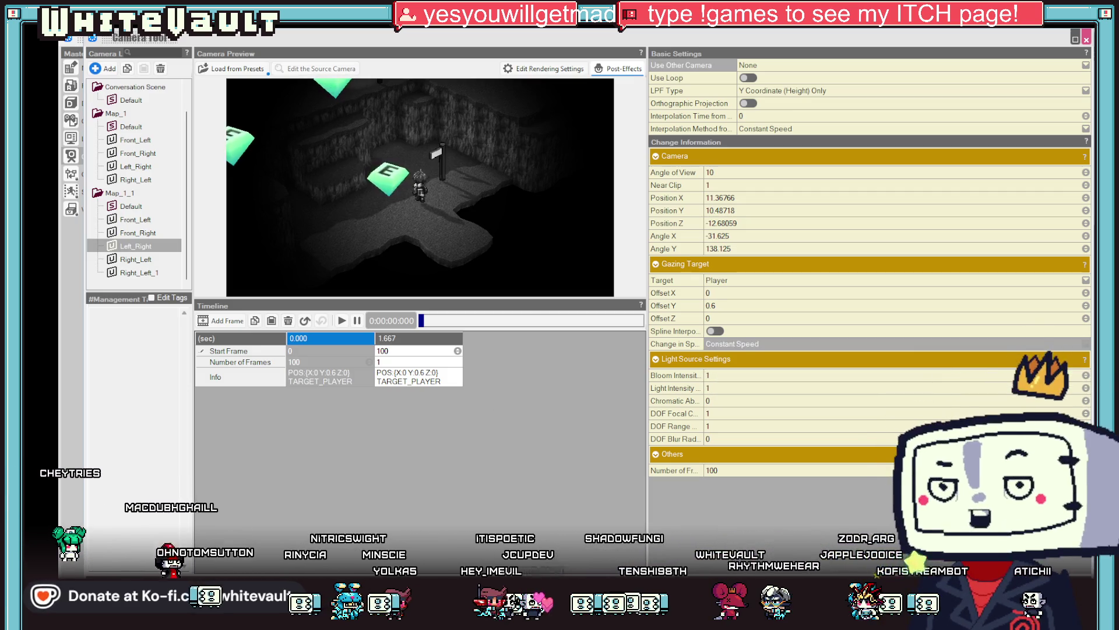
click(71, 67)
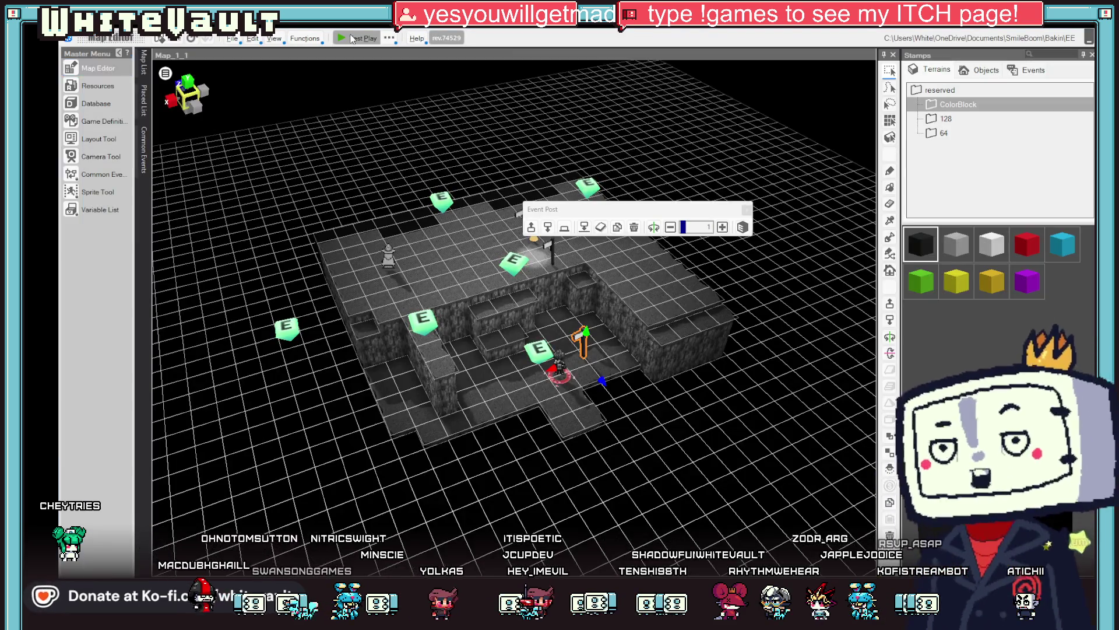
click(352, 38)
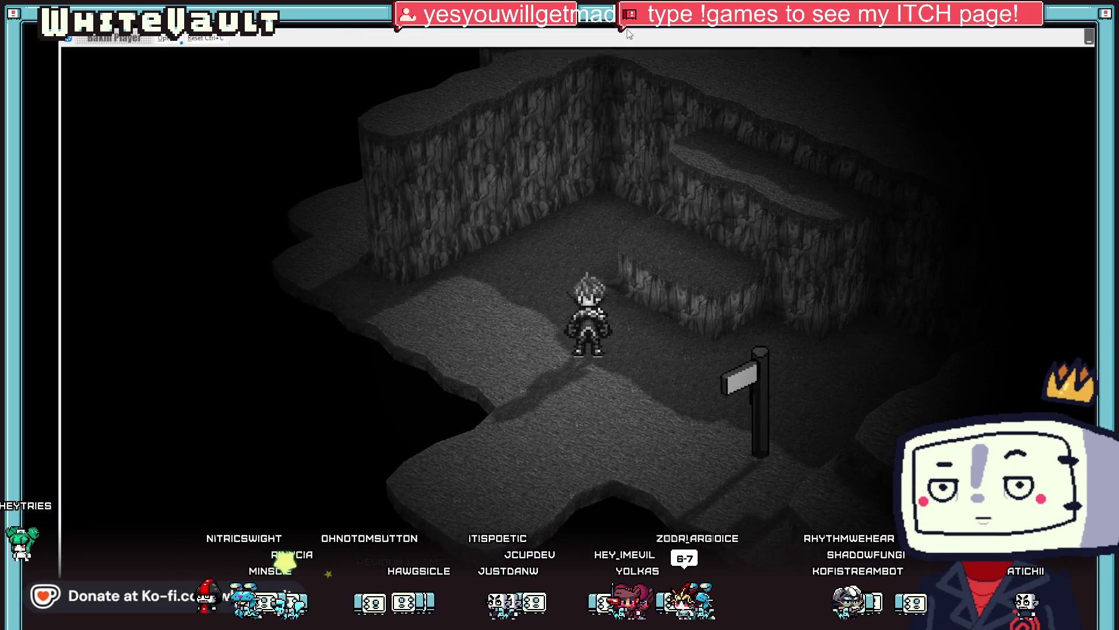
key(alt+F4)
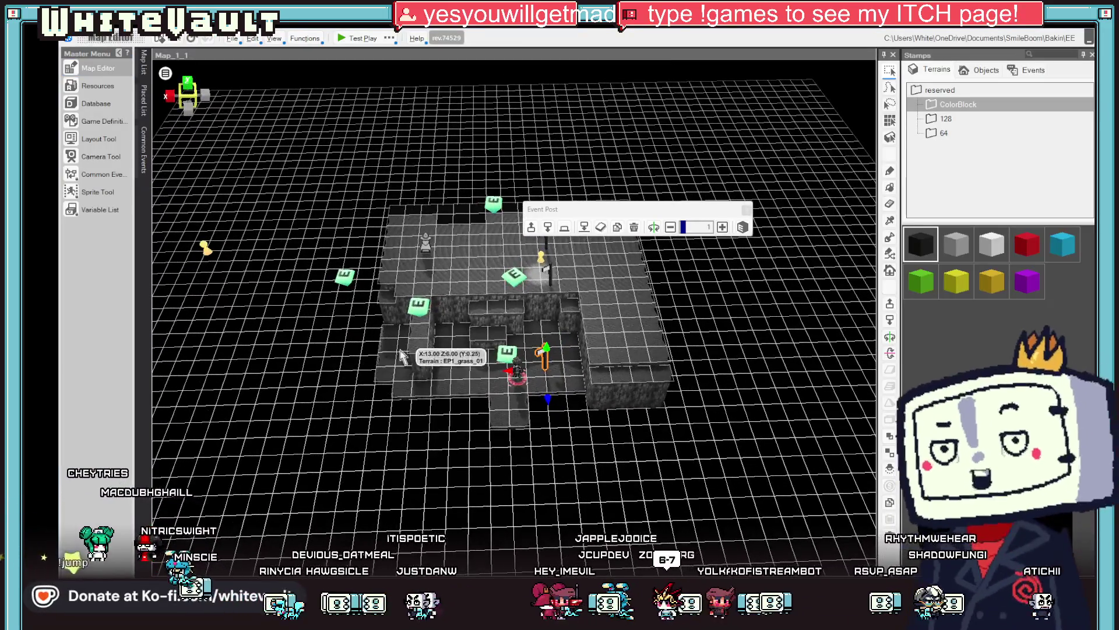
Move the item-giving event to a new tile and make it stationary, ignoring gravity
click(397, 343)
mouse_move(426, 244)
mouse_down()
mouse_move(429, 347)
mouse_move(454, 315)
mouse_move(412, 286)
mouse_move(406, 312)
mouse_up()
click(781, 349)
drag(659, 365, 661, 321)
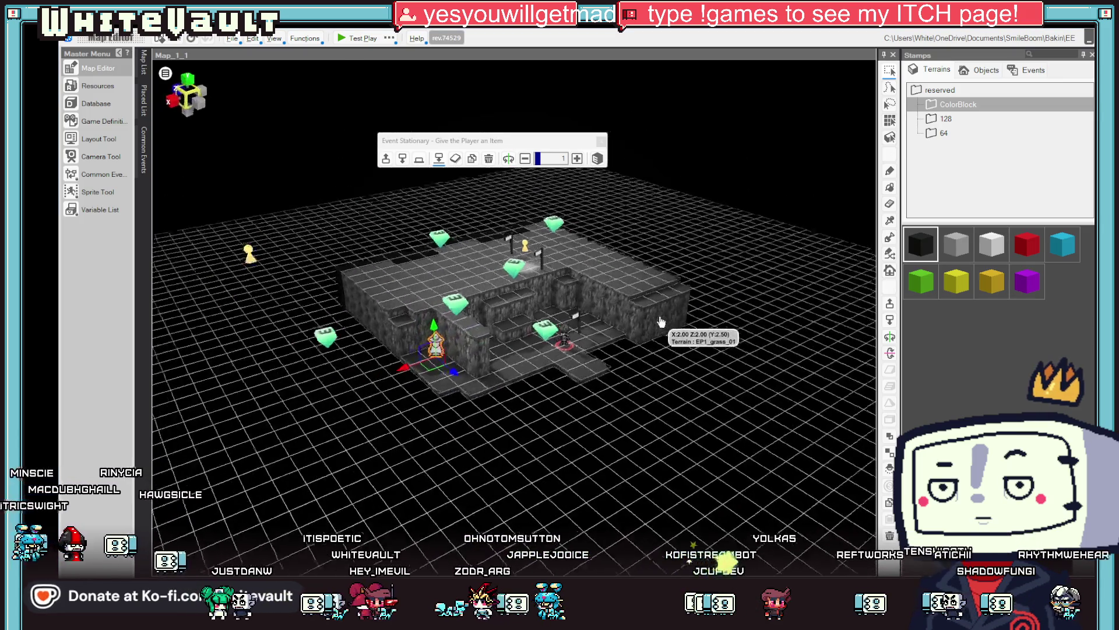
click(442, 164)
click(773, 357)
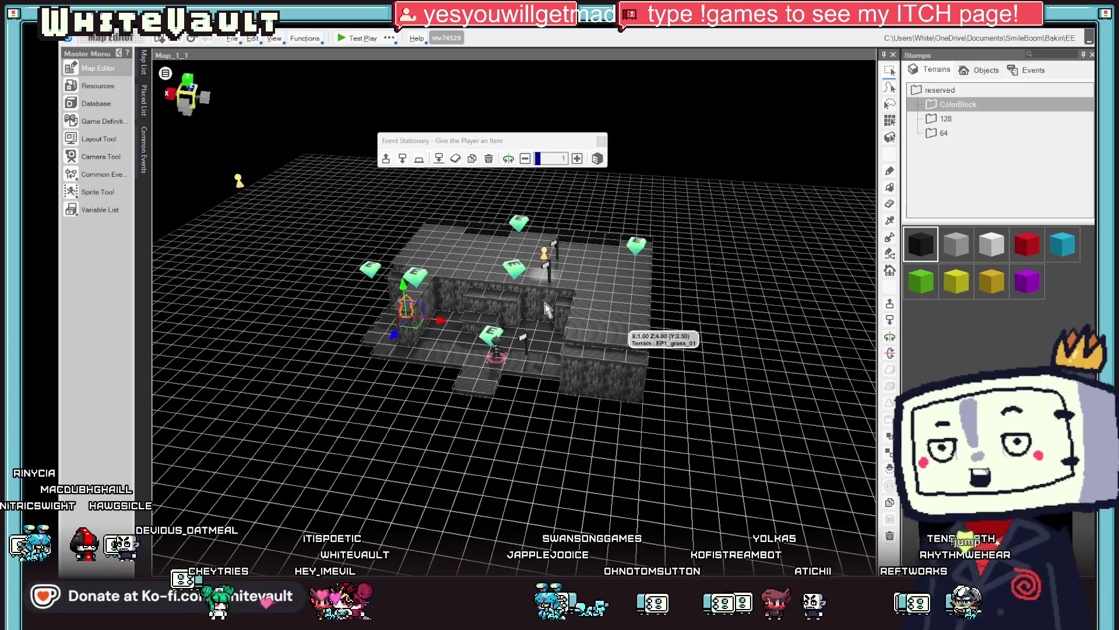
Reposition gem event Event_1_2_1 beside the cave's lower-left edge, then start a test play
click(515, 270)
mouse_move(509, 300)
mouse_down()
mouse_move(492, 380)
mouse_move(494, 357)
mouse_move(375, 367)
mouse_up()
scroll(413, 418, up, 3)
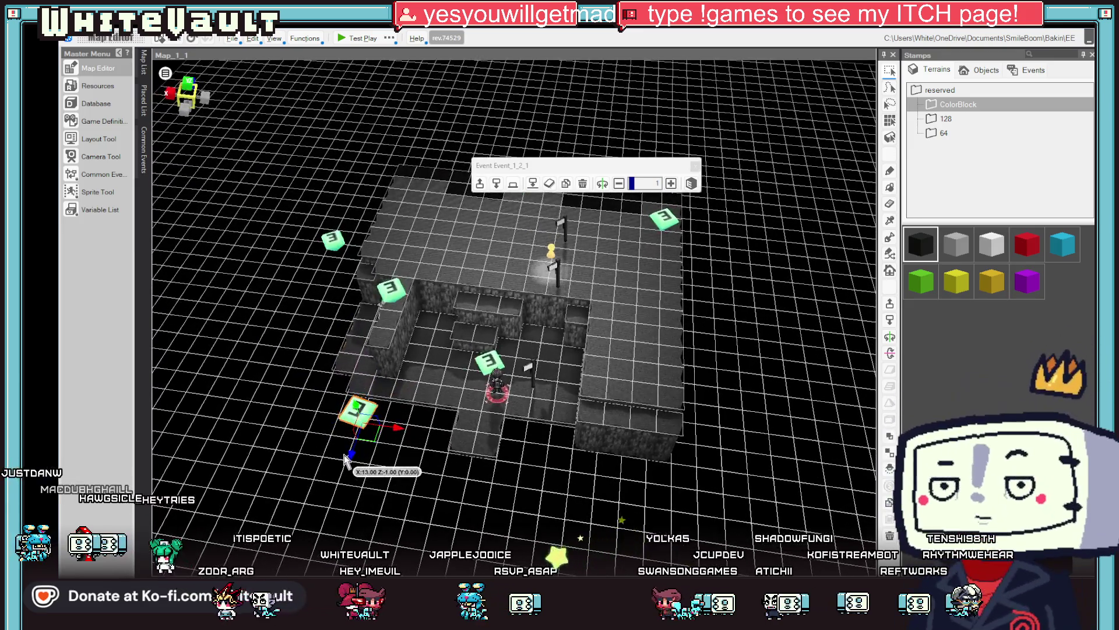
click(345, 459)
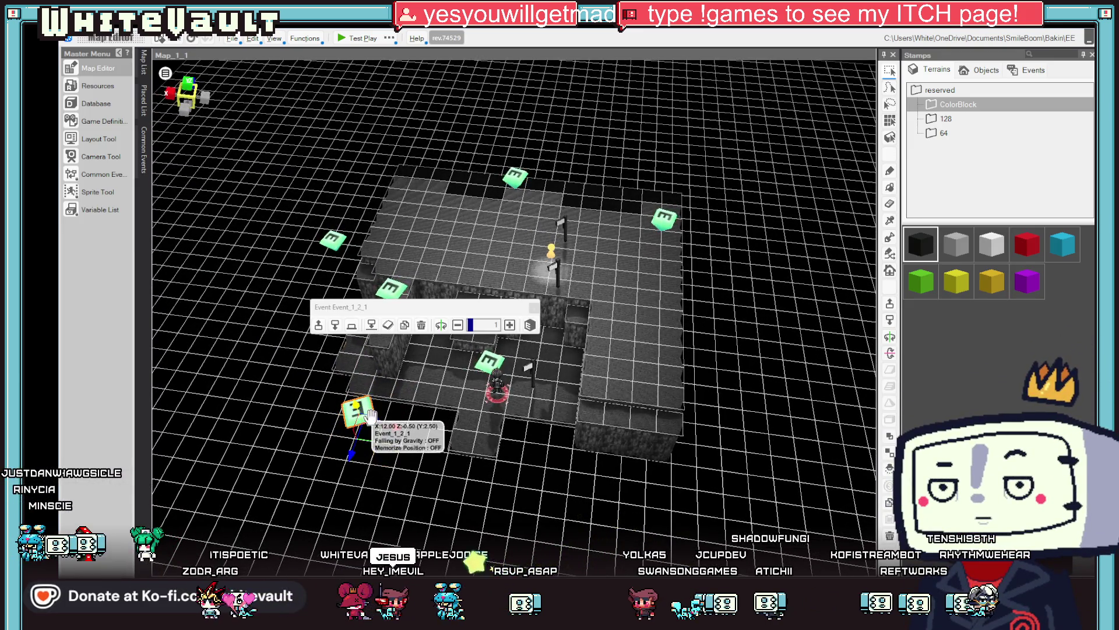
click(367, 409)
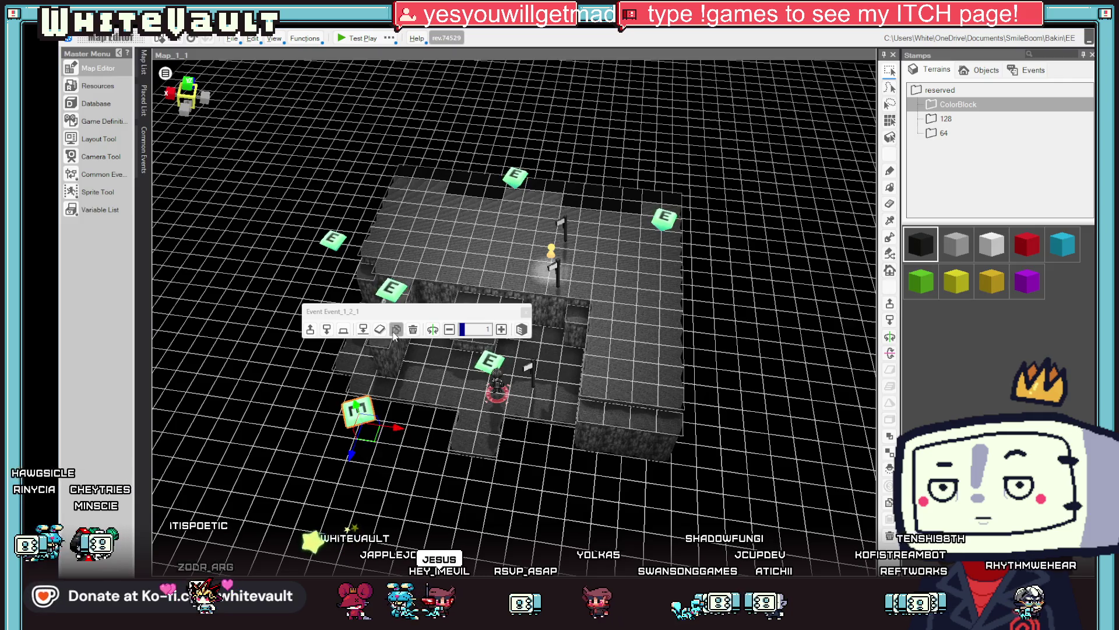
mouse_move(355, 456)
mouse_down()
mouse_move(376, 389)
mouse_move(397, 388)
mouse_move(382, 390)
mouse_up()
click(344, 331)
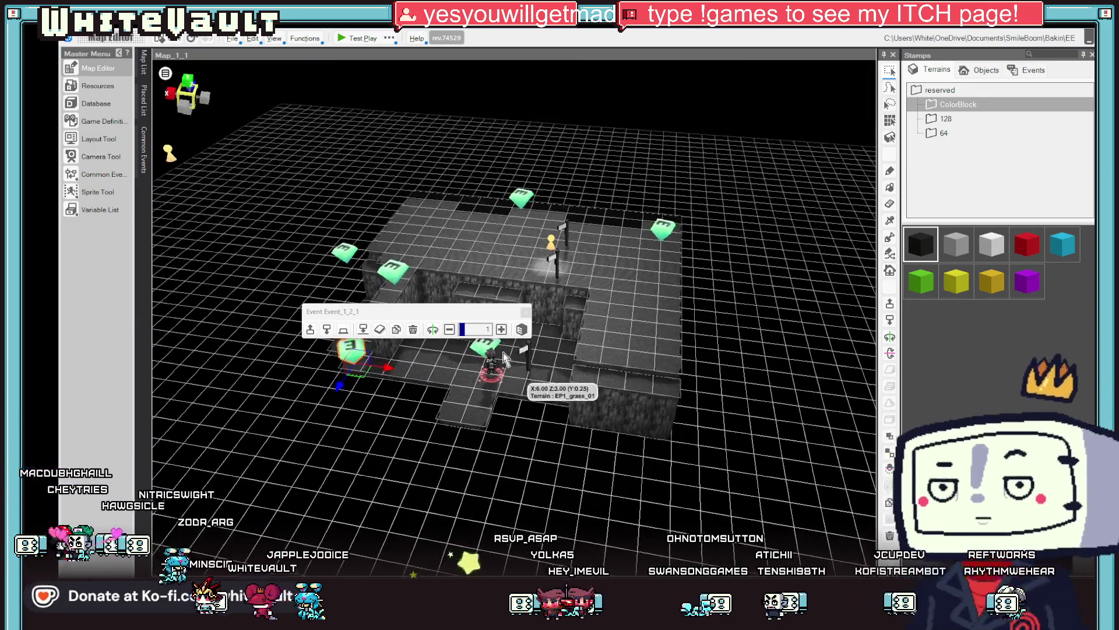
click(488, 350)
click(357, 38)
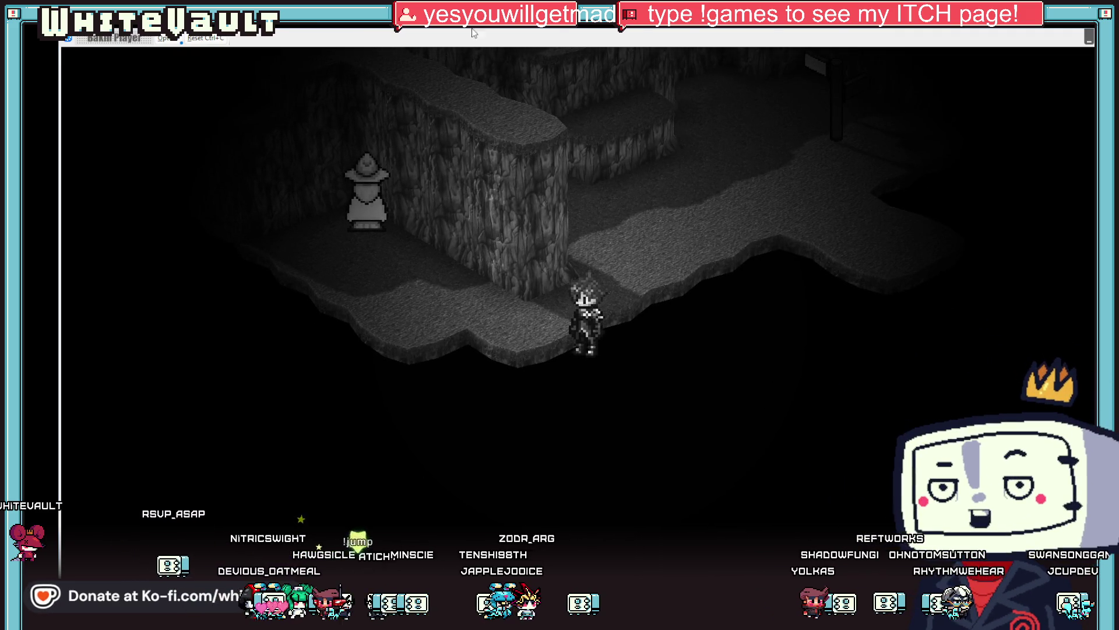
Exit the Bakin Player with Alt+F4
key(alt+F4)
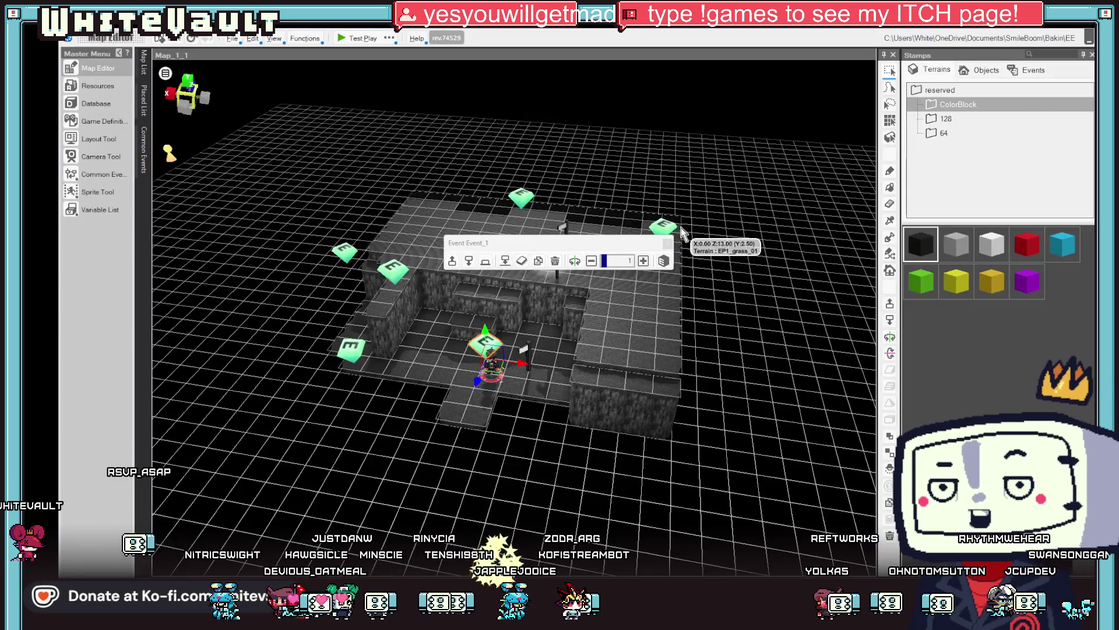
Set Event_1's collide range to 3,1,3 on both event sheets and close the event editor
double_click(483, 344)
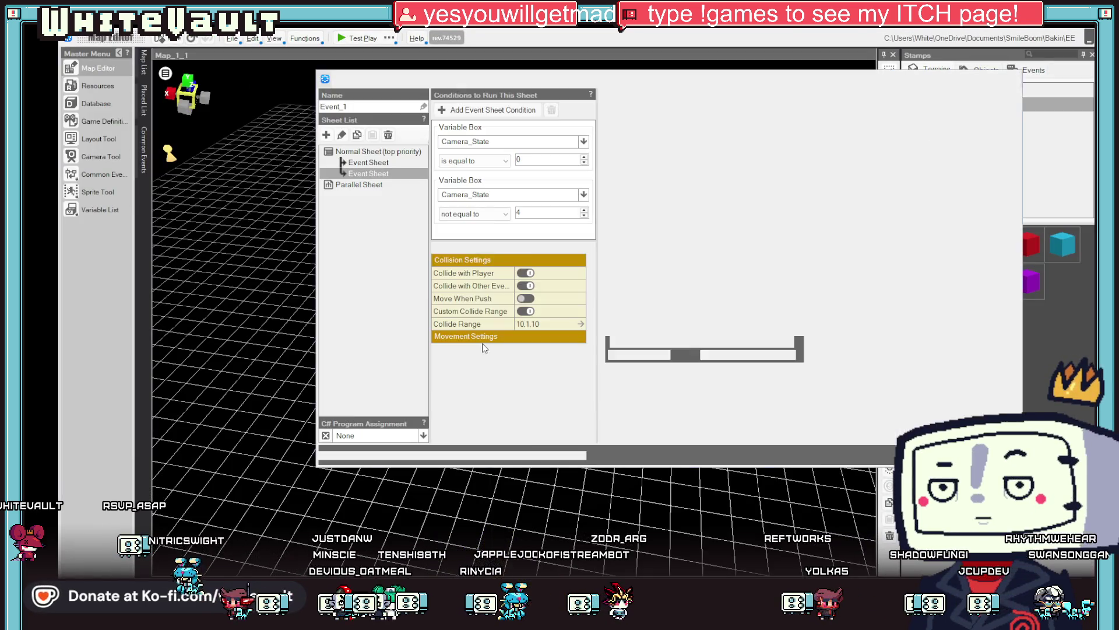
click(534, 325)
double_click(713, 390)
text(3)
click(847, 393)
text(3)
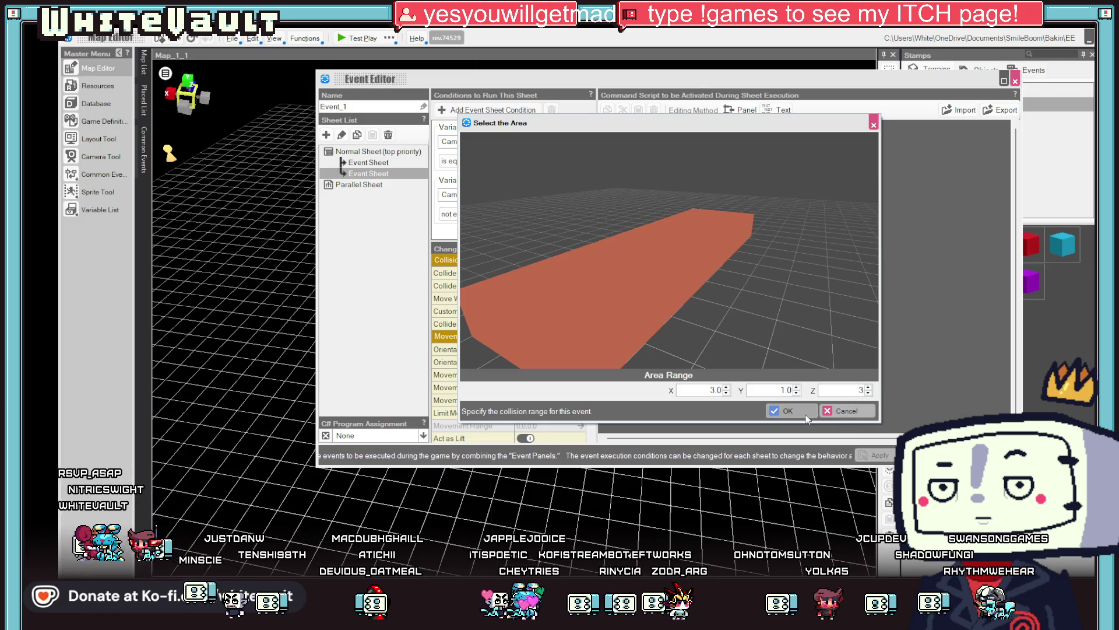
click(835, 411)
click(369, 162)
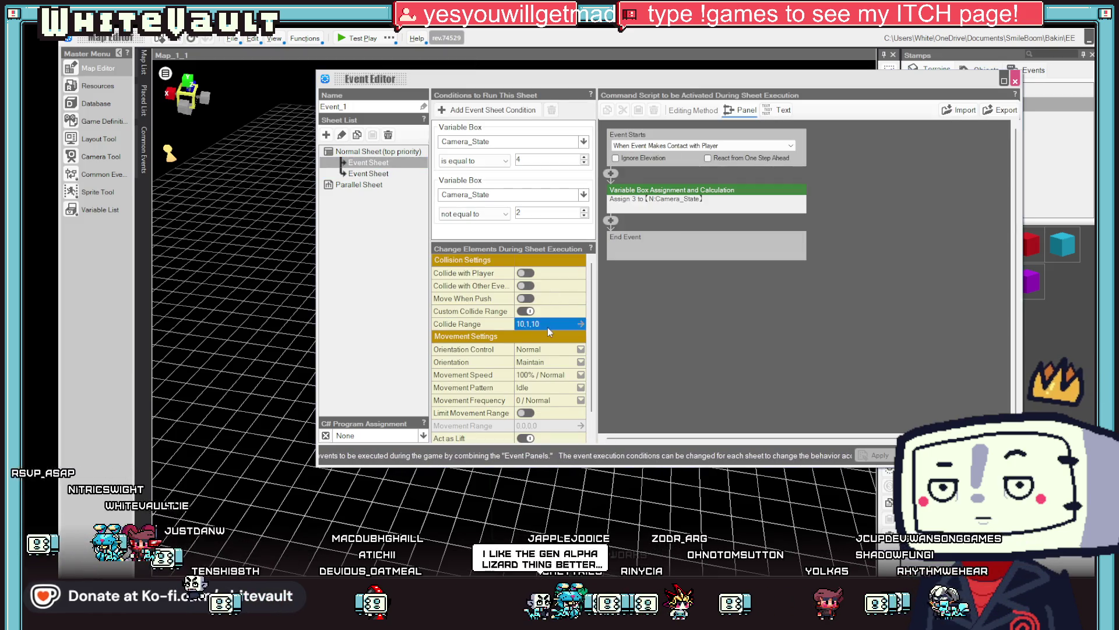
click(548, 325)
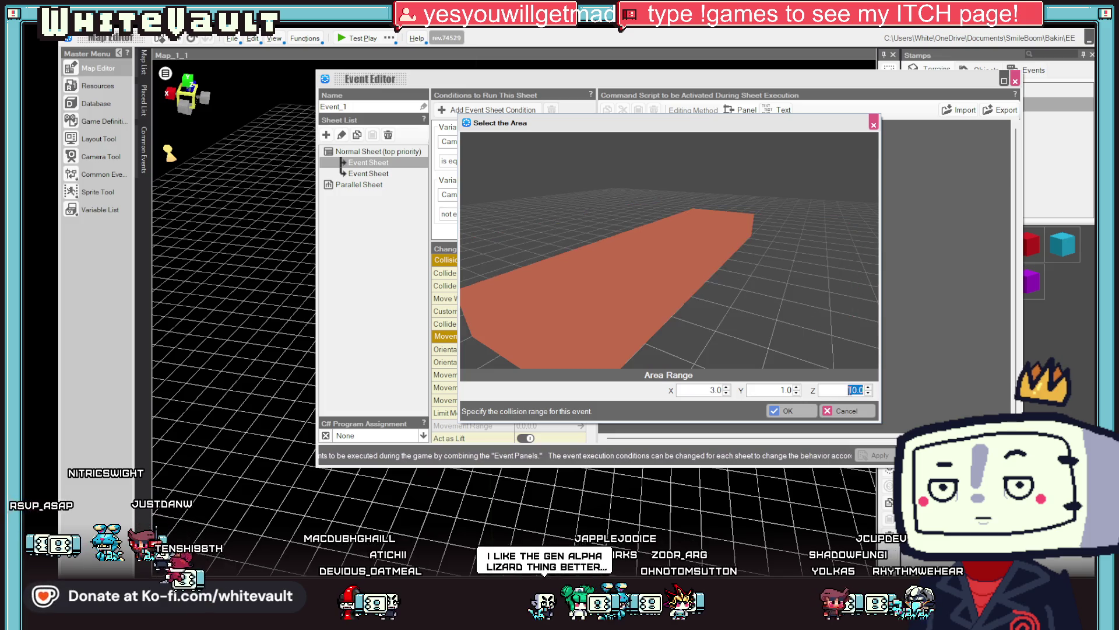
click(788, 410)
key(Escape)
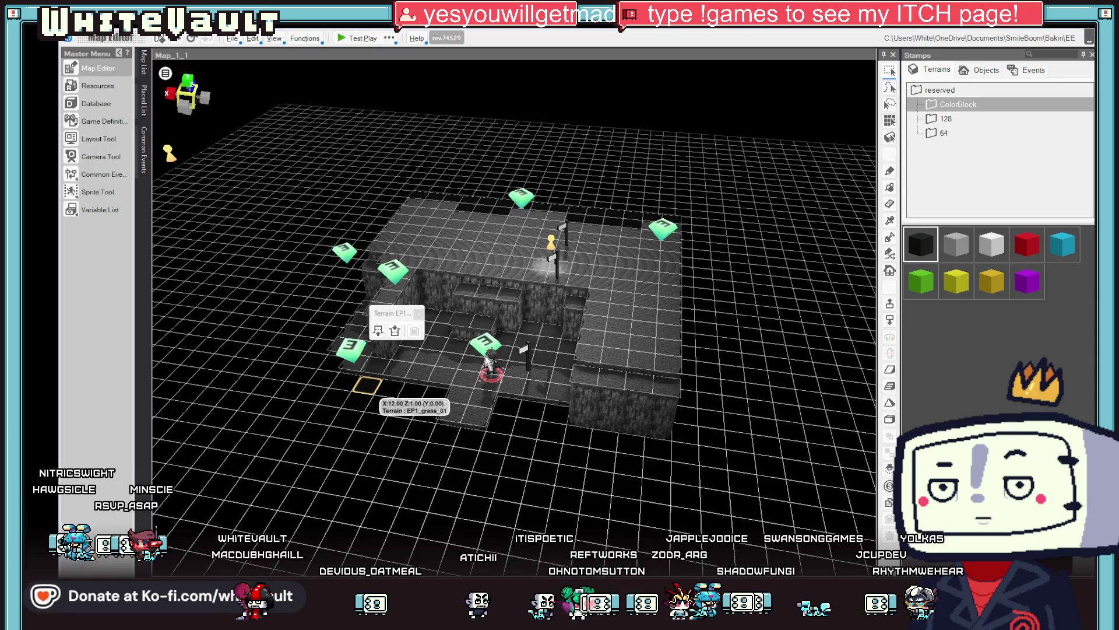
Zoom the map view, switch to another terrain tool, and launch a test play of Map_1_1
scroll(487, 360, up, 2)
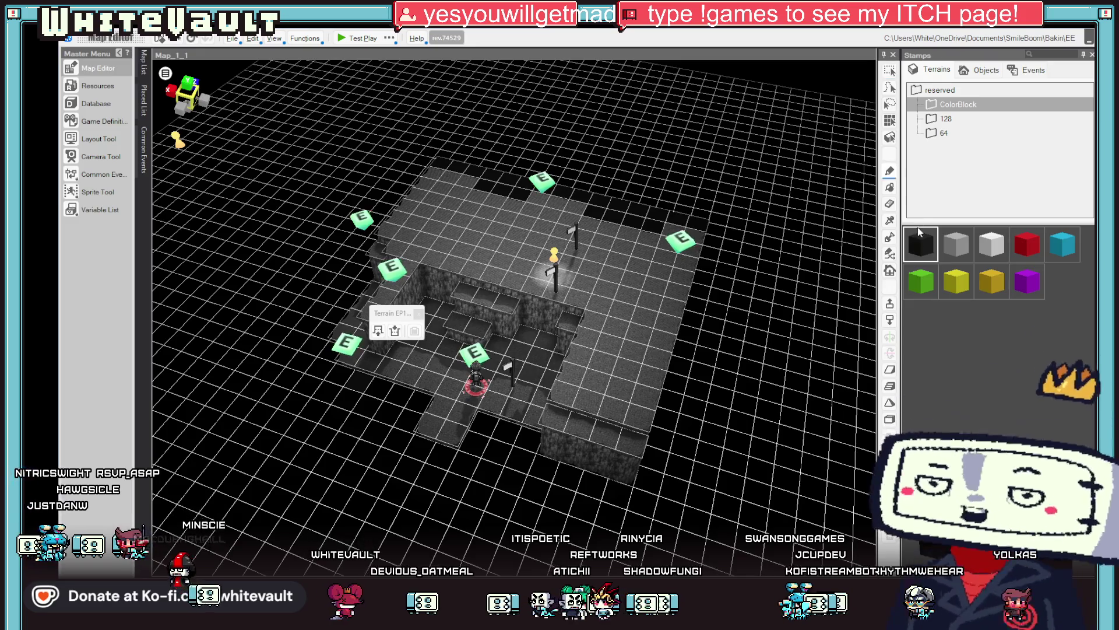
click(889, 187)
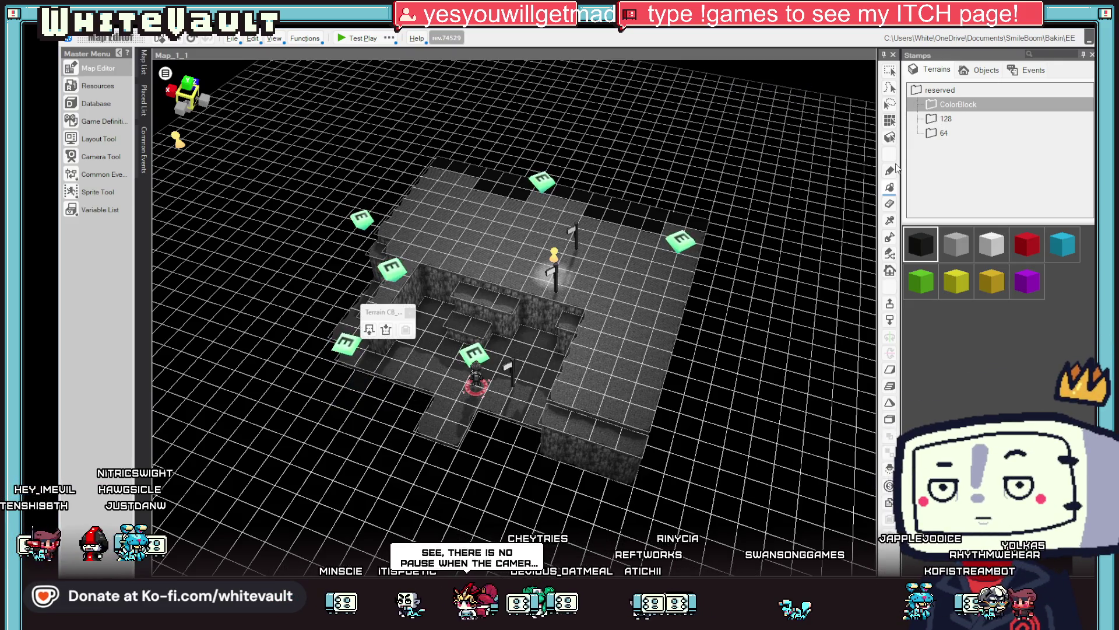
click(352, 36)
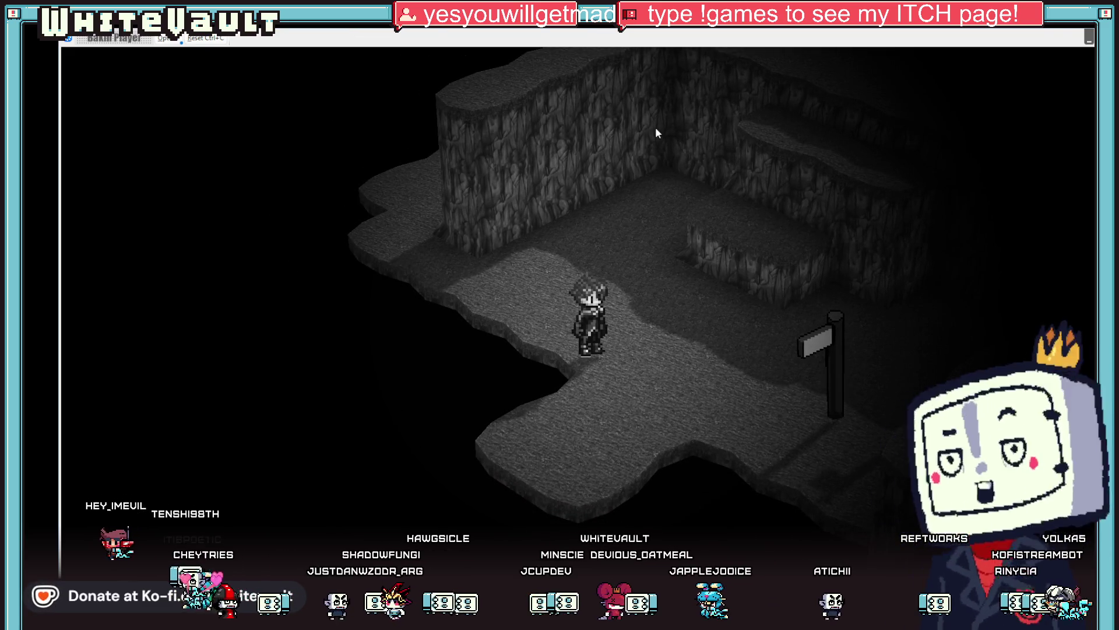
Close the Bakin Player window with Alt+F4
key(alt+F4)
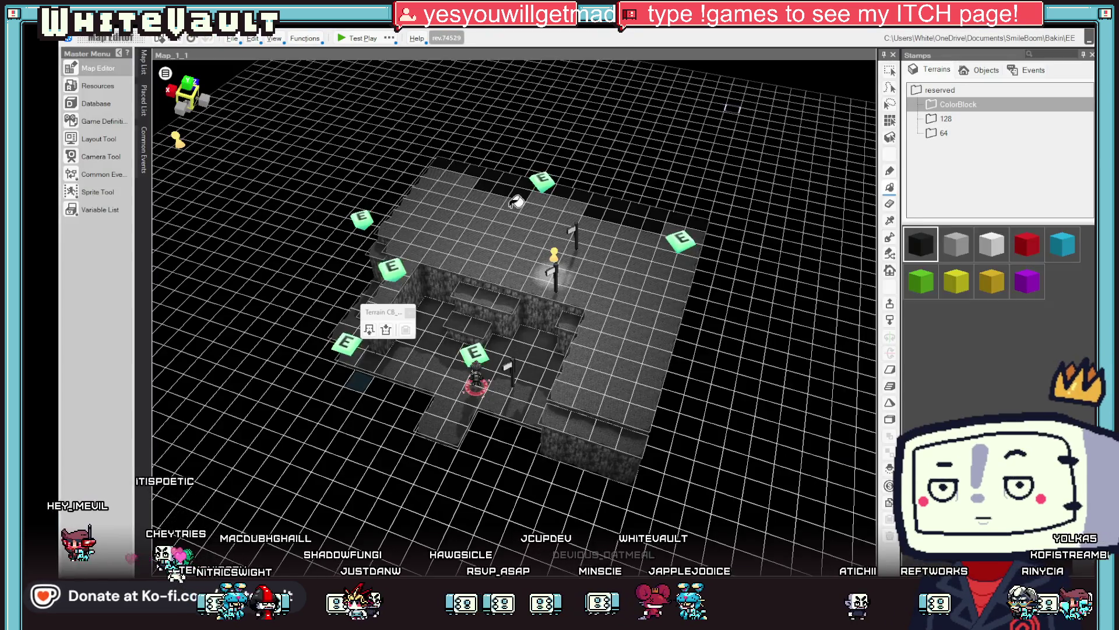
Open the camera event and review the Camera Playback command on each of its sheets
click(366, 218)
double_click(362, 215)
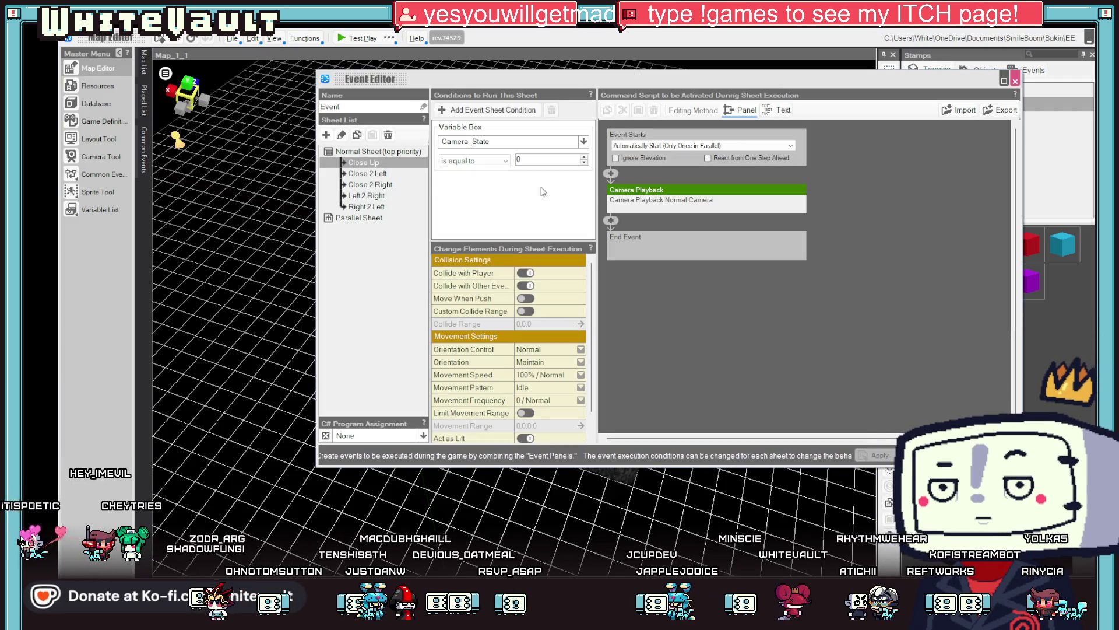
click(627, 195)
click(367, 173)
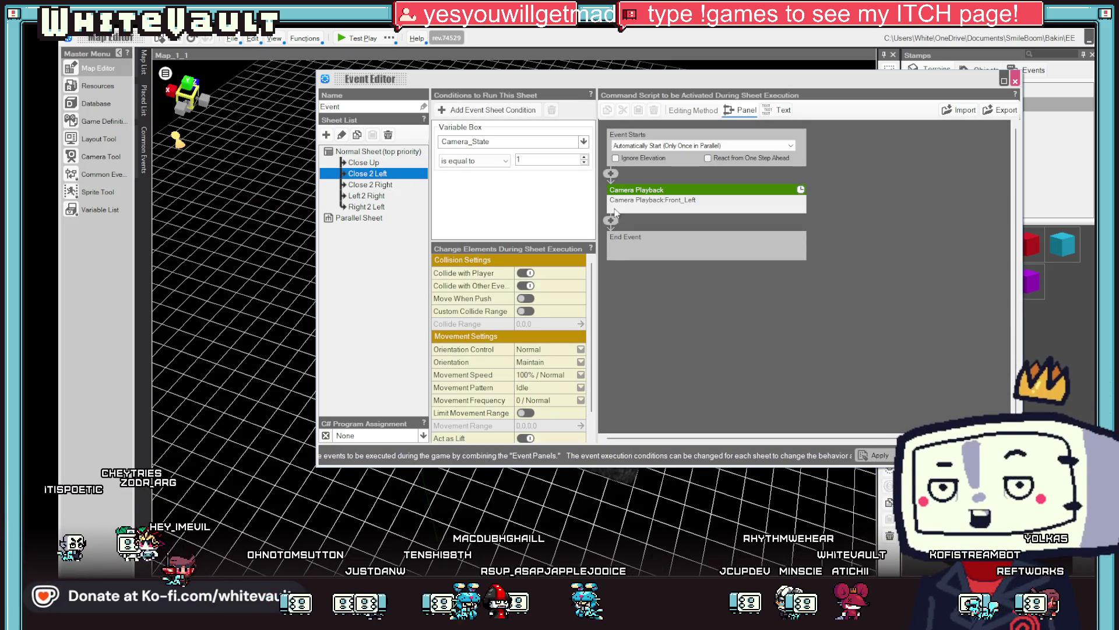
click(615, 211)
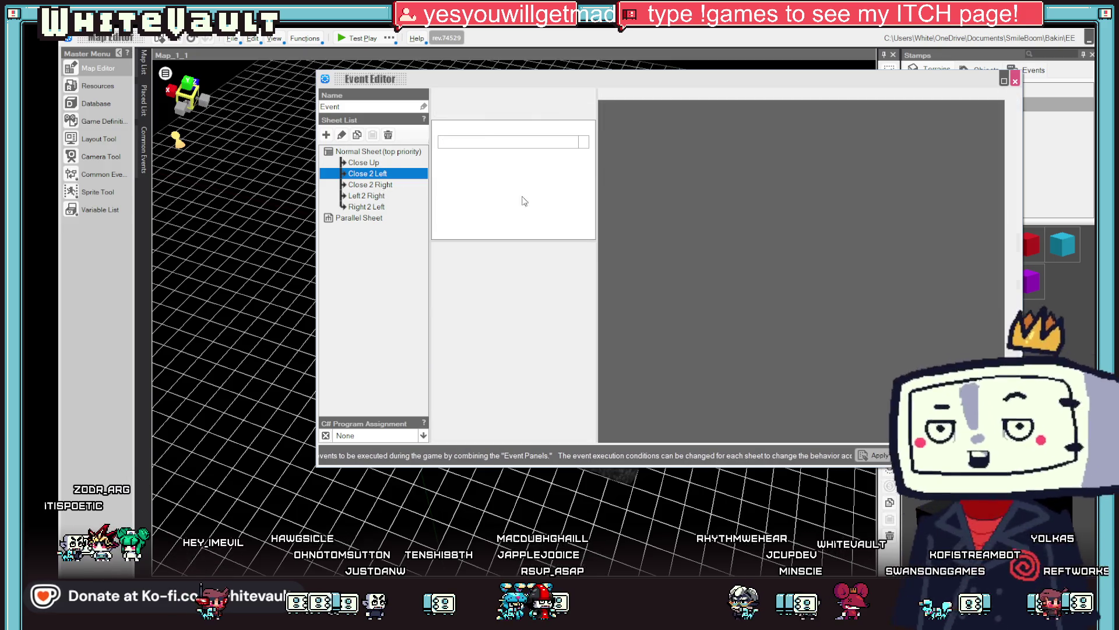
key(Down)
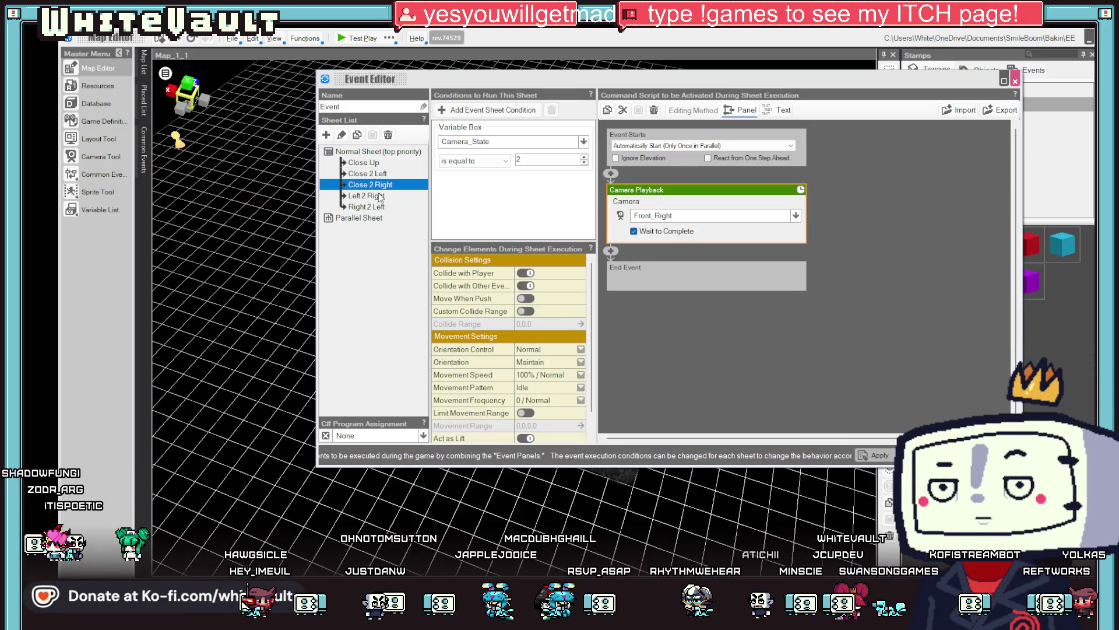
click(380, 196)
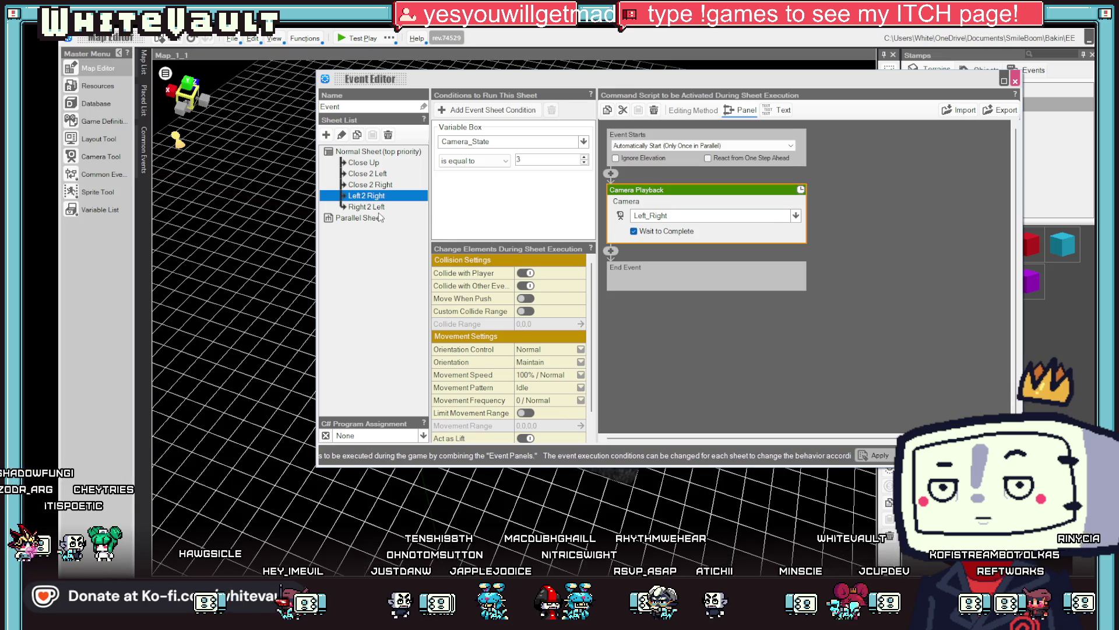
click(379, 207)
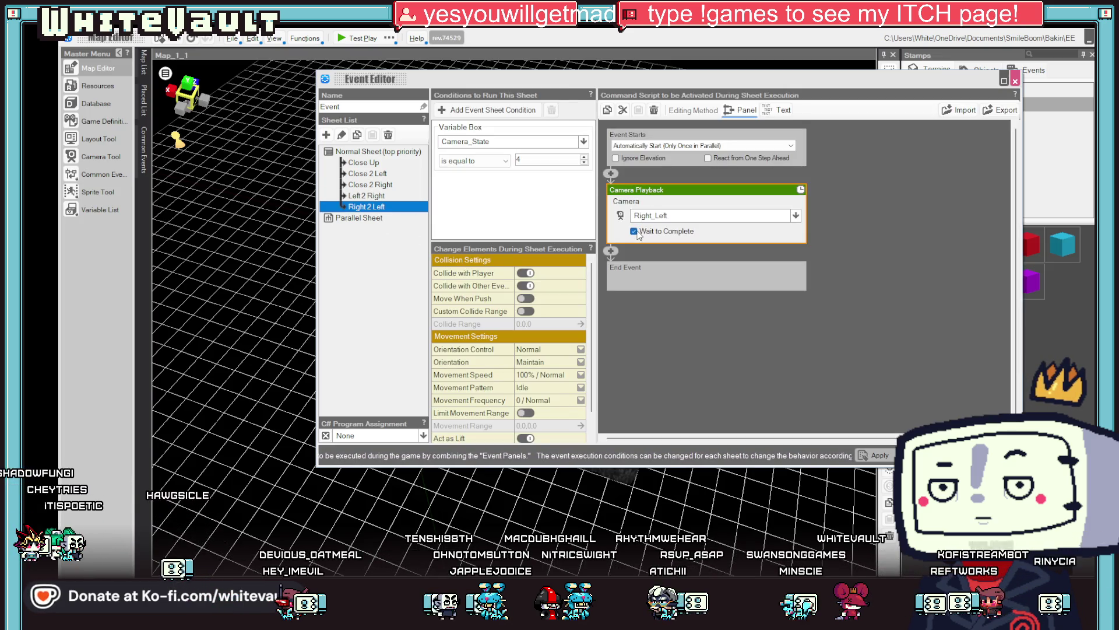
click(725, 319)
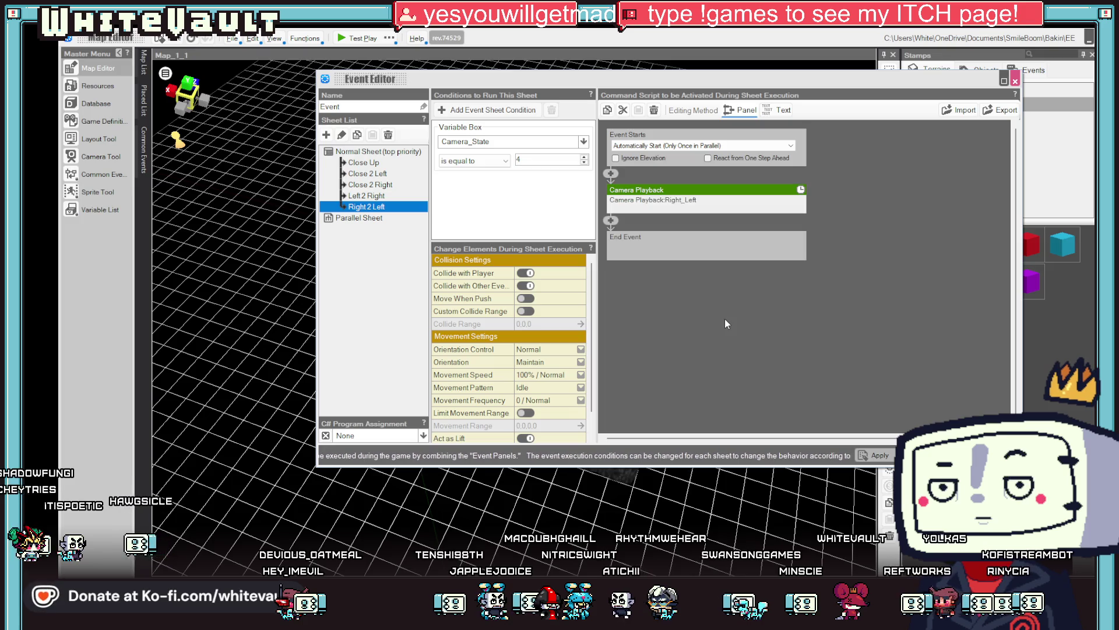
Set Right 2 Left and Left 2 Right to Automatically Start (Only Once), then test play
click(673, 145)
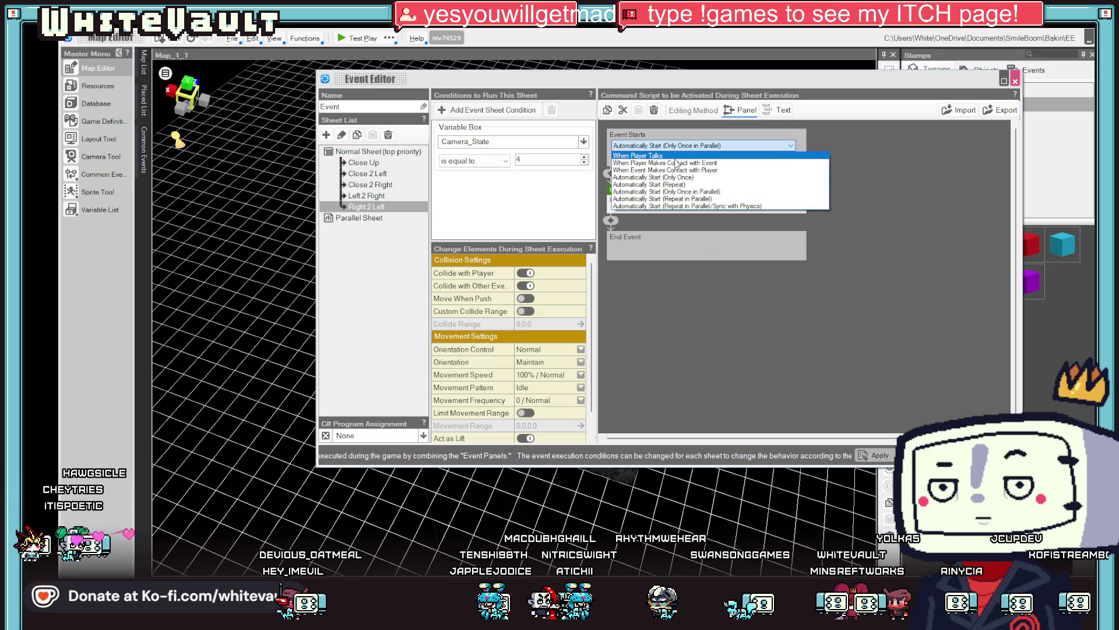
click(676, 178)
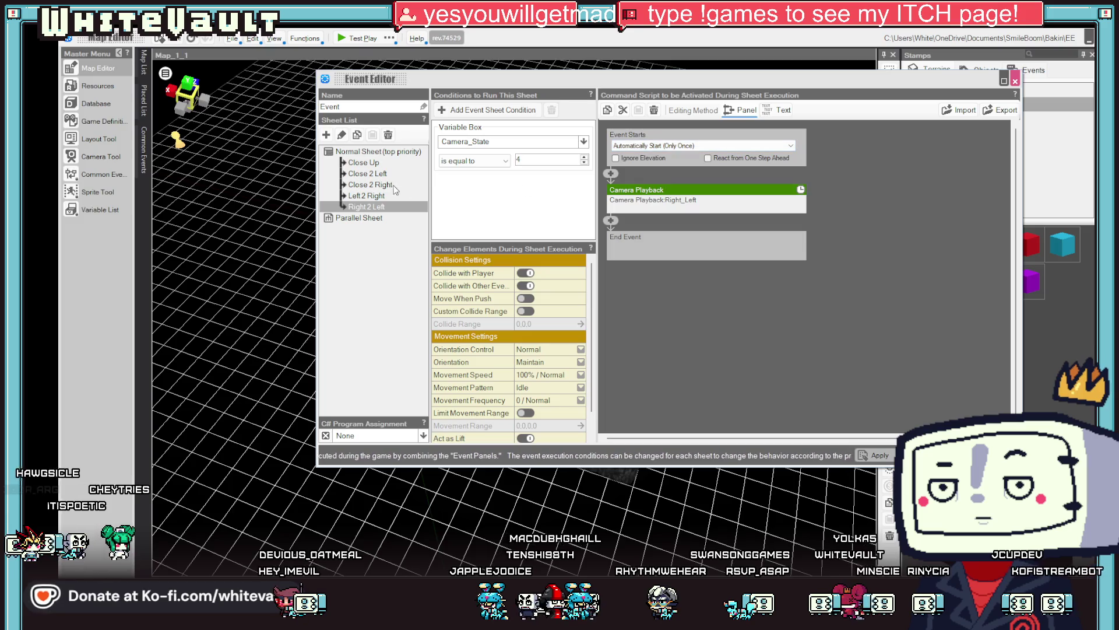
click(375, 197)
click(674, 145)
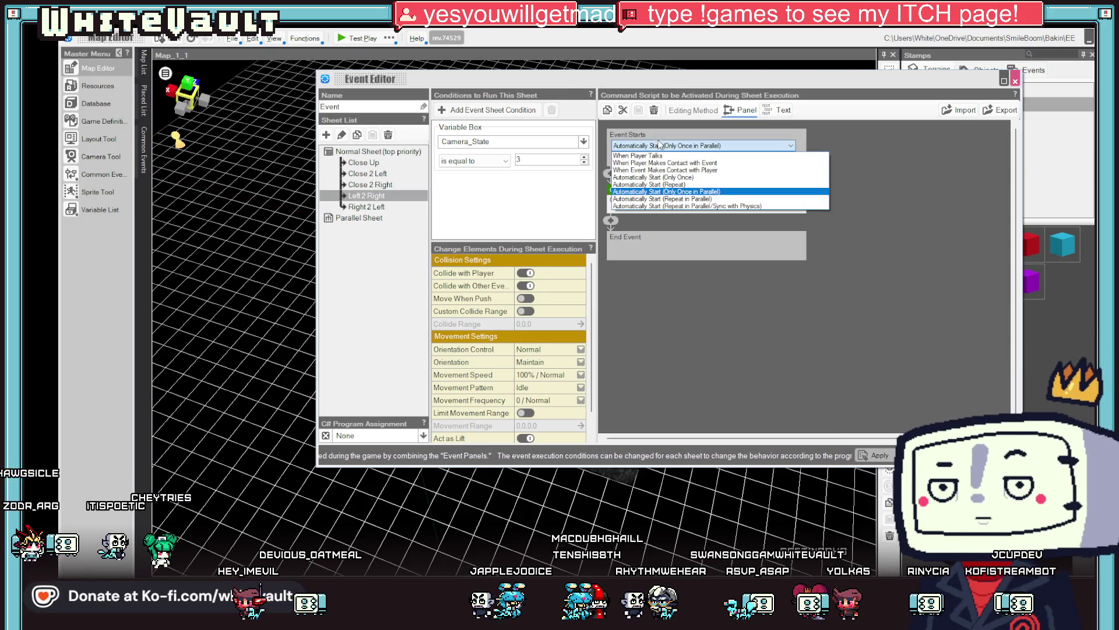
click(658, 177)
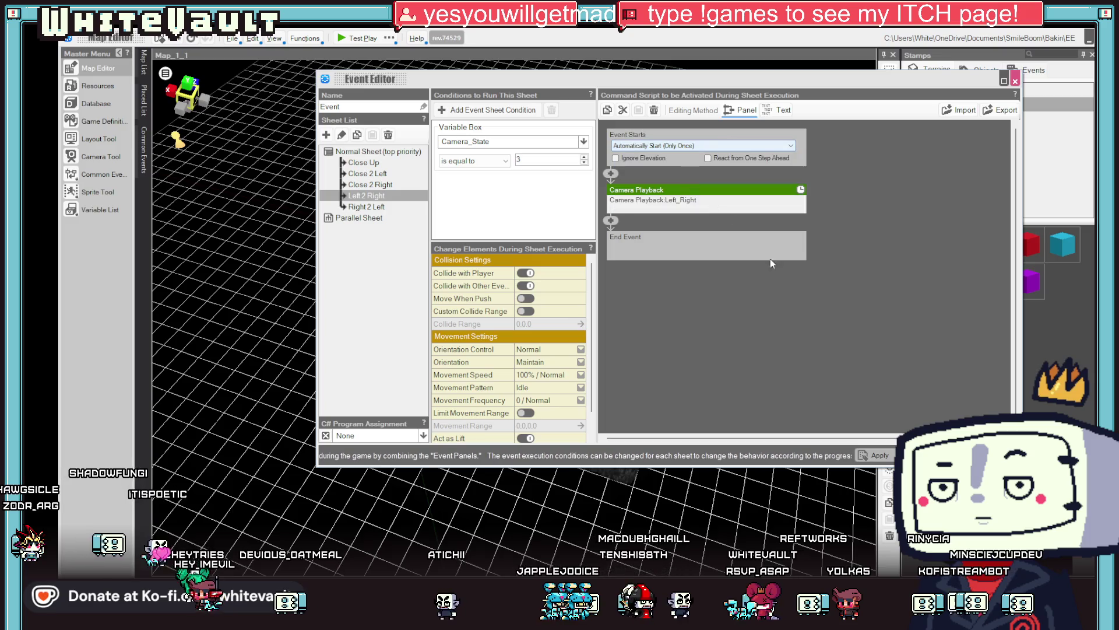
key(Escape)
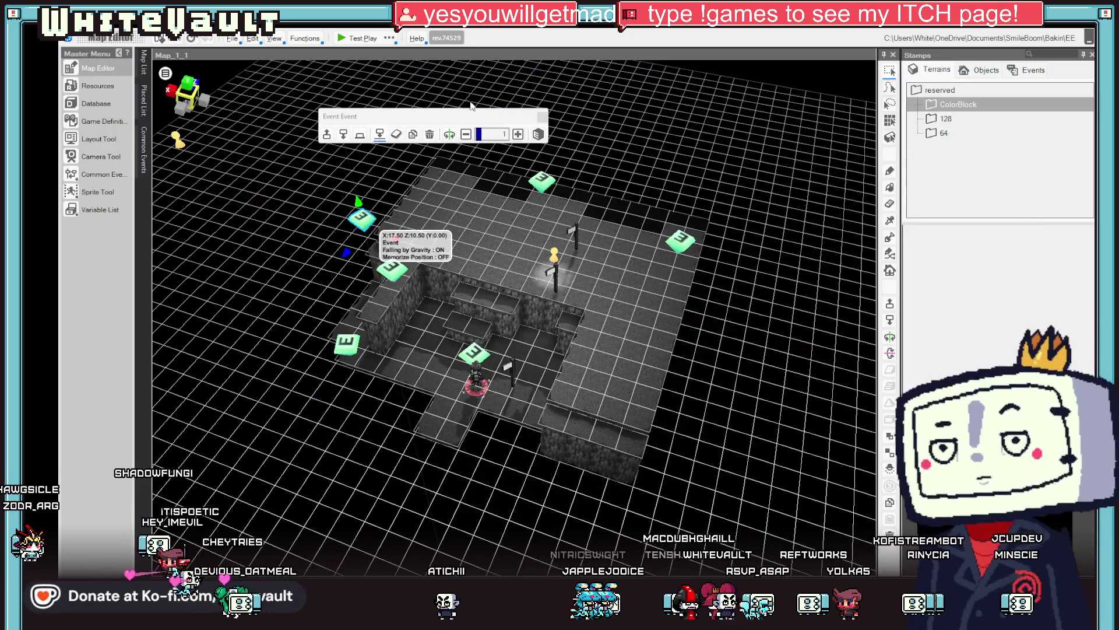
click(354, 37)
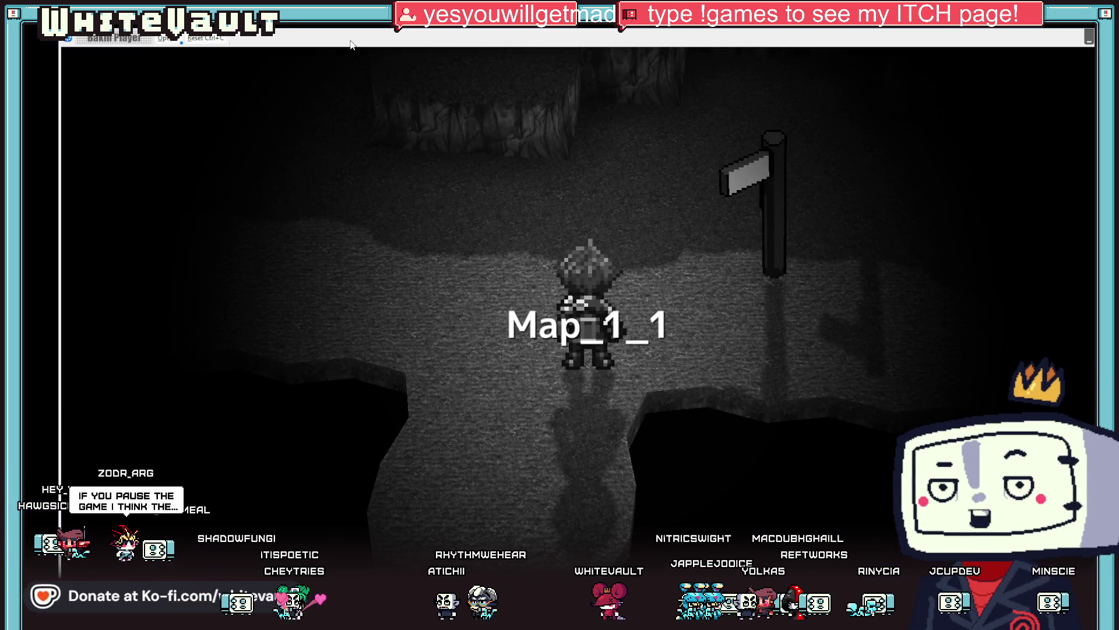
Walk the hero up past the signpost, back past the statue, and left to the cliff, then exit
key(Up)
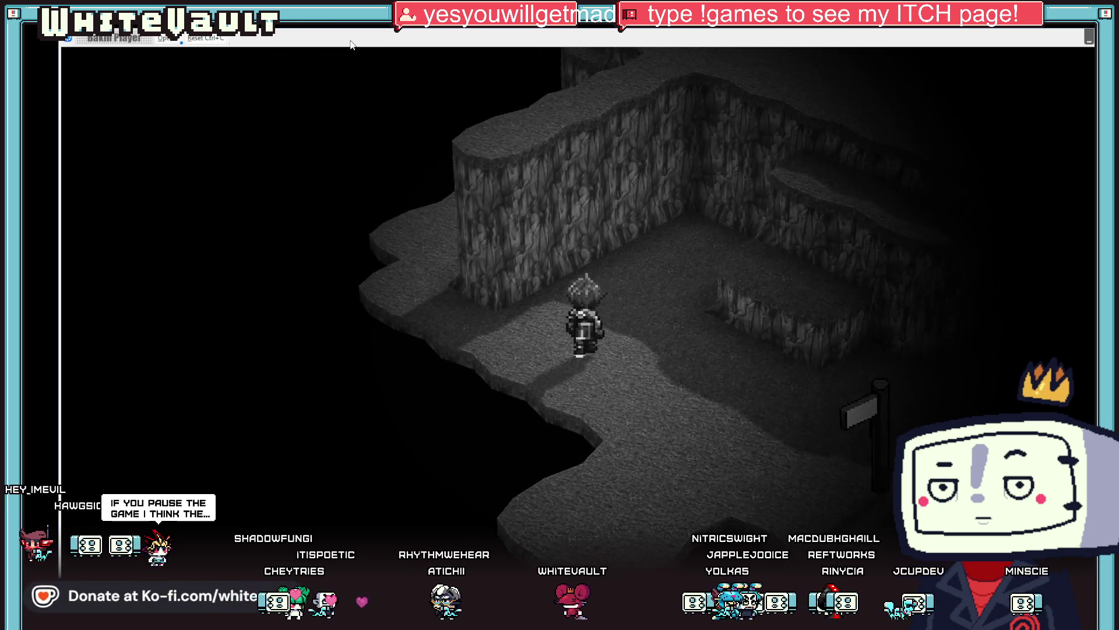
key(Up)
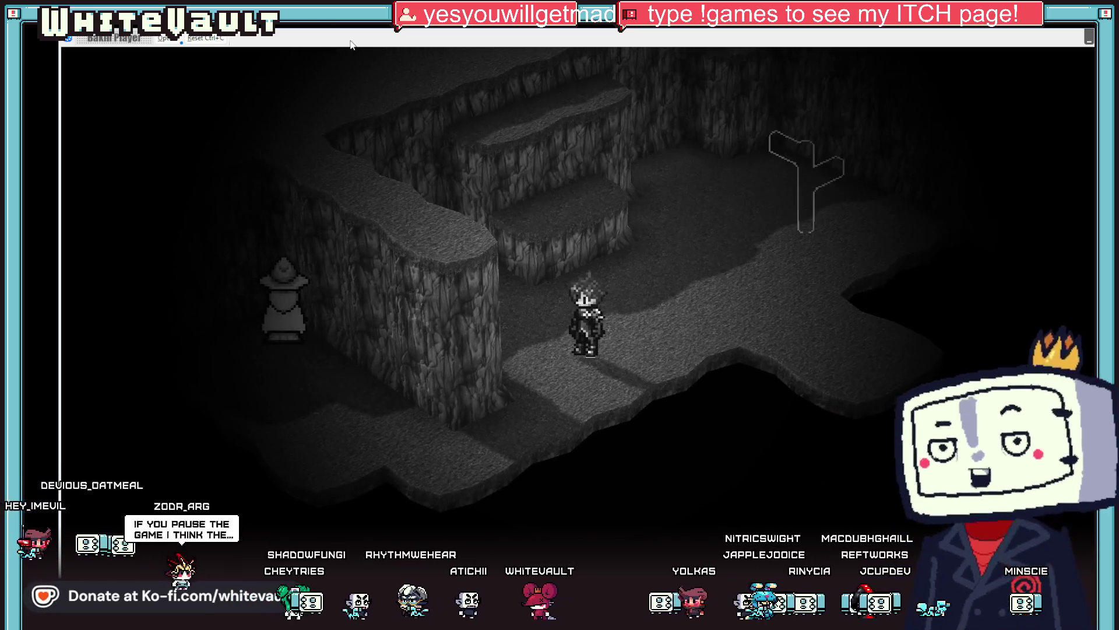
key(Up)
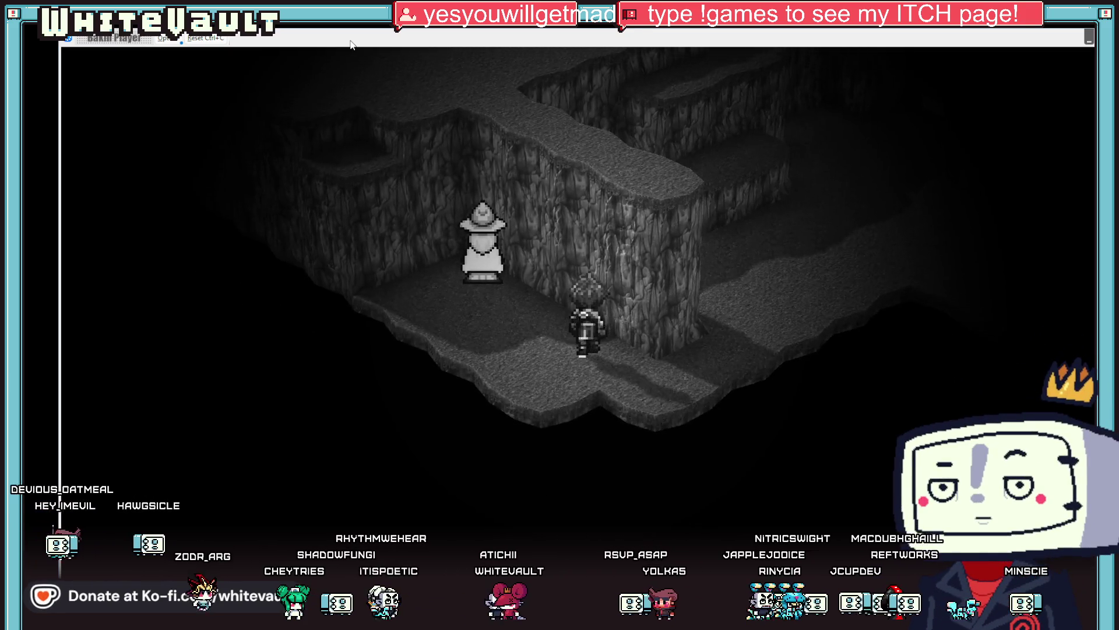
key(Down)
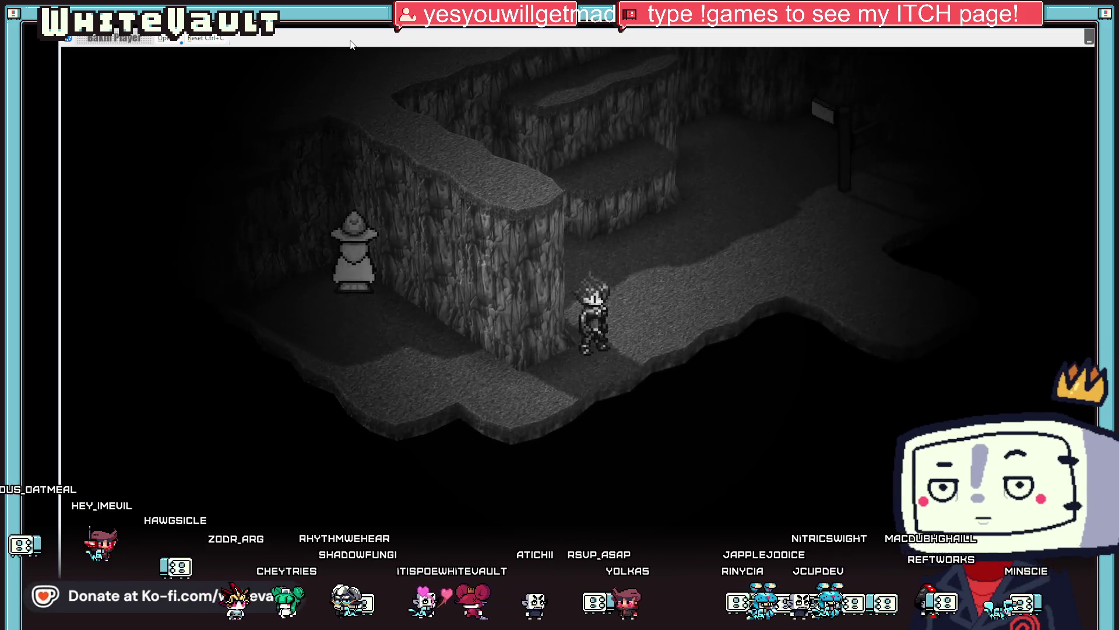
key(Down)
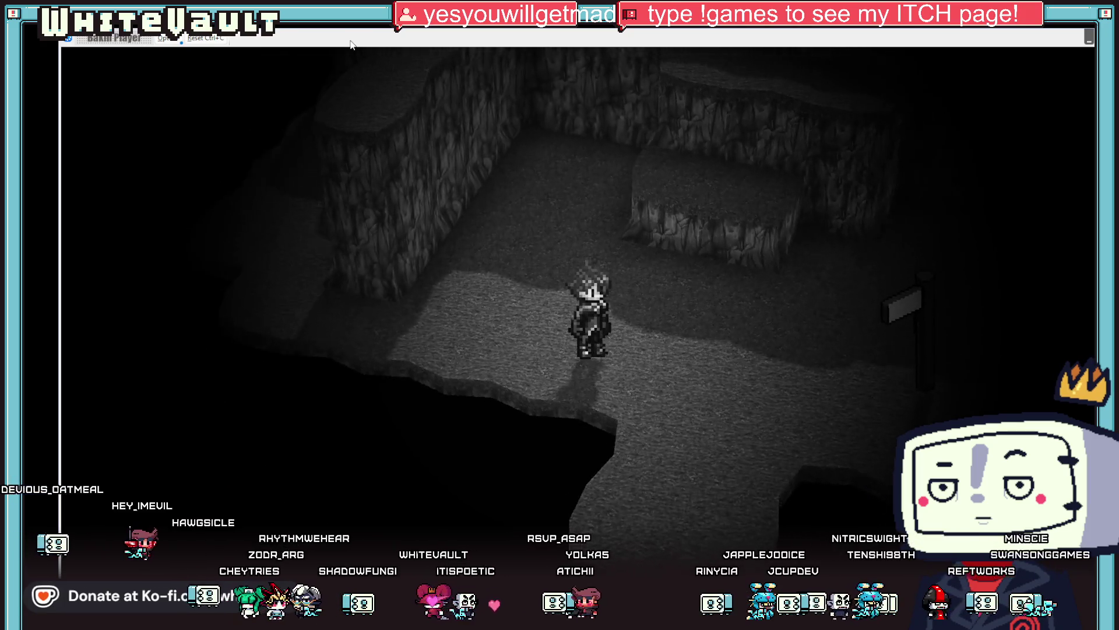
key(Down)
key(Down)
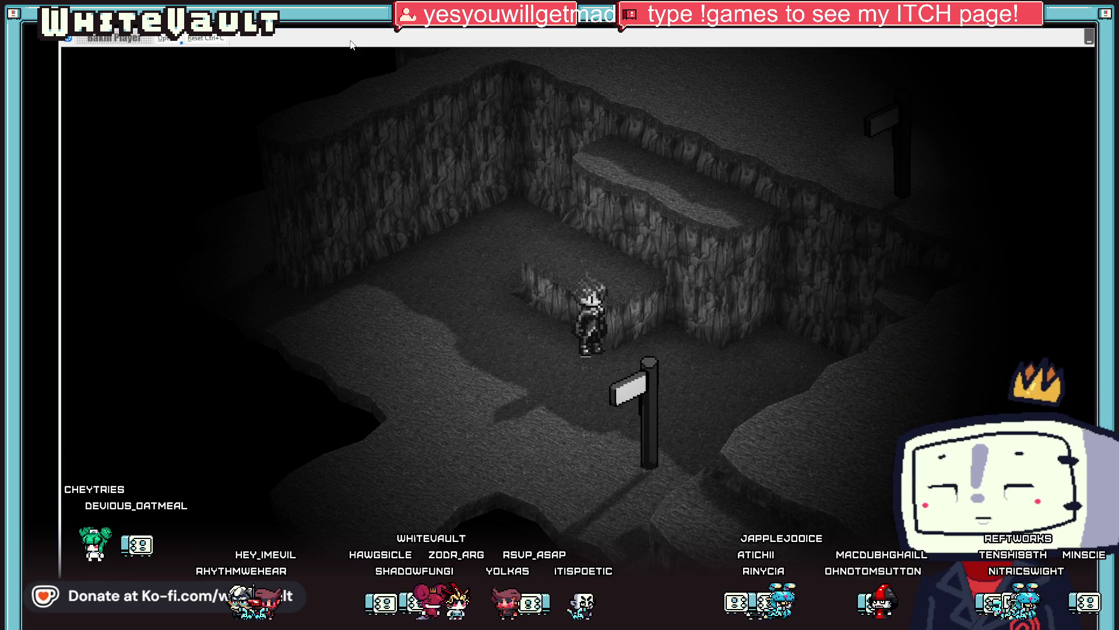
key(Left)
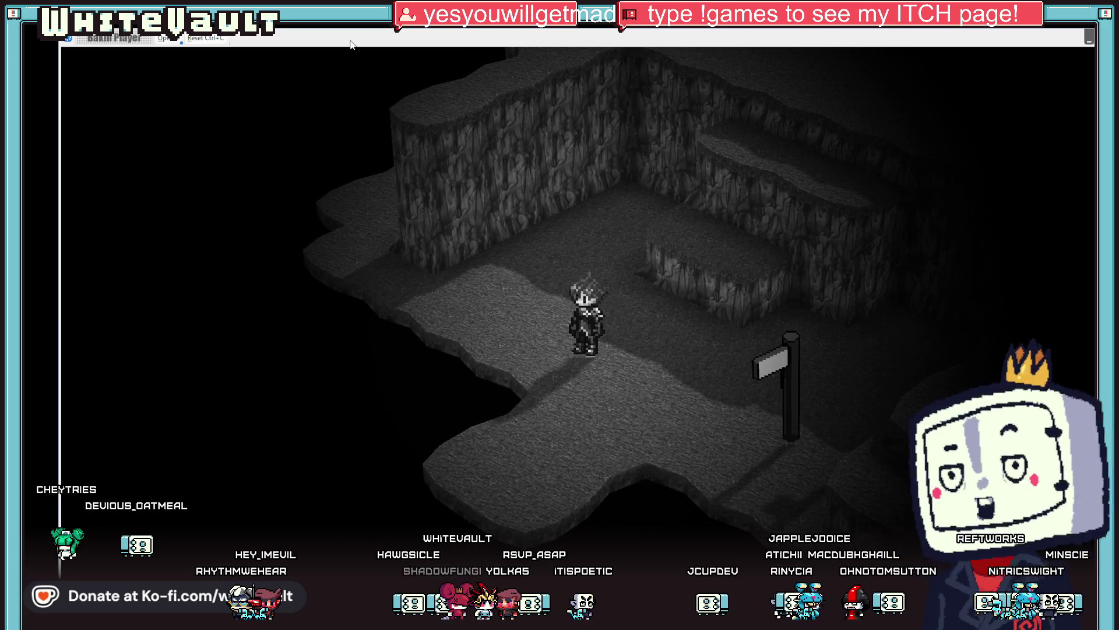
key(Down)
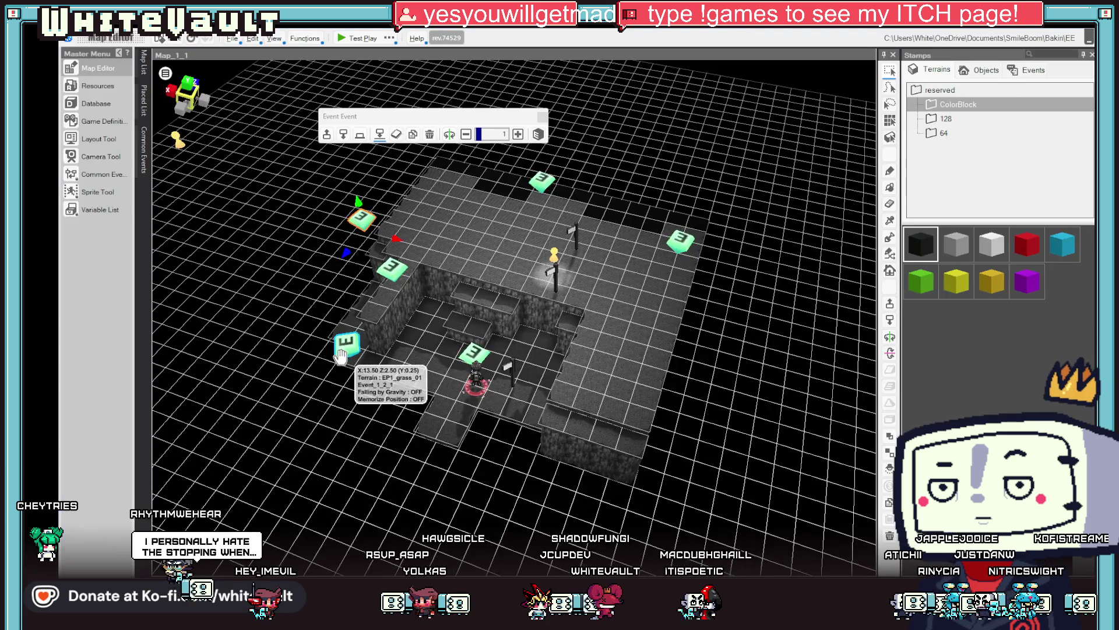
click(346, 354)
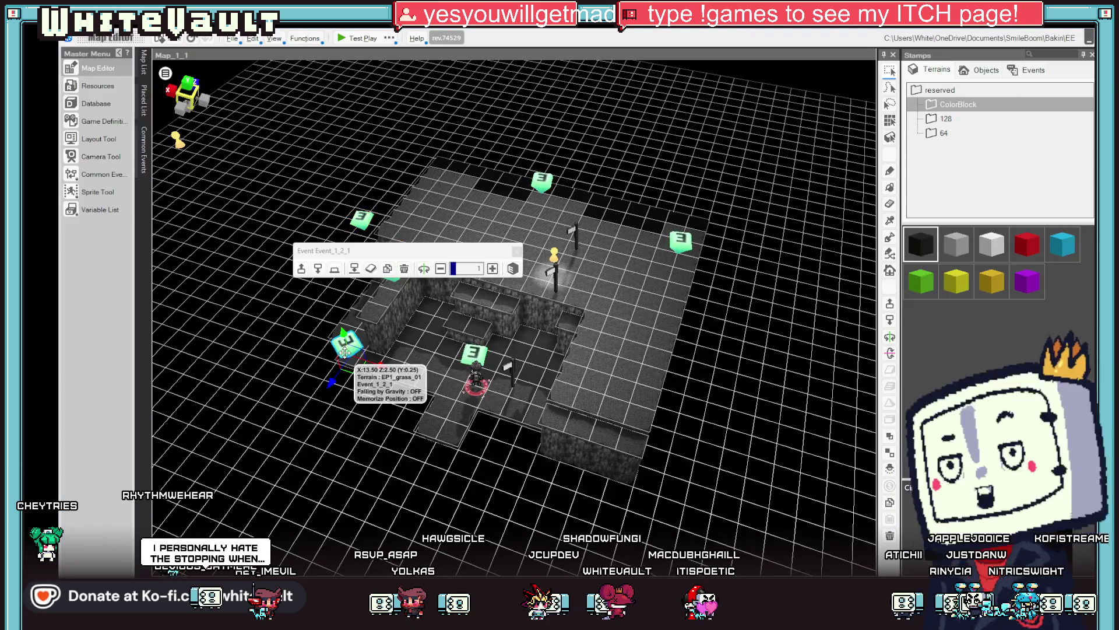
Narrow Event_1_2_1's collide range X from 5.5 to 1, making it 1, 0.1, 1
mouse_move(408, 350)
mouse_down()
mouse_move(461, 315)
mouse_move(408, 402)
mouse_up()
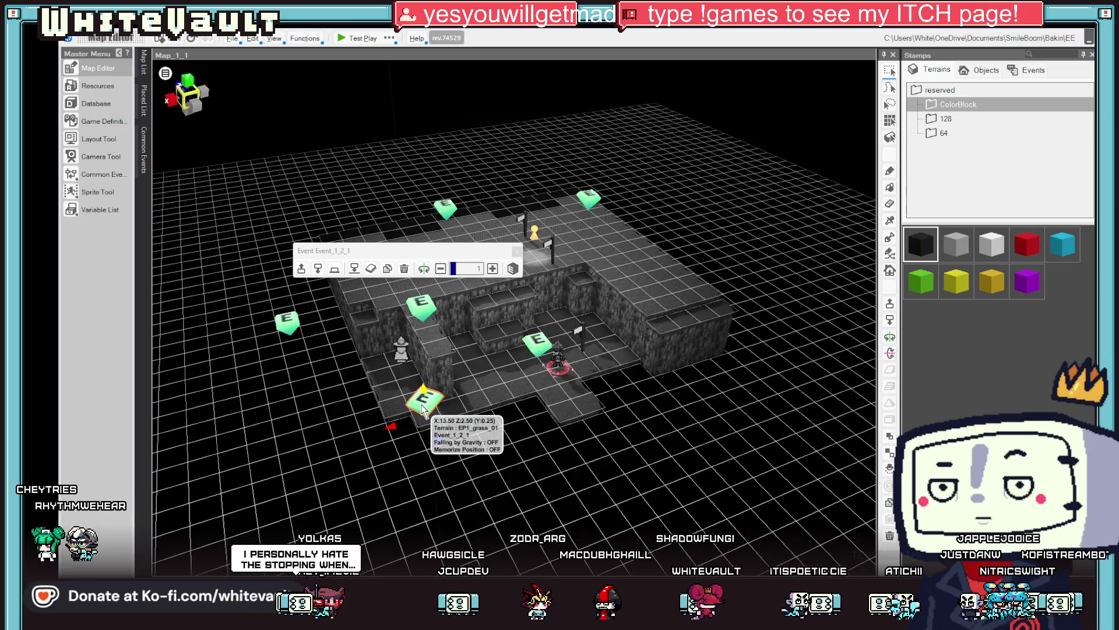
double_click(423, 406)
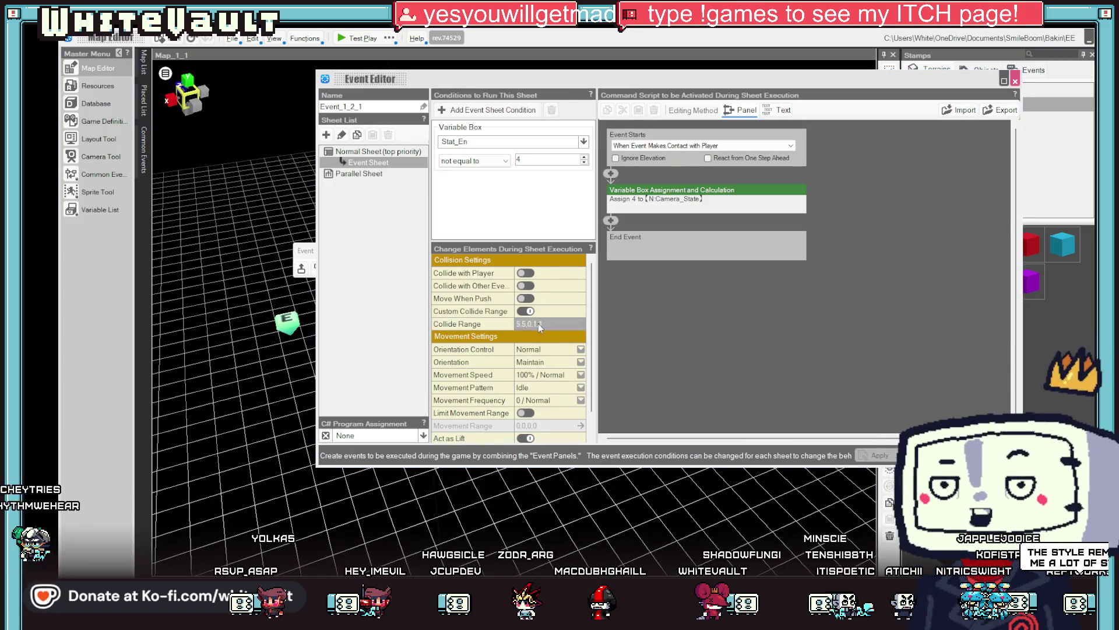
click(537, 324)
text(1)
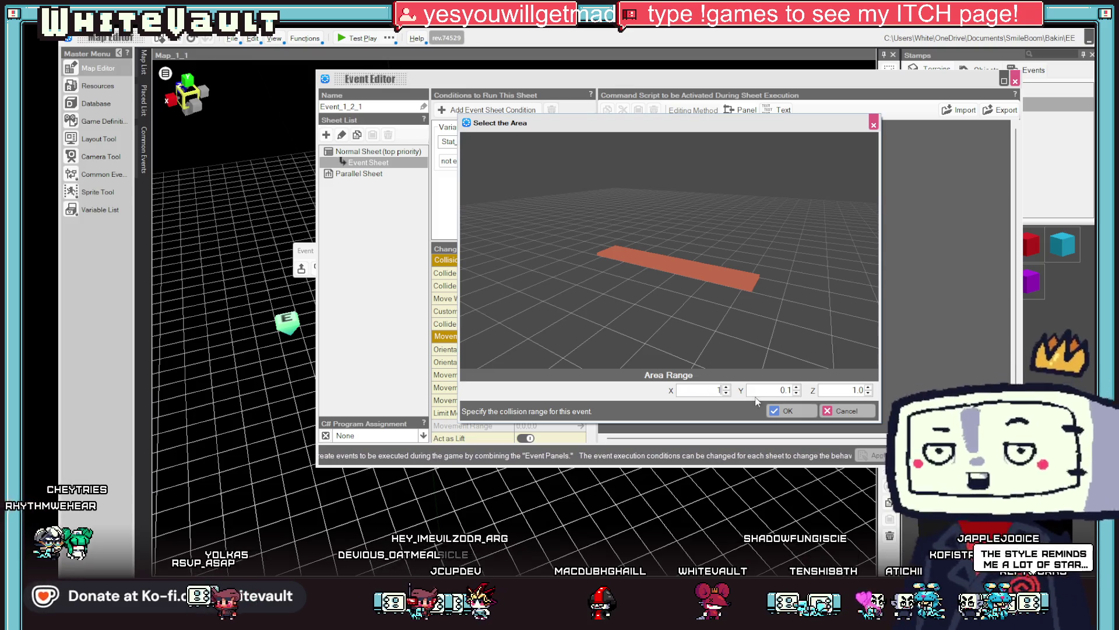
click(852, 390)
click(788, 410)
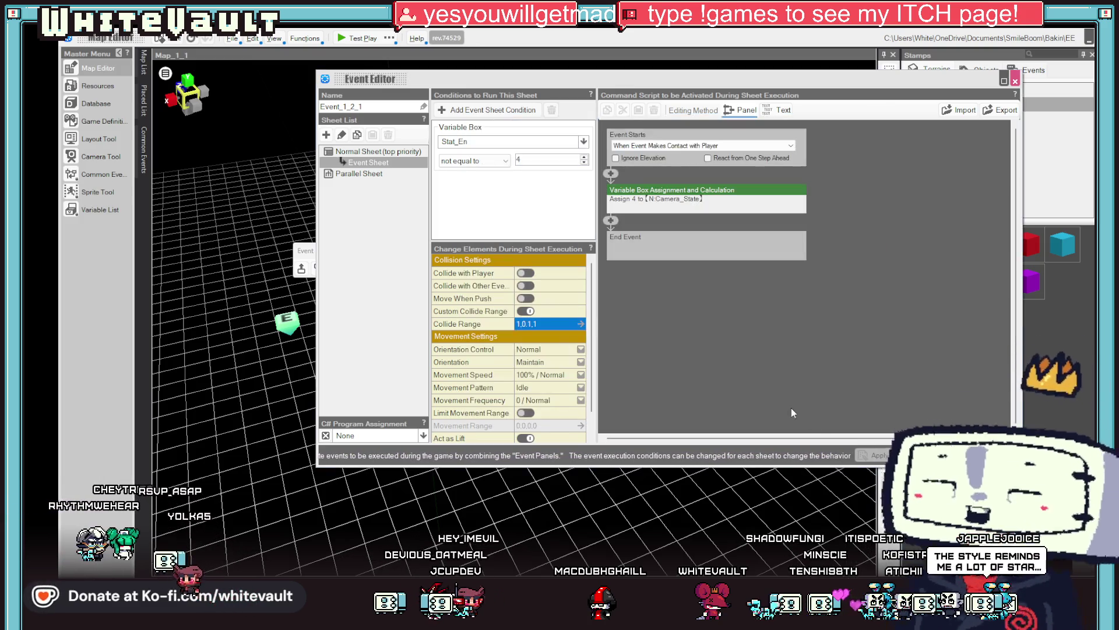
key(Escape)
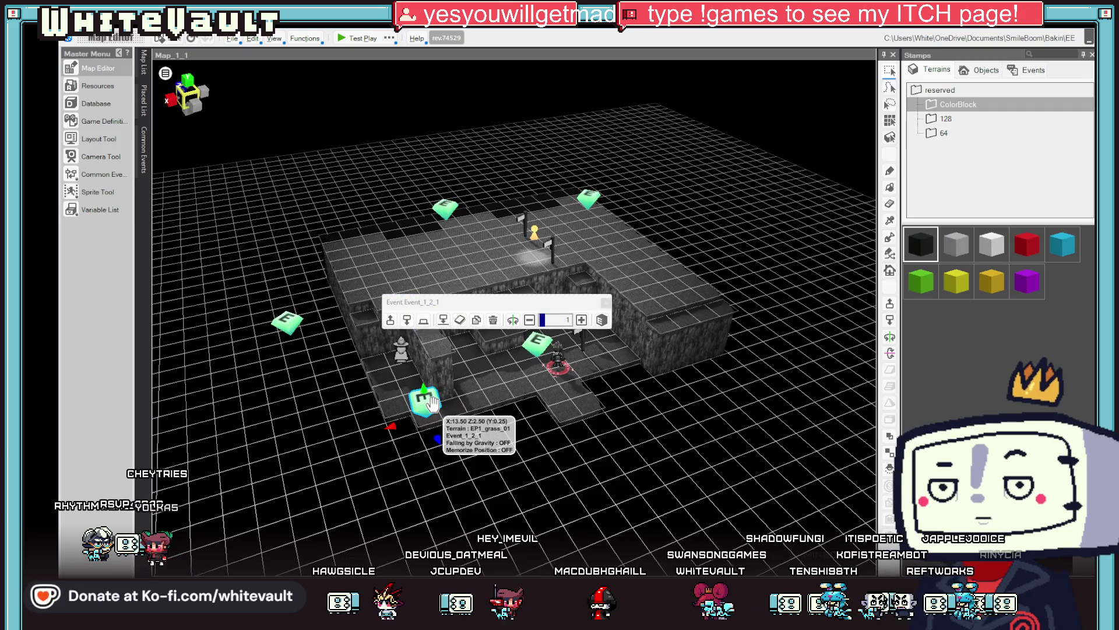
Reopen Event_1_2_1 to verify the new range, then launch a test play
double_click(430, 401)
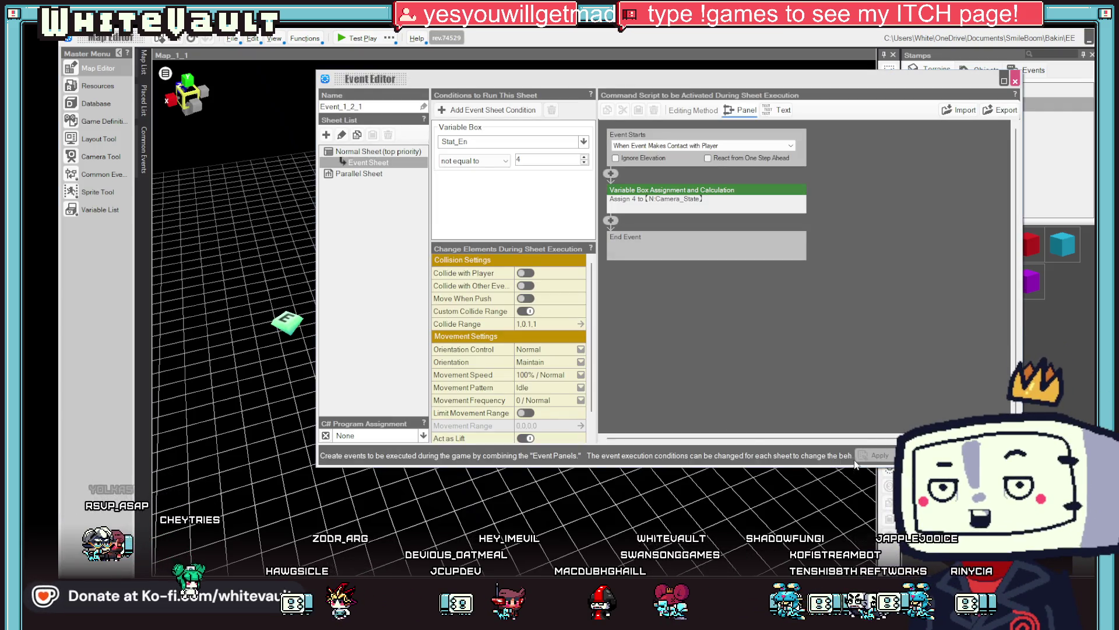
key(Escape)
click(352, 38)
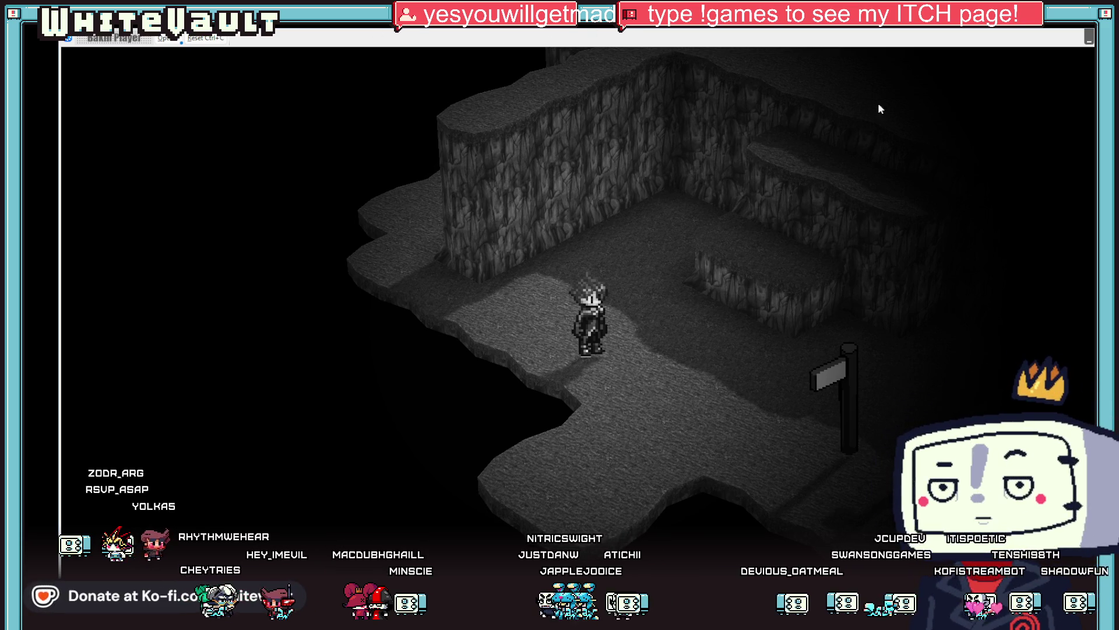
After checking the narrowed trigger, end the test play and return to the Map_1_1 editor
key(Escape)
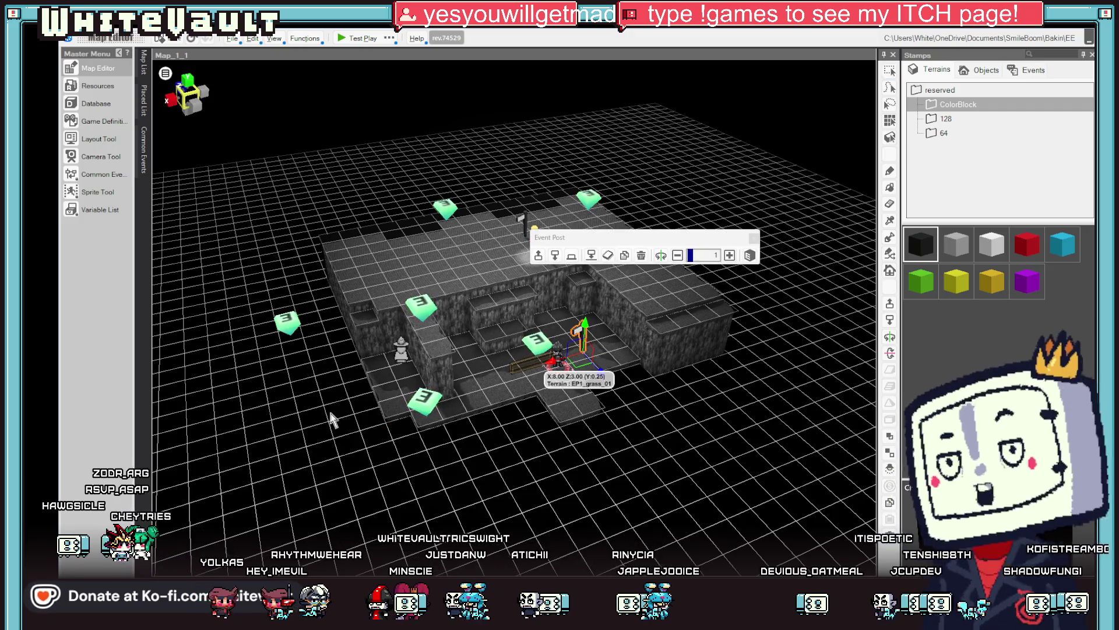
Paste another signpost copy onto the lower cave floor and start a test play
key(ctrl+v)
click(398, 432)
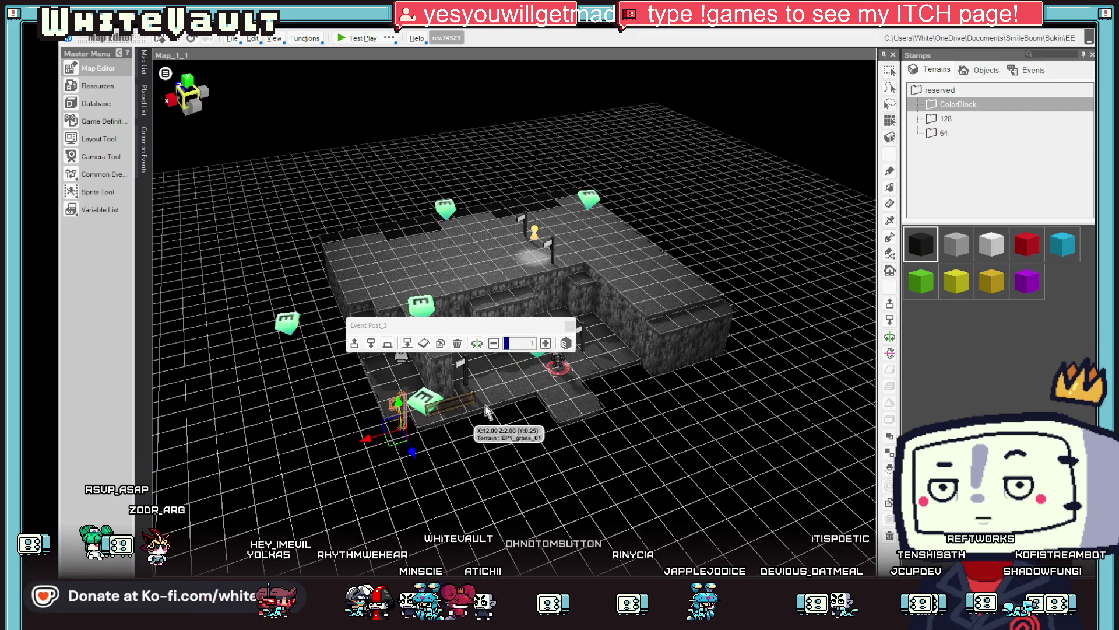
click(356, 39)
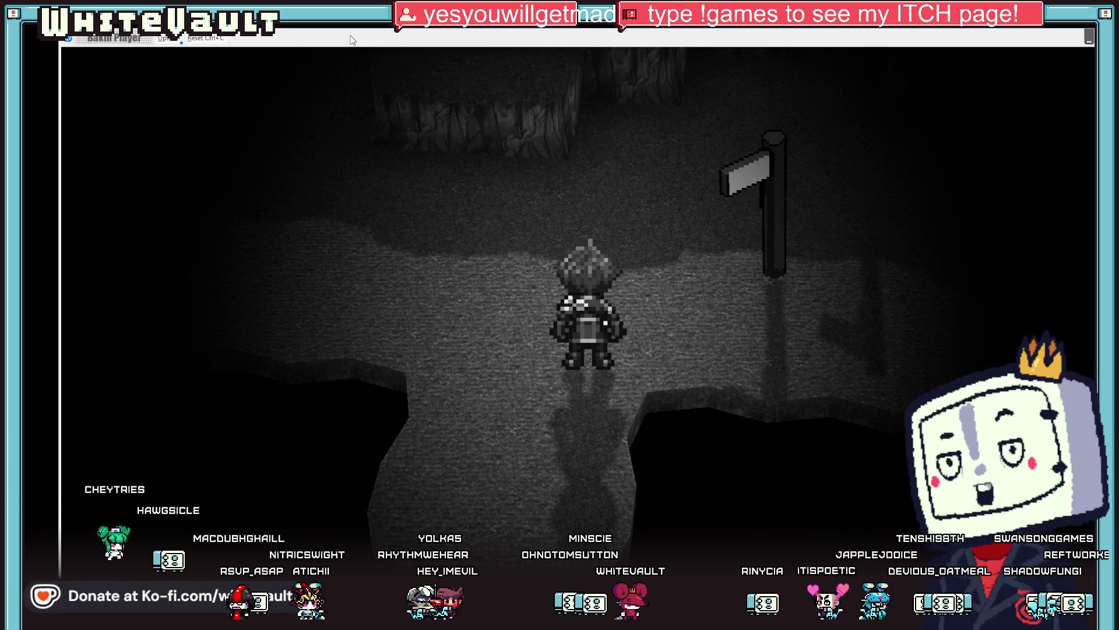
Walk the hero up to a signpost, back down, then past the statue along the ledge
key(Up)
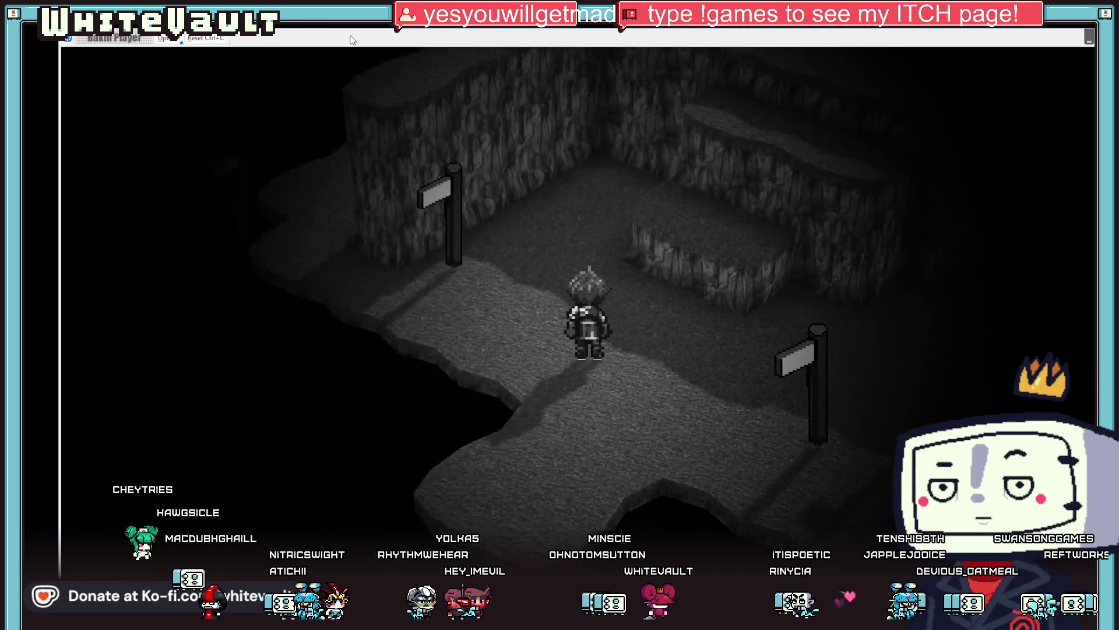
key(Down)
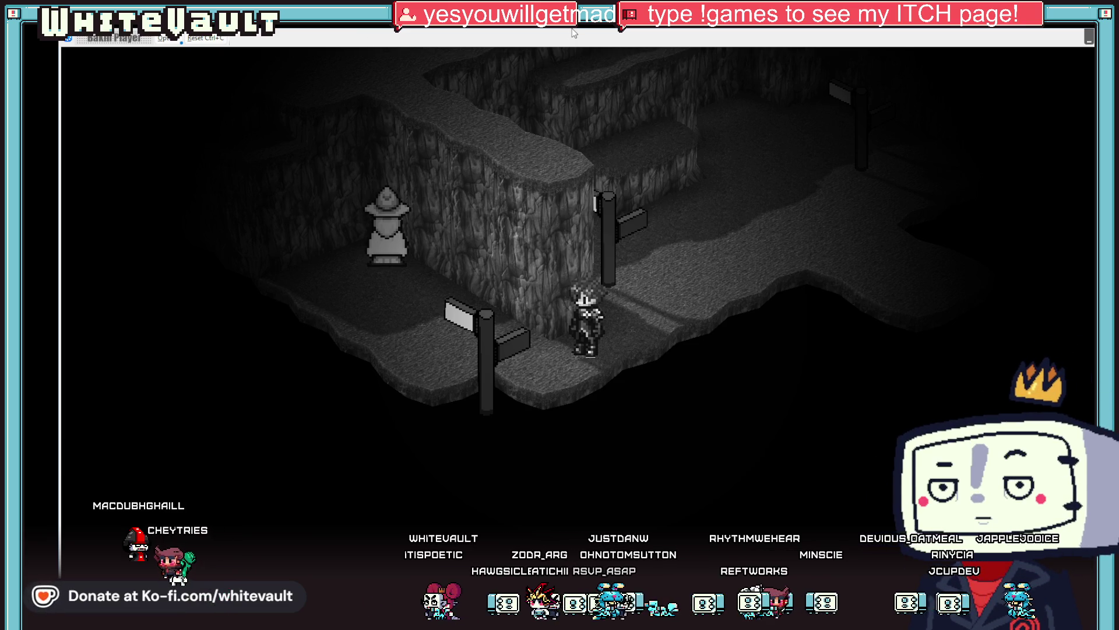
key(Left)
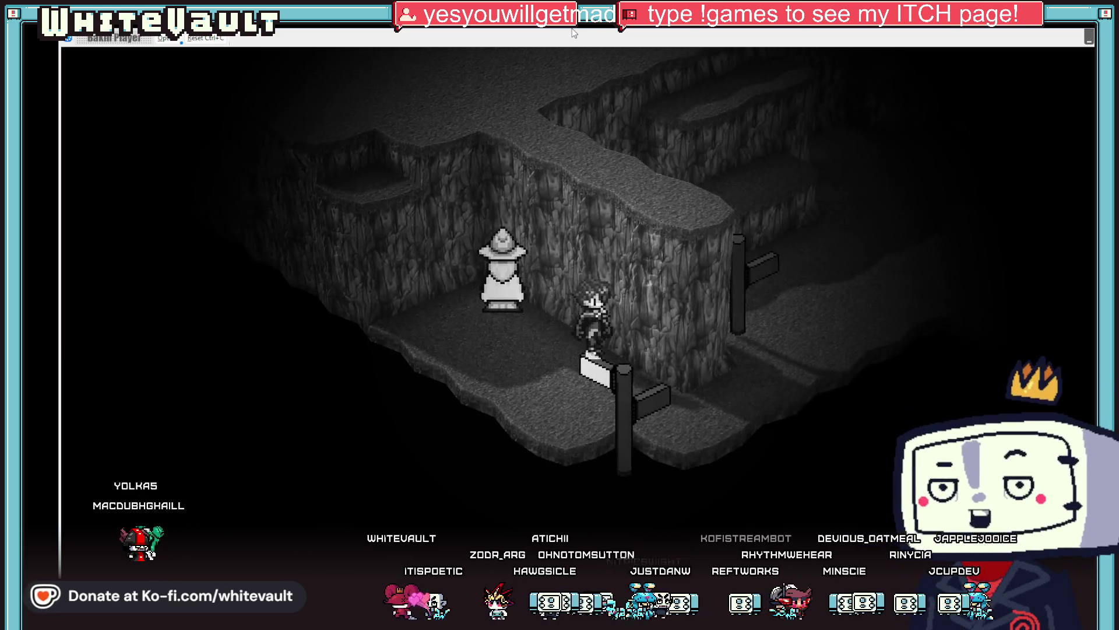
key(Right)
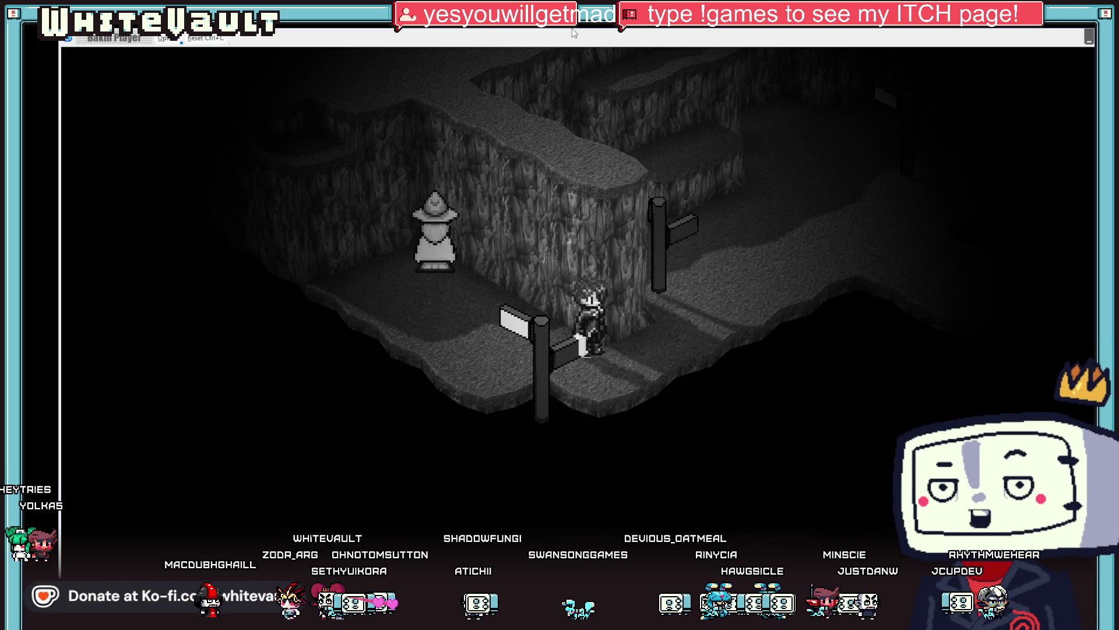
key(Right)
key(Down)
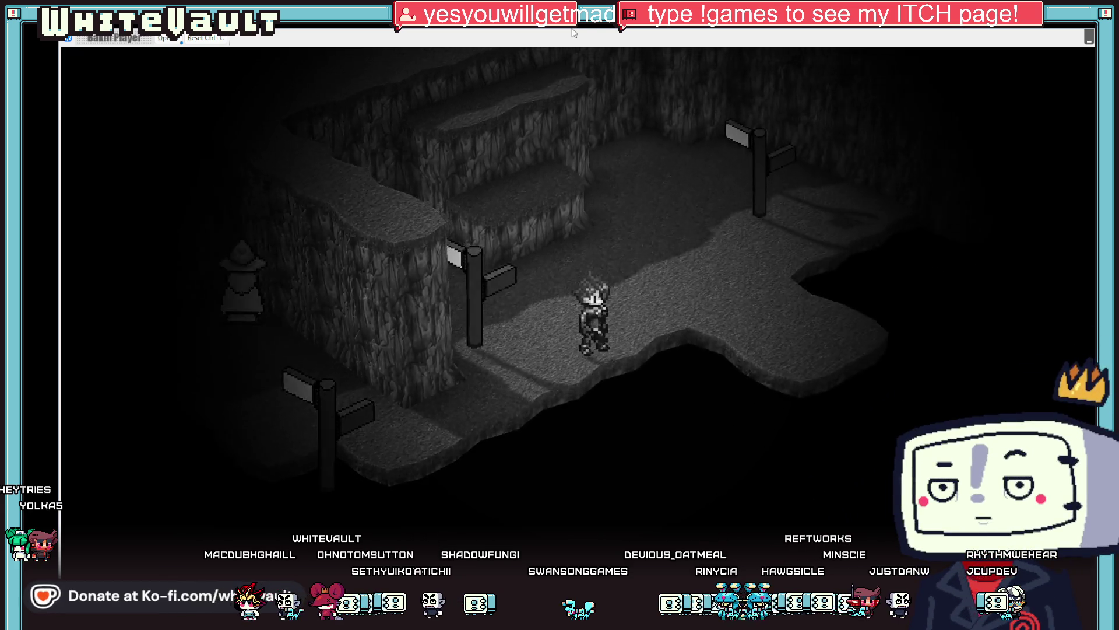
Walk through the next cave area and back past the statue to the three signposts
key(Up)
key(Down)
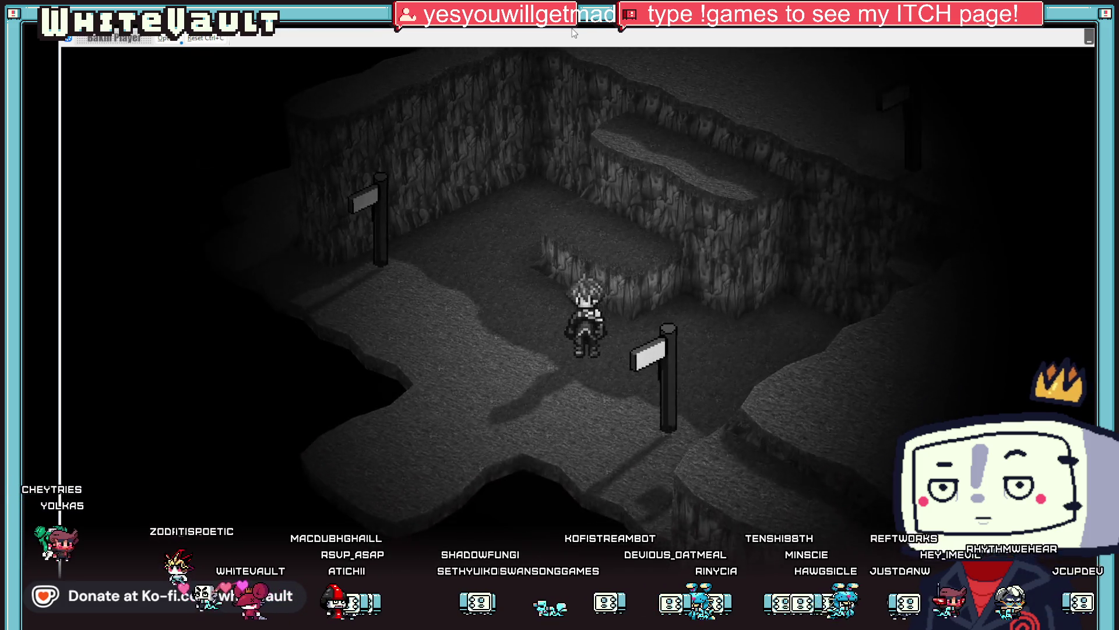
key(Left)
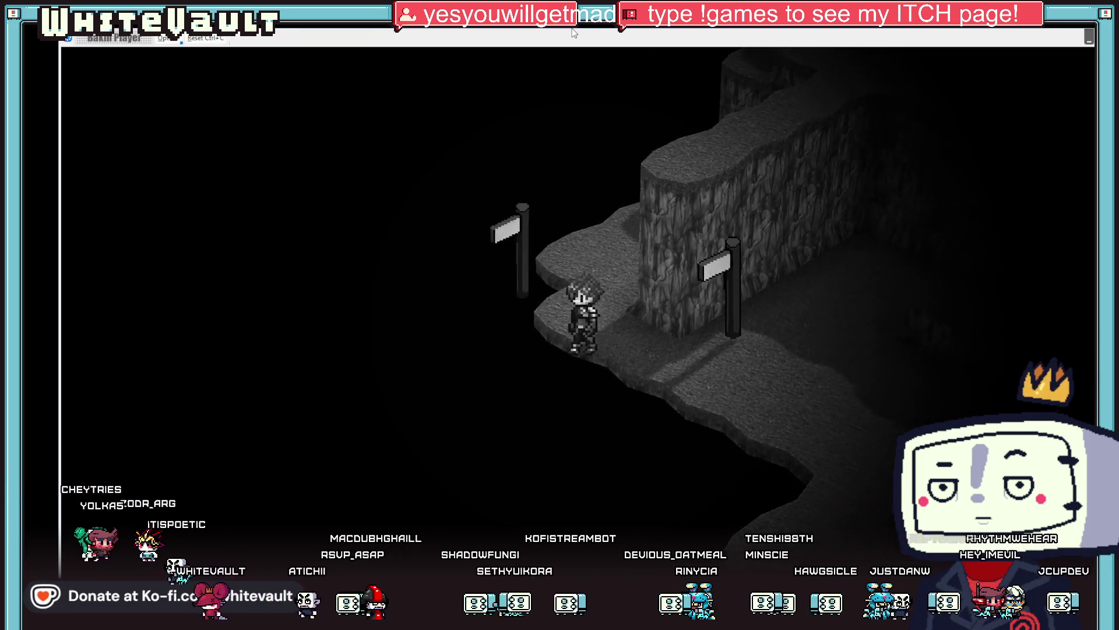
key(Up)
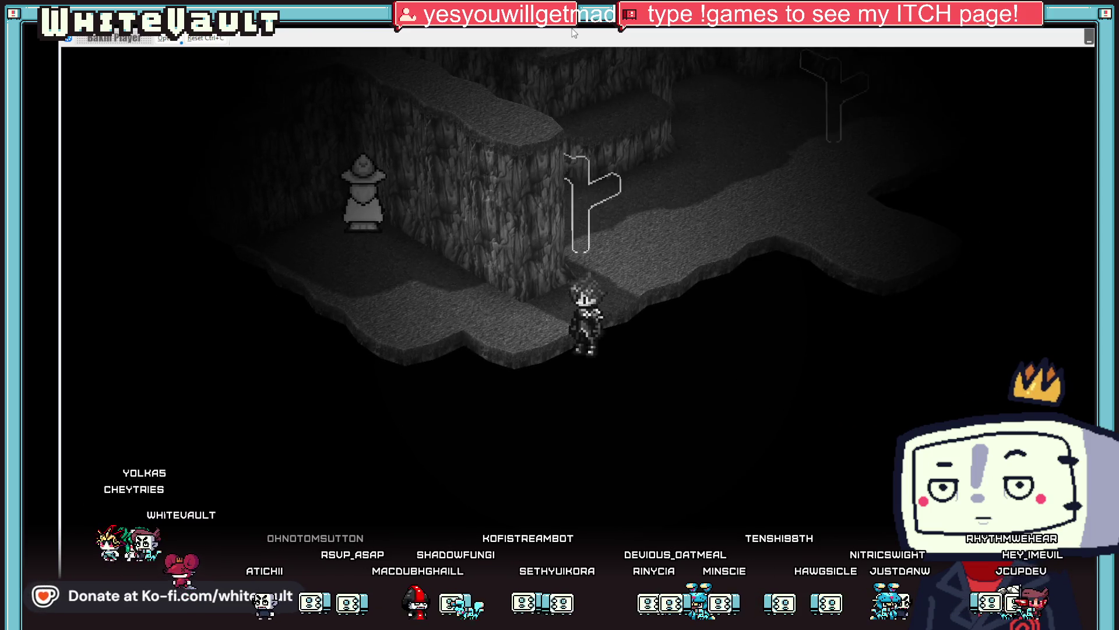
key(Left)
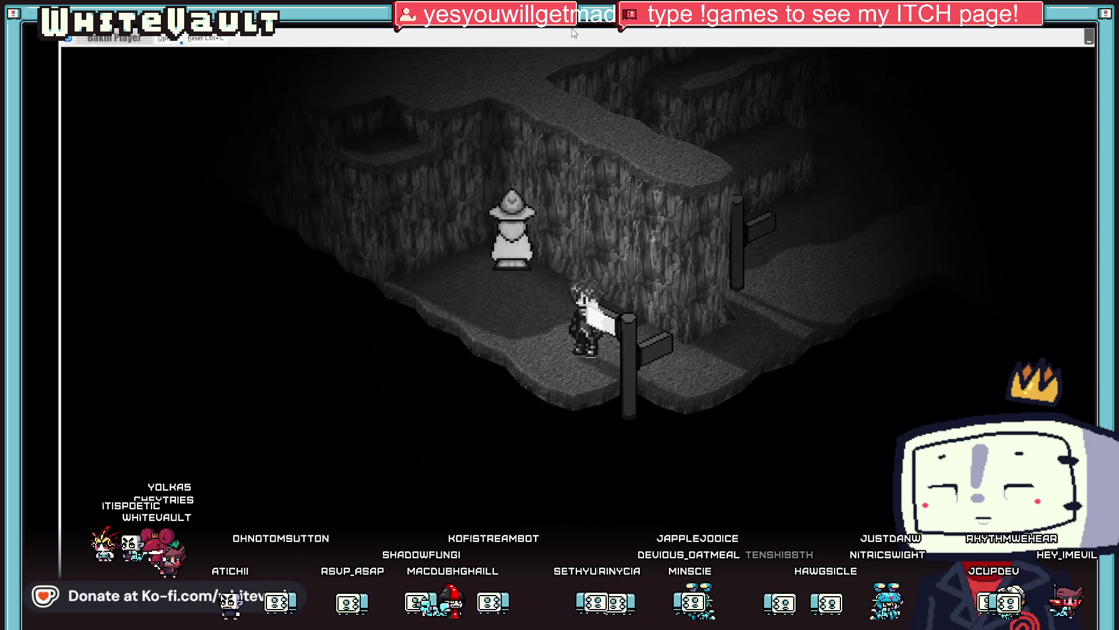
key(Up)
key(Up)
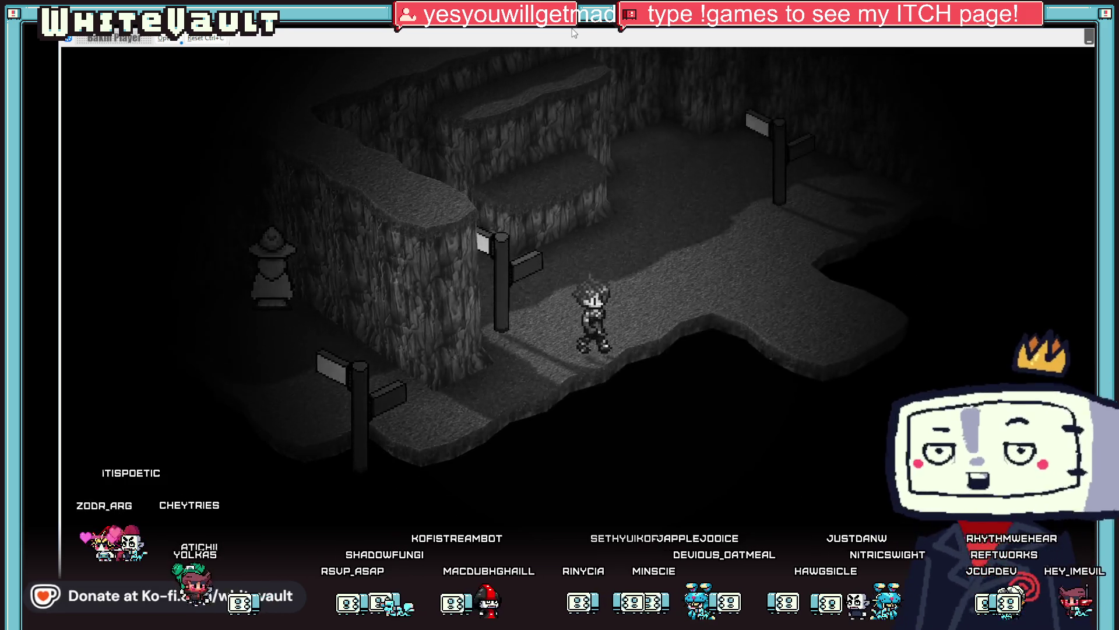
key(Left)
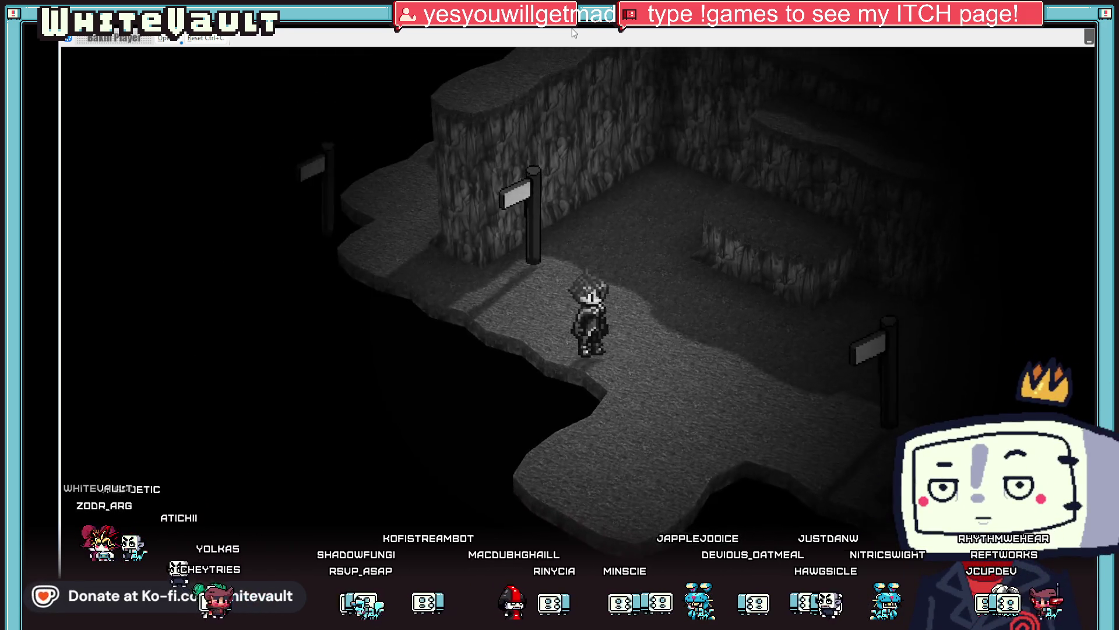
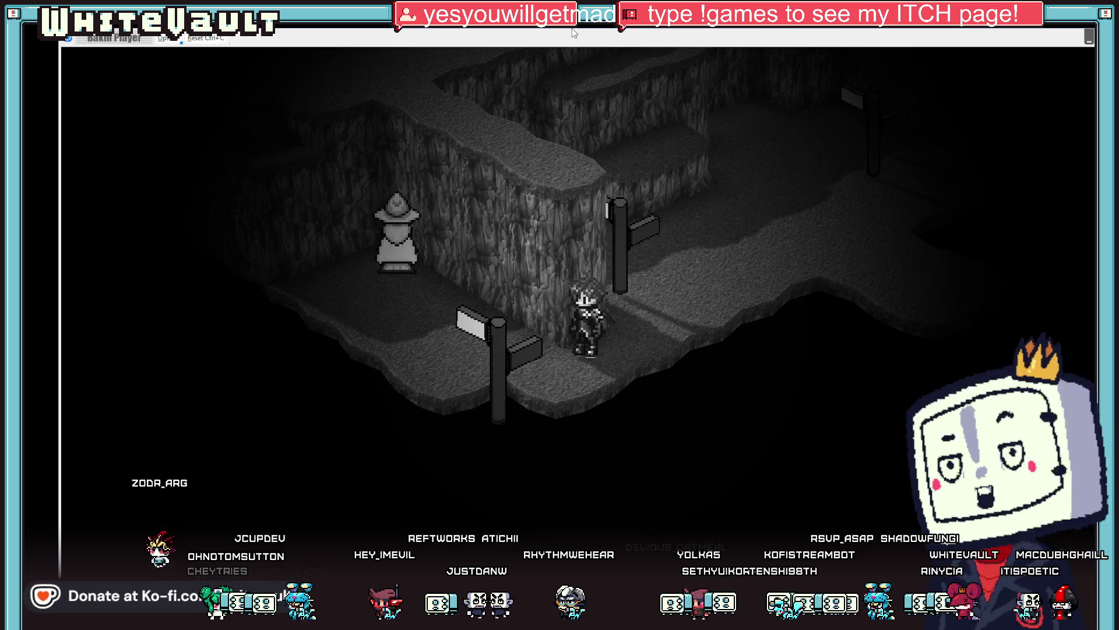
Walk the character up the cave path, onto the raised ledge and across the upper plateau
key(Up)
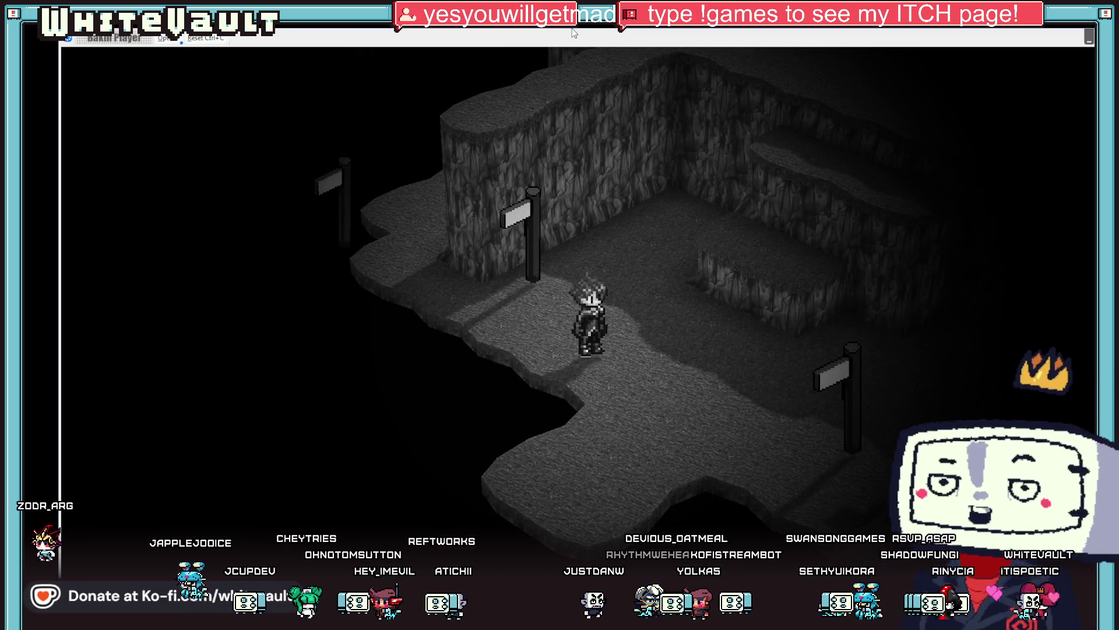
key(Up)
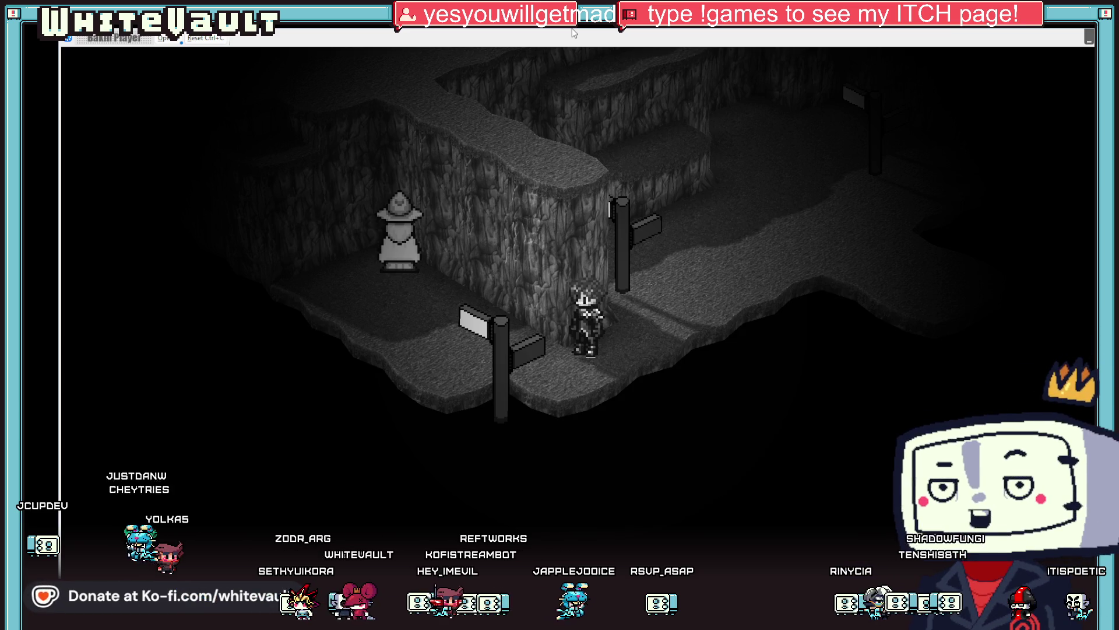
key(Up)
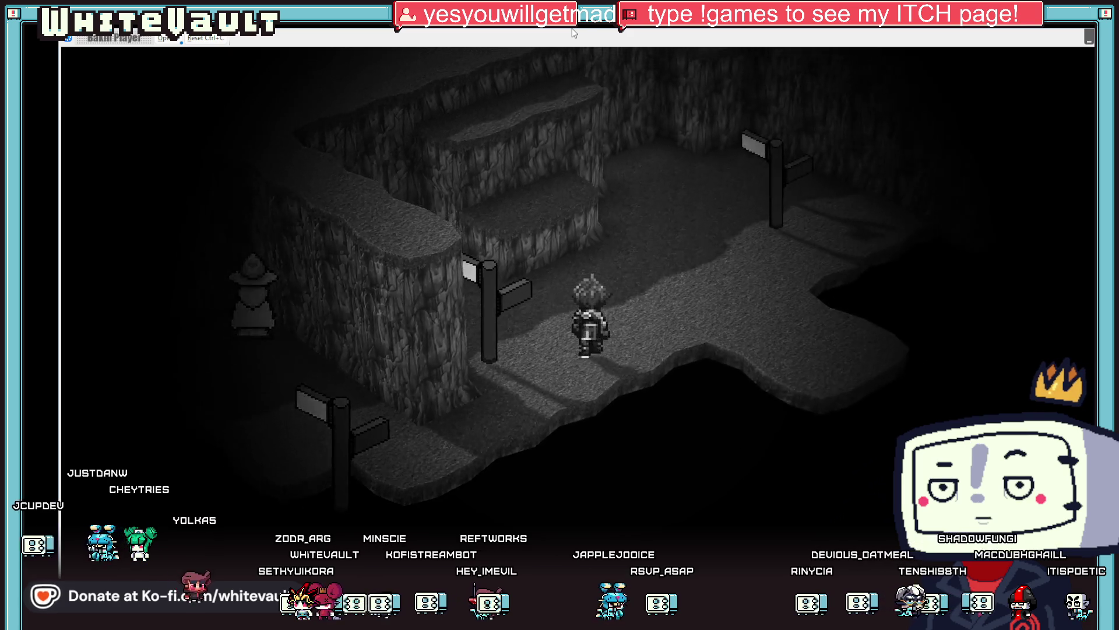
key(Up)
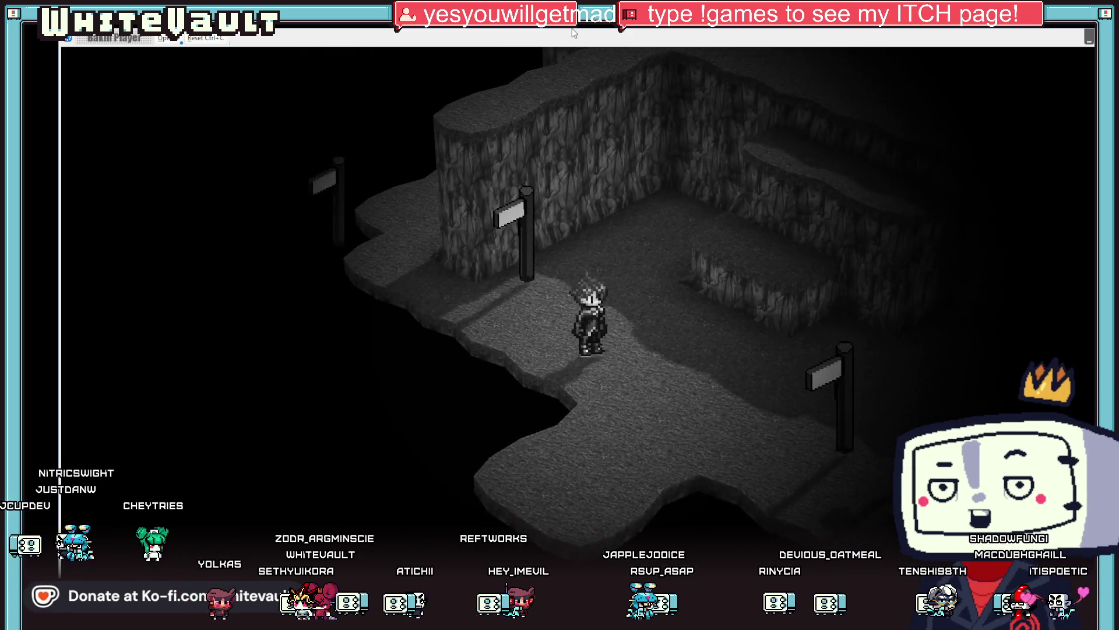
key(Up)
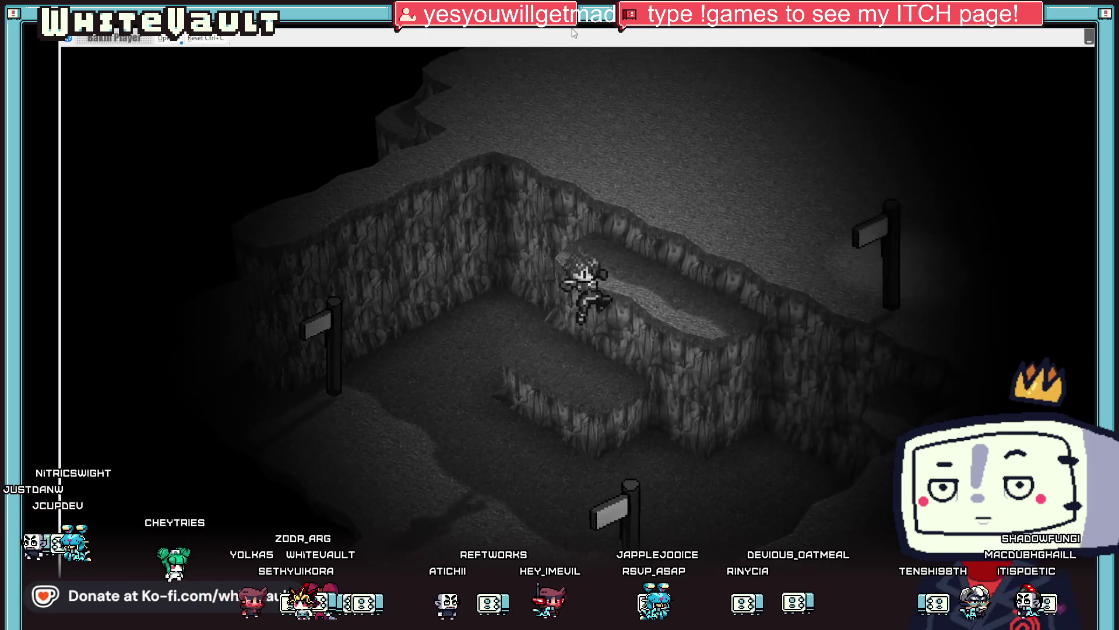
key(Up)
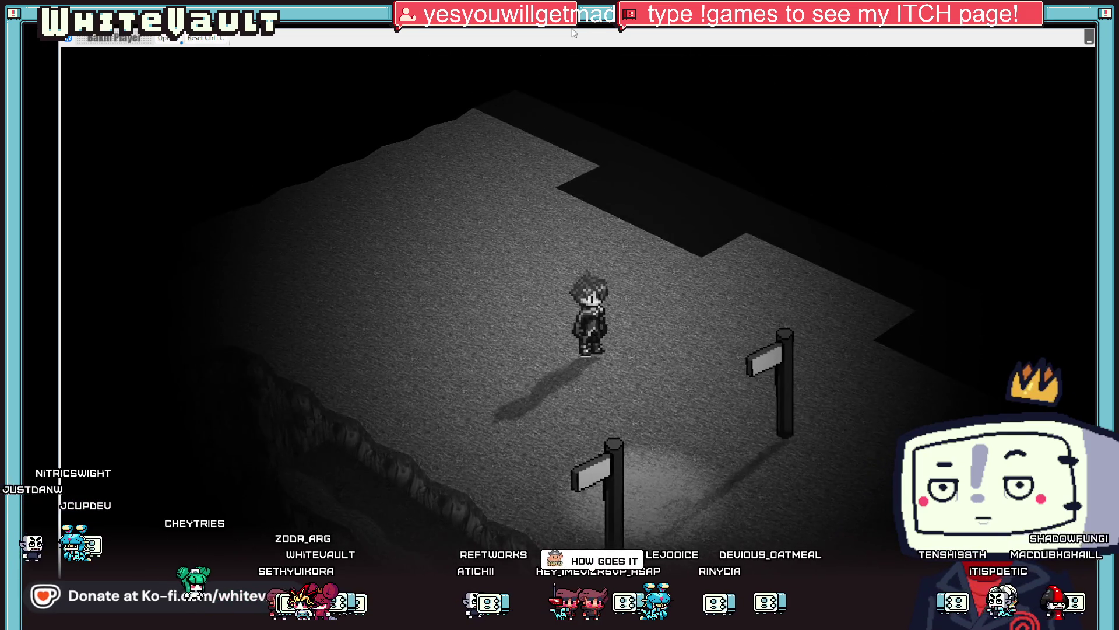
key(Up)
key(Up)
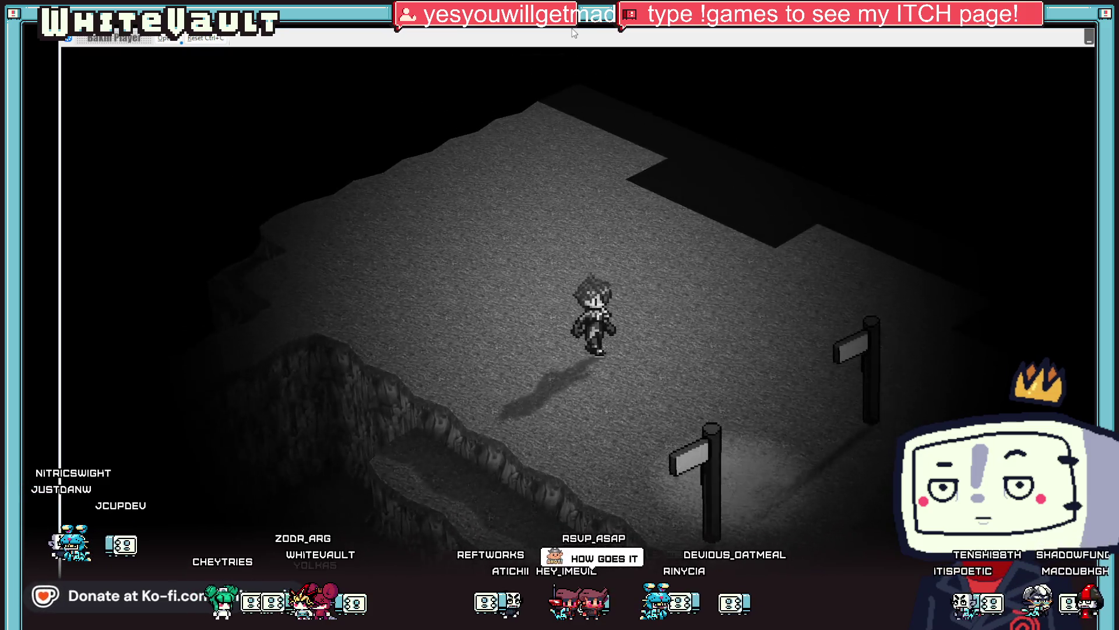
Drop off the cliff toward the statue, then switch to the Aseprite window
key(Left)
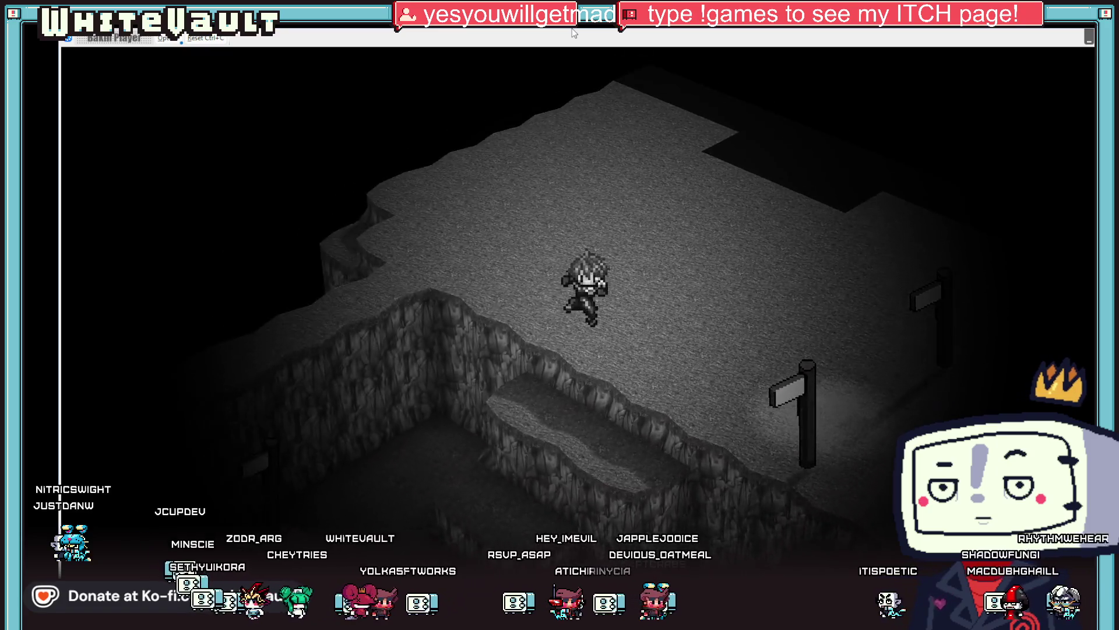
key(Down)
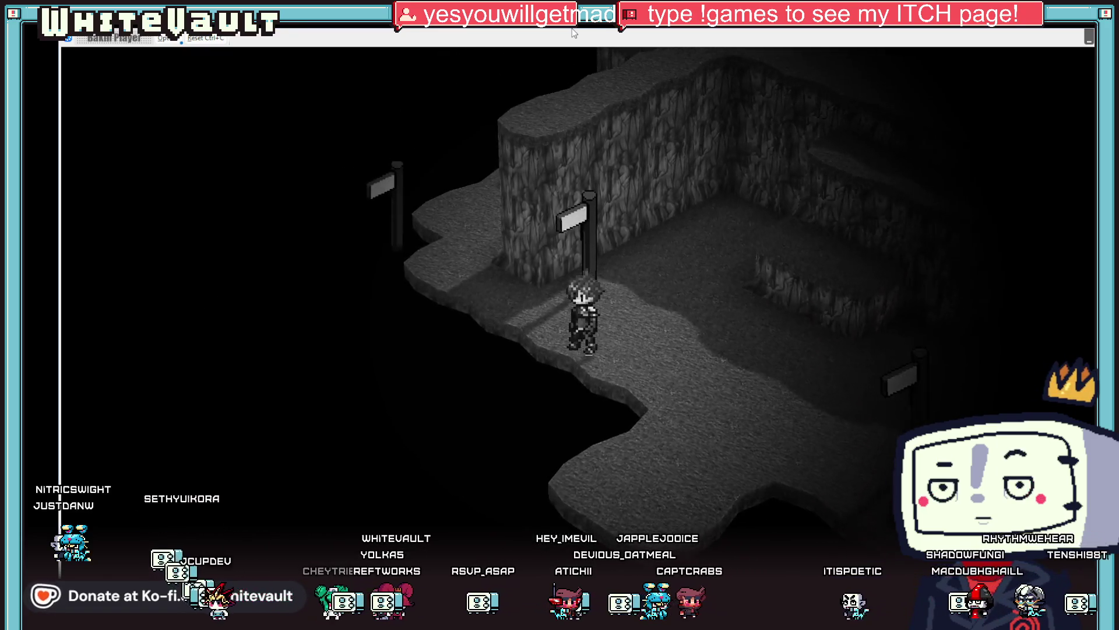
key(Down)
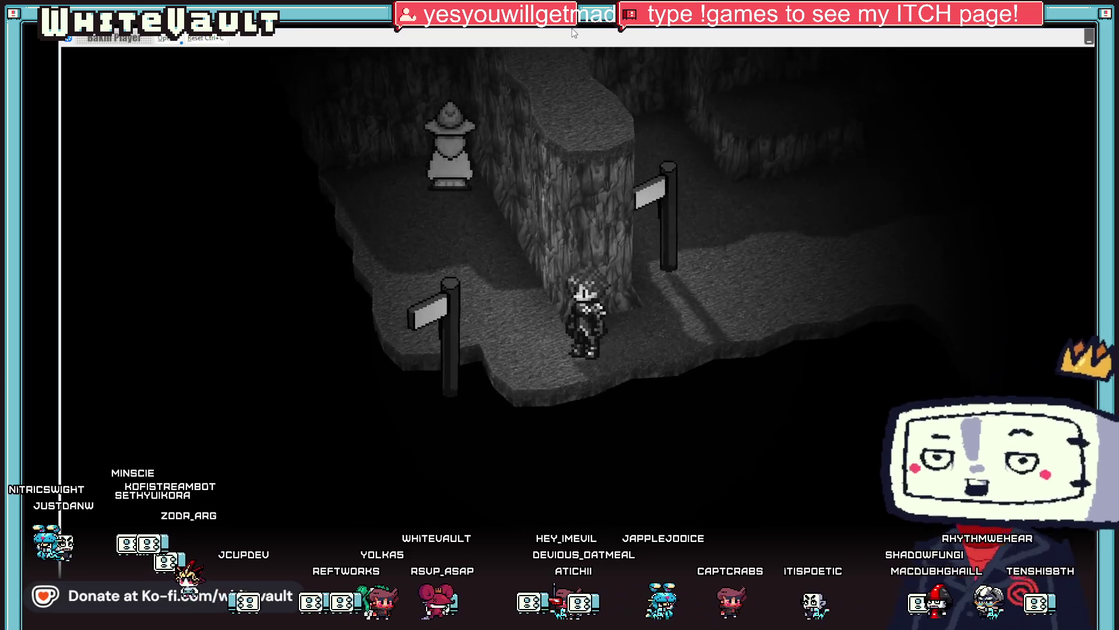
key(Down)
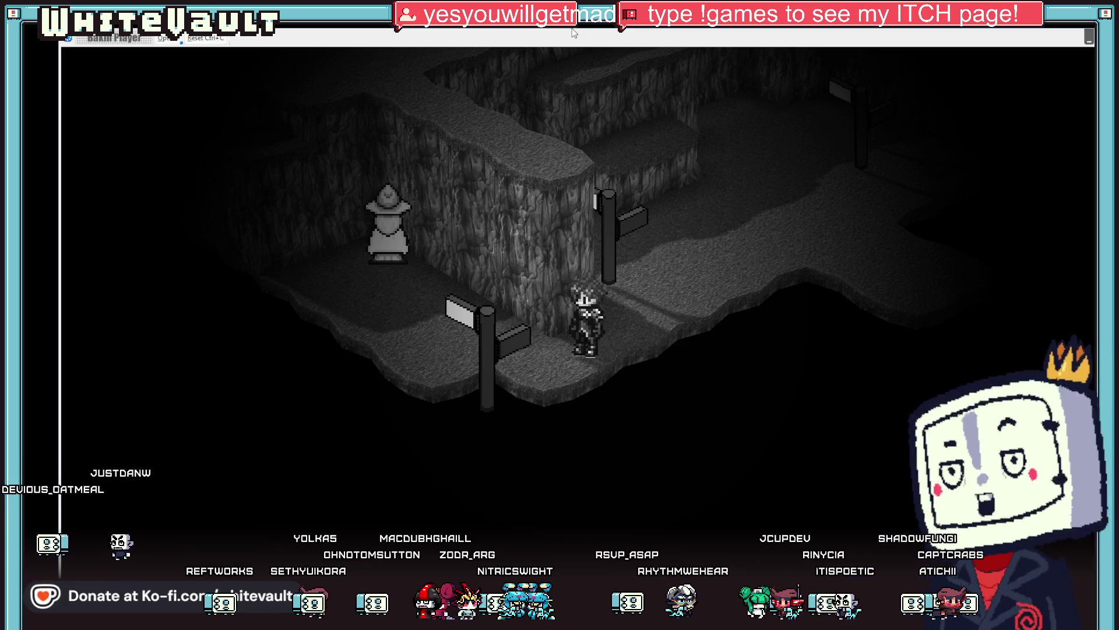
key(alt+Tab)
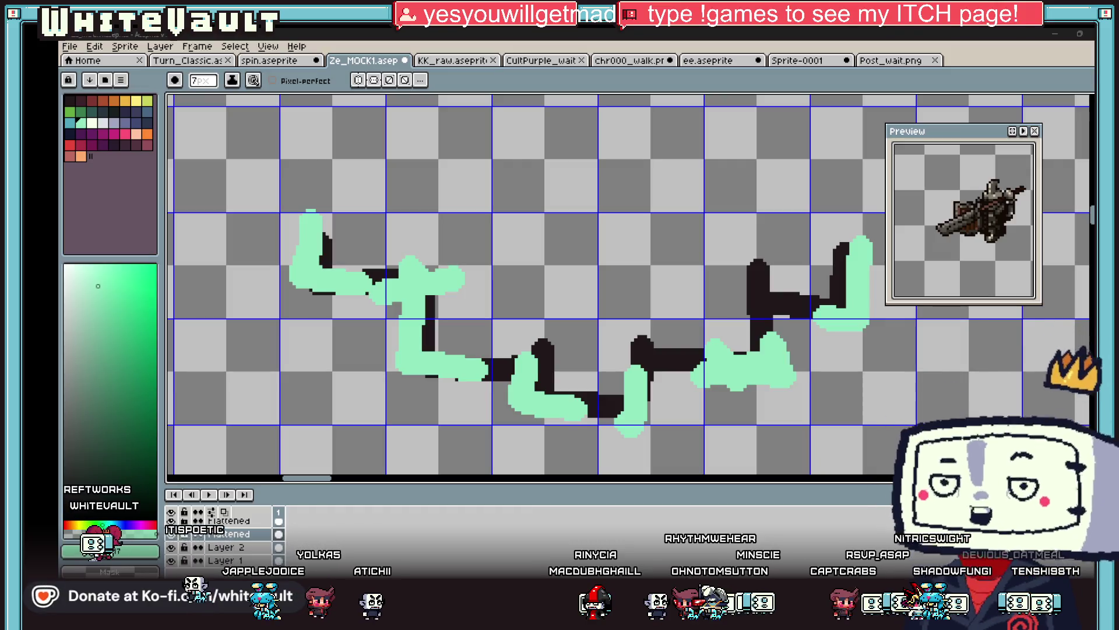
Return to the Bakin test play and rotate the camera around the character toward the statue
key(alt+Tab)
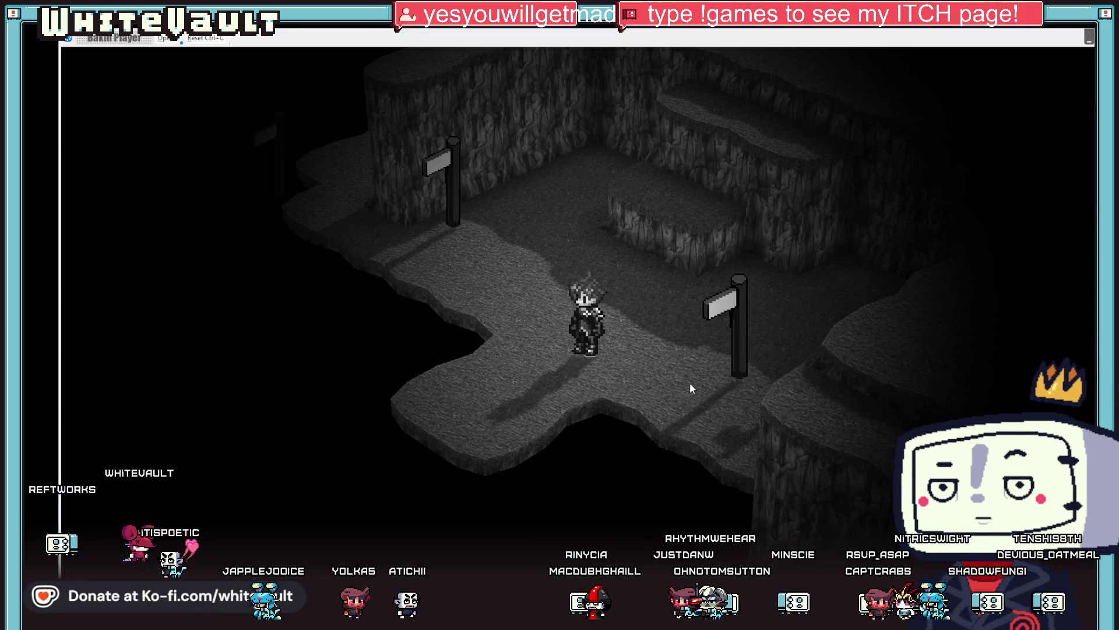
key(Left)
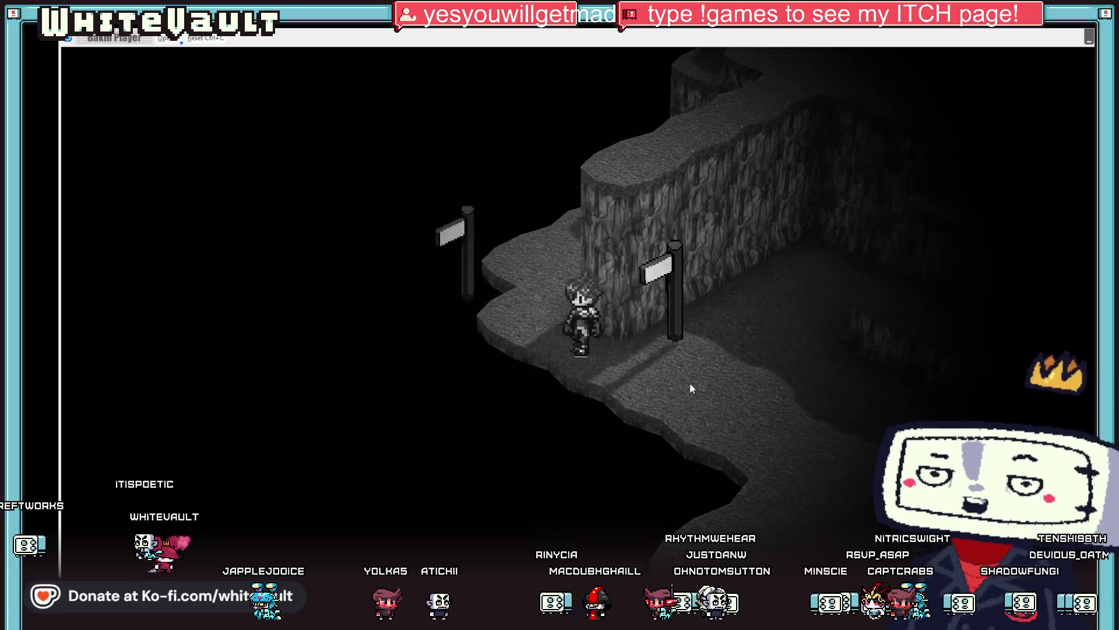
key(Left)
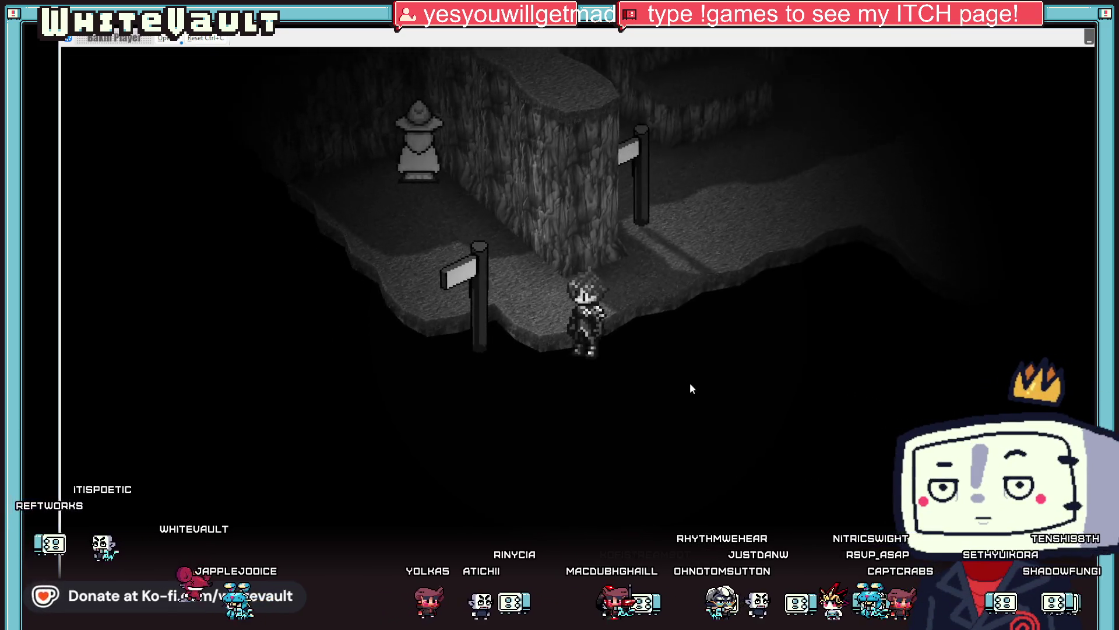
key(Left)
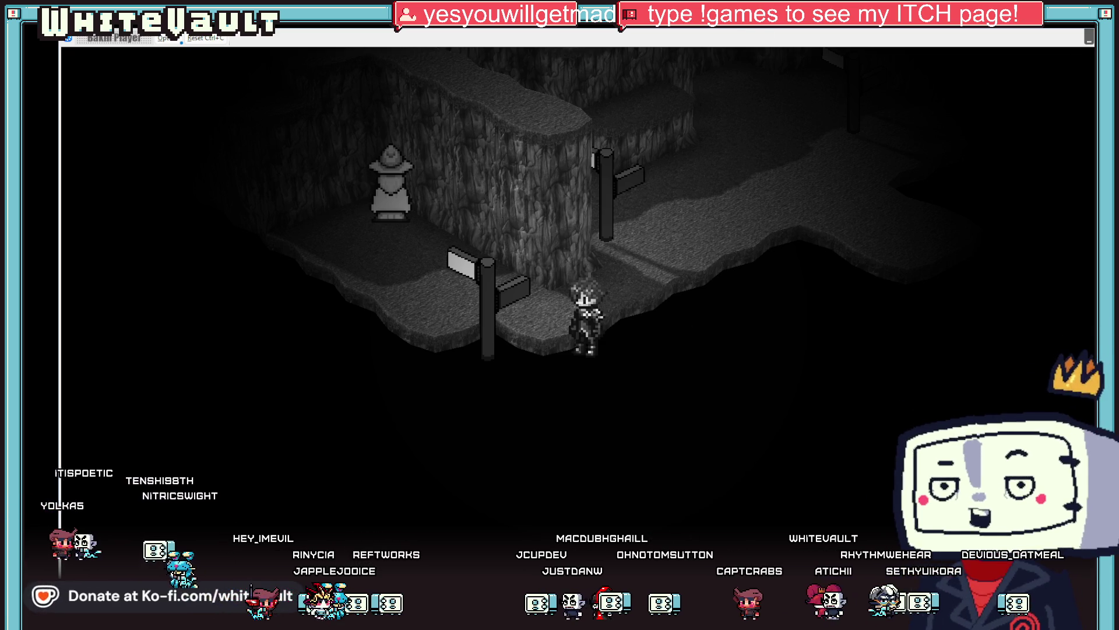
Close the test play, tilt the Map_1_1 view to a higher angle, and open the Camera Tool
click(1089, 37)
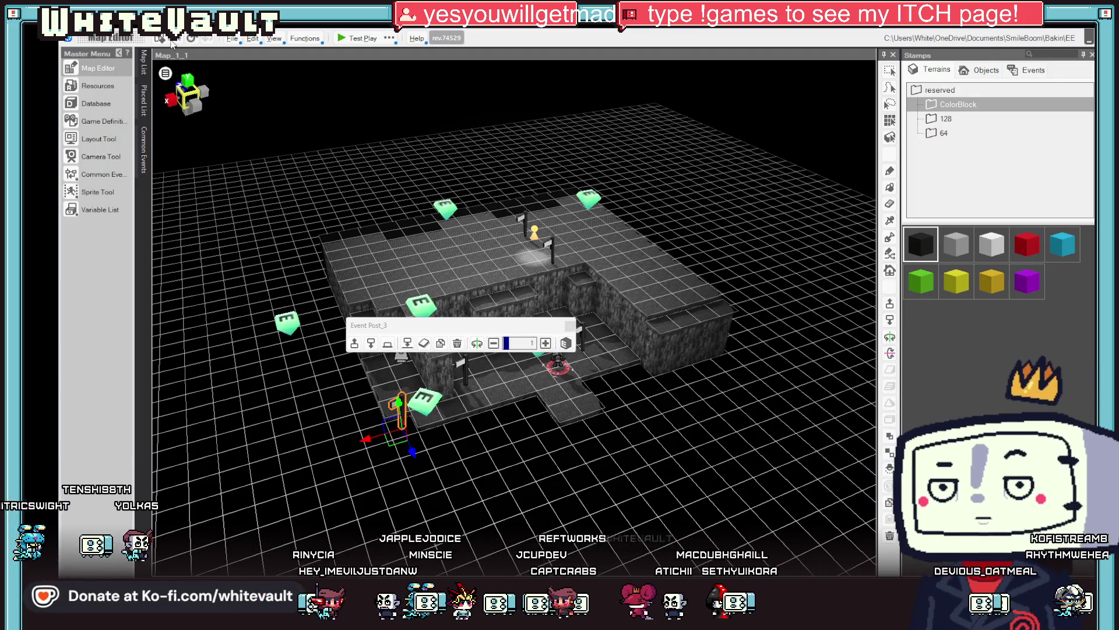
scroll(513, 466, up, 2)
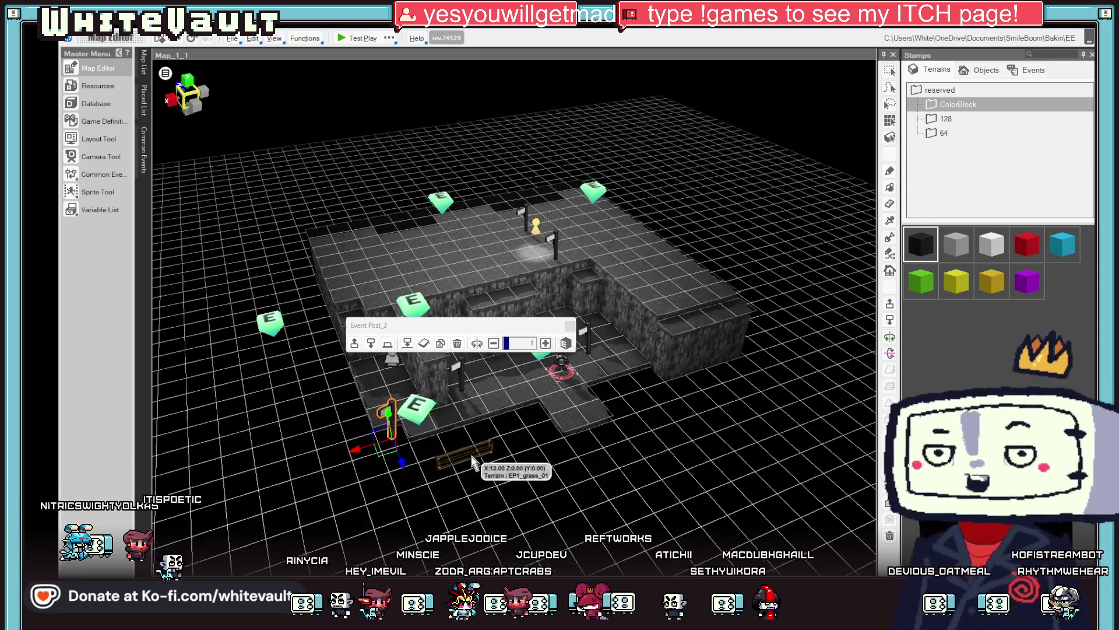
drag(561, 460, 568, 470)
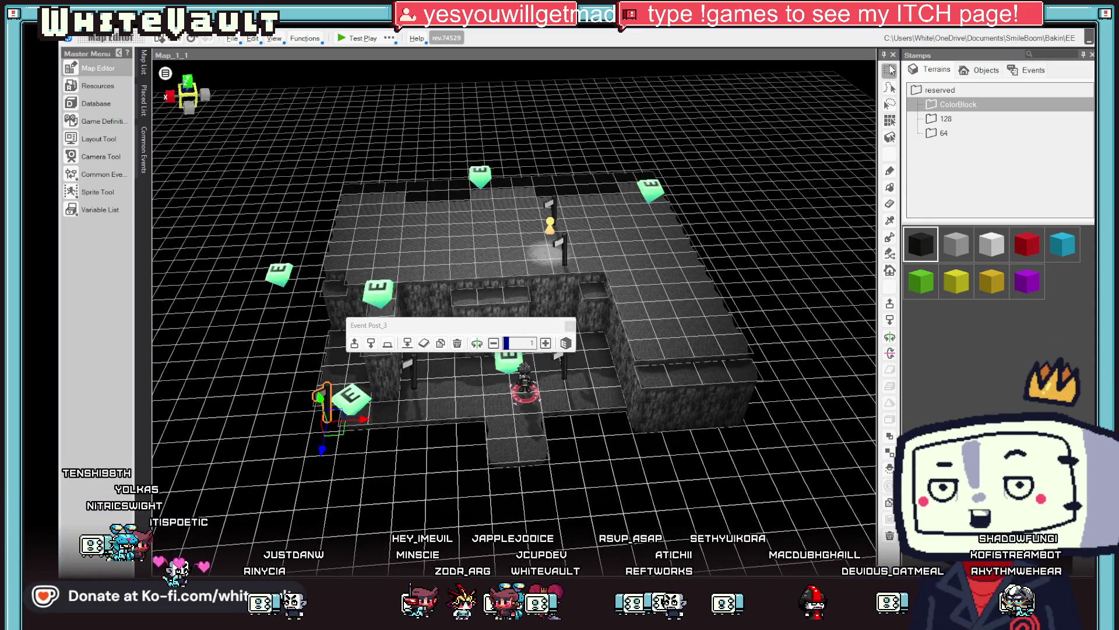
scroll(348, 411, up, 3)
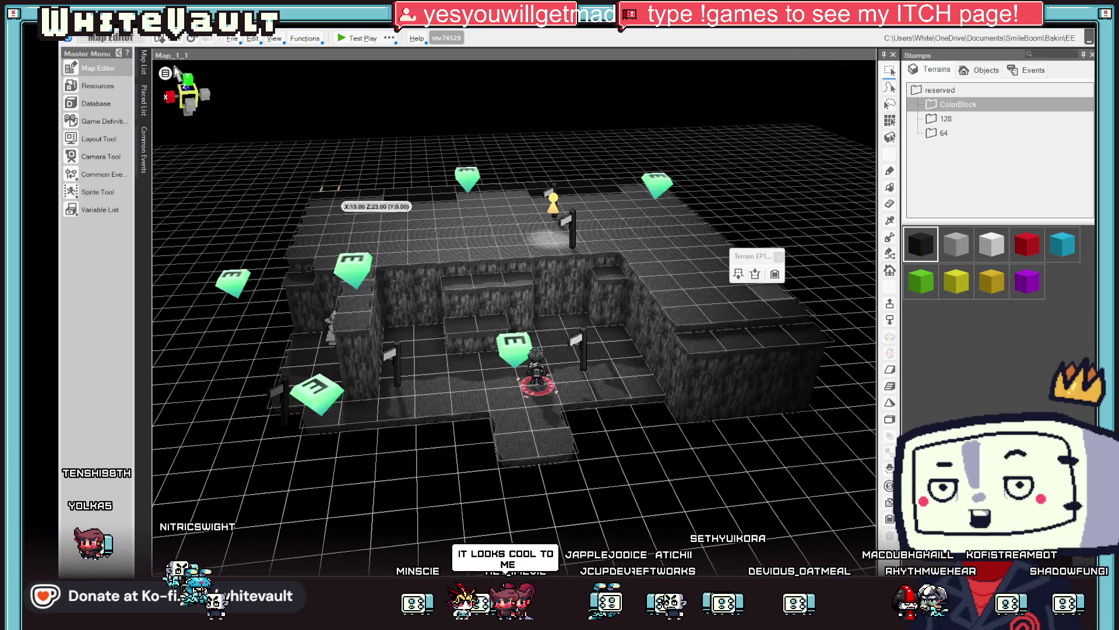
click(101, 158)
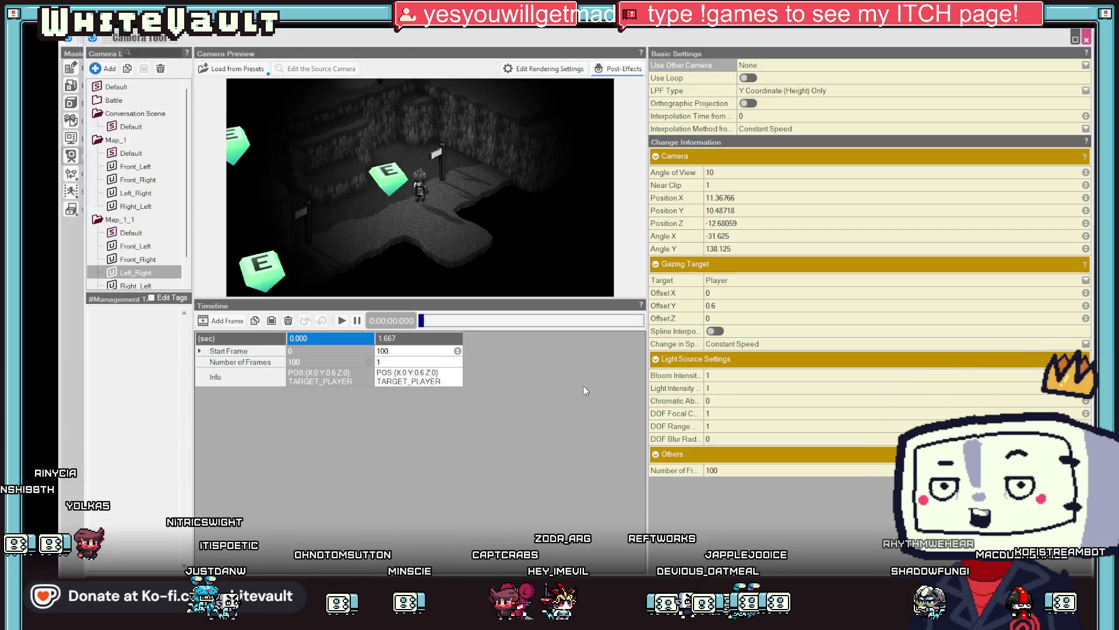
Give the first keyframe Ease-out 3x (Decel., Strong) and the 1.667 s keyframe Ease-in 3x (Acc., Strong), previewing each
click(752, 344)
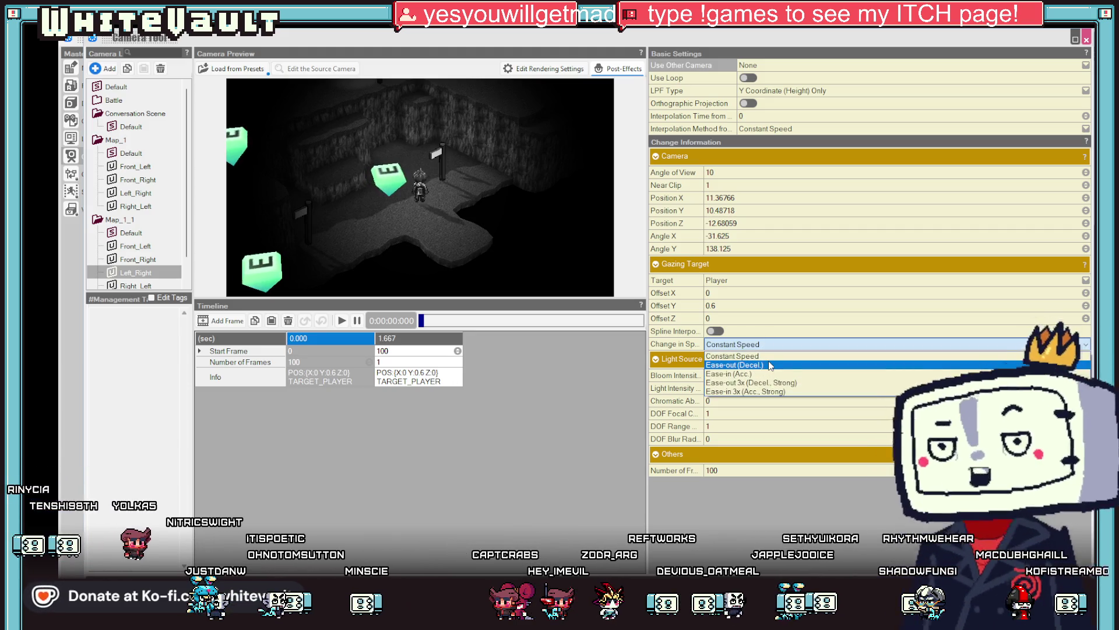
click(758, 382)
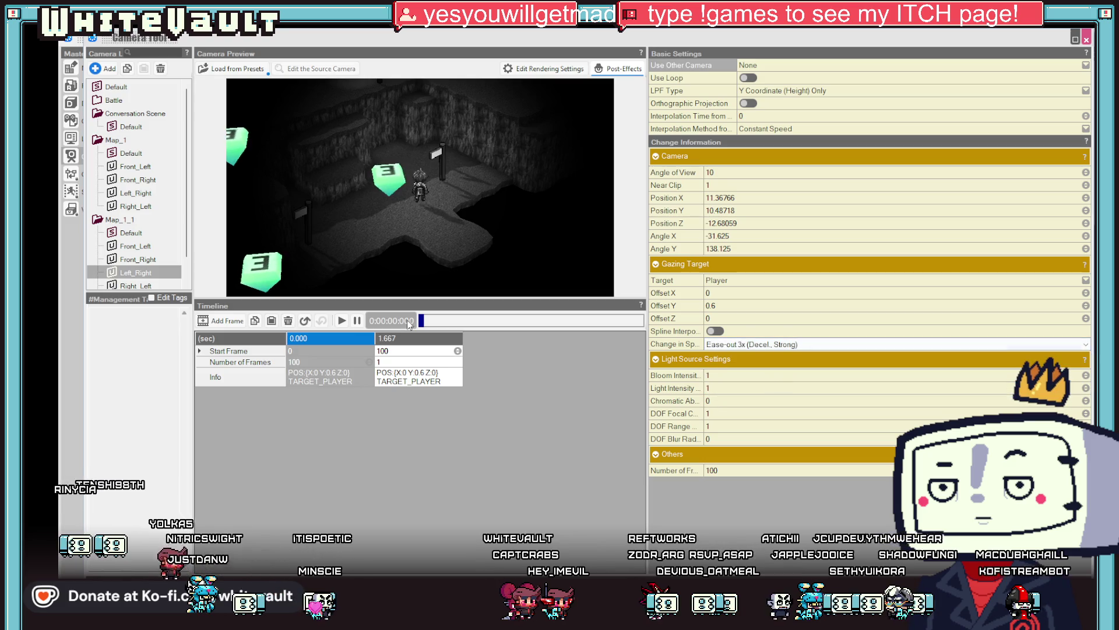
click(342, 321)
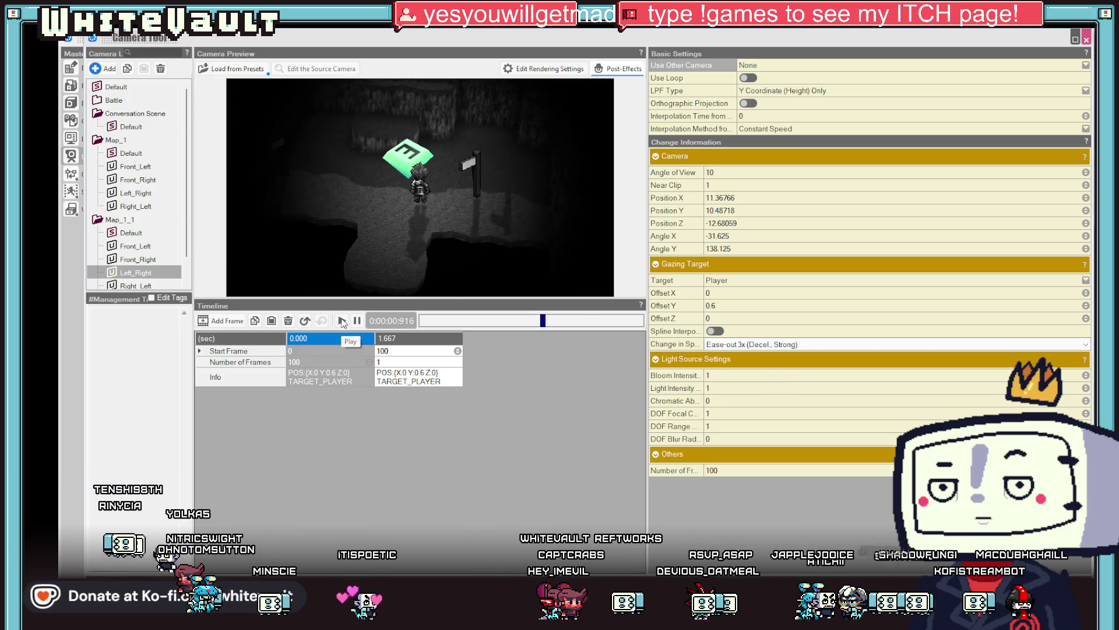
click(411, 341)
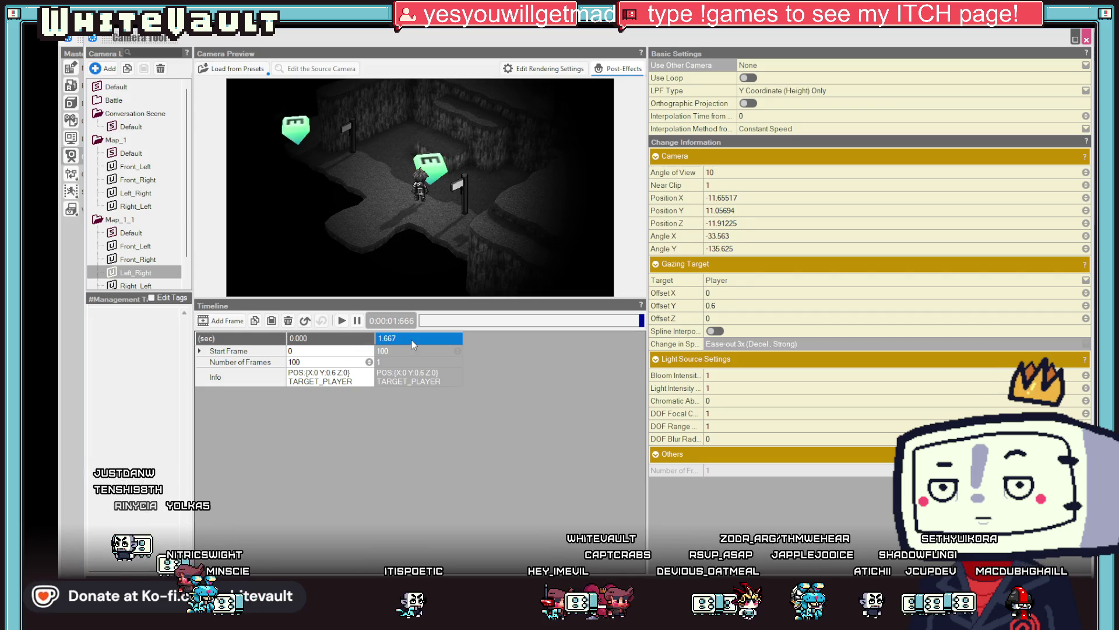
click(816, 344)
click(787, 396)
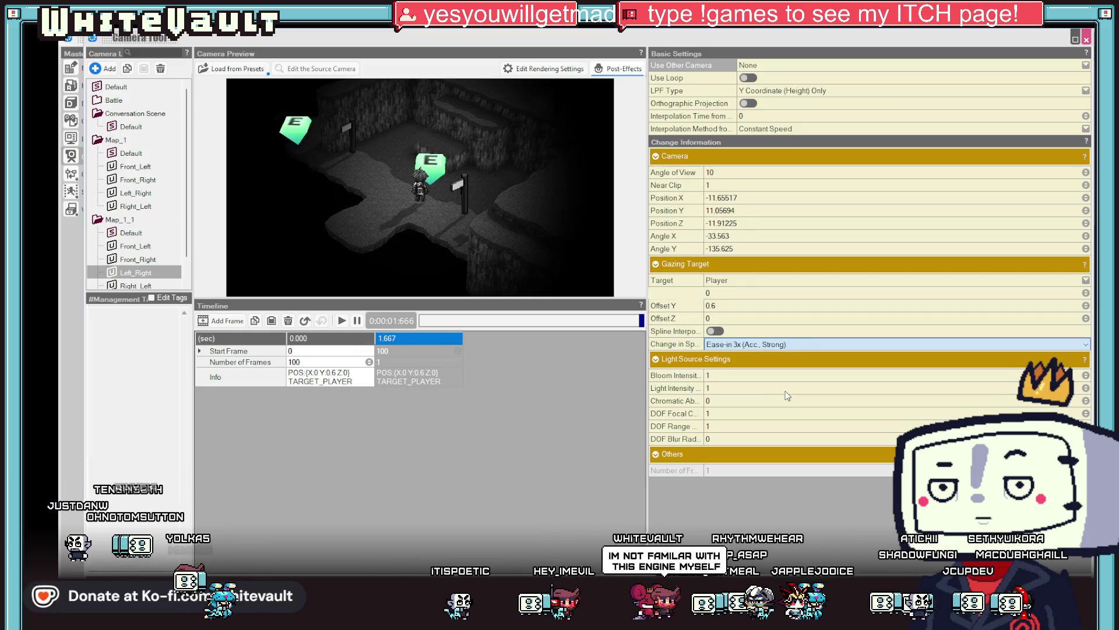
click(342, 321)
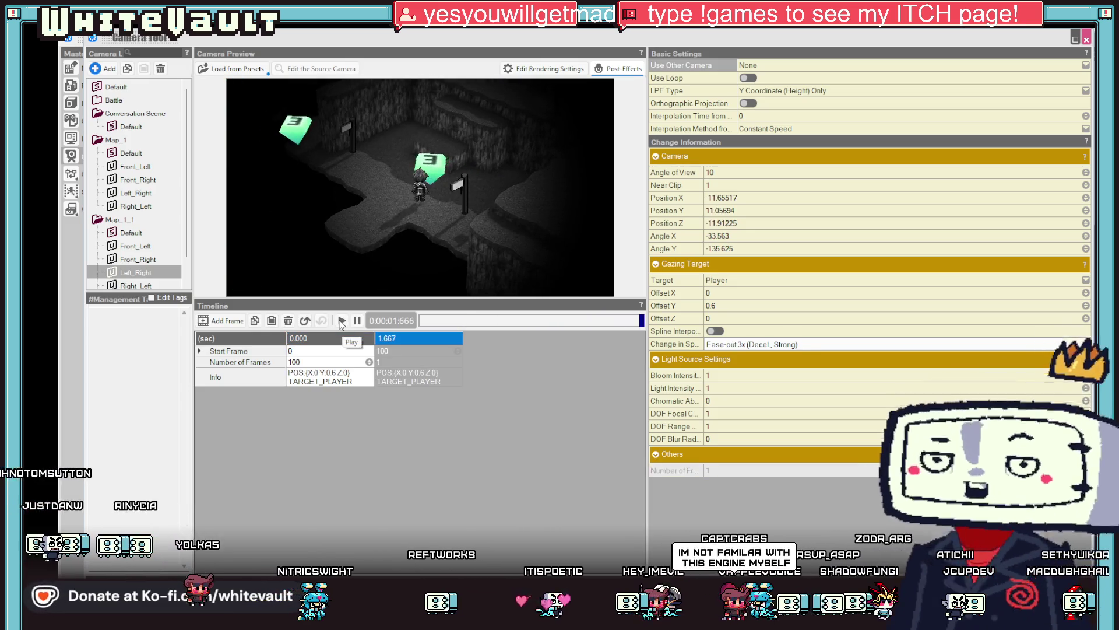
click(342, 321)
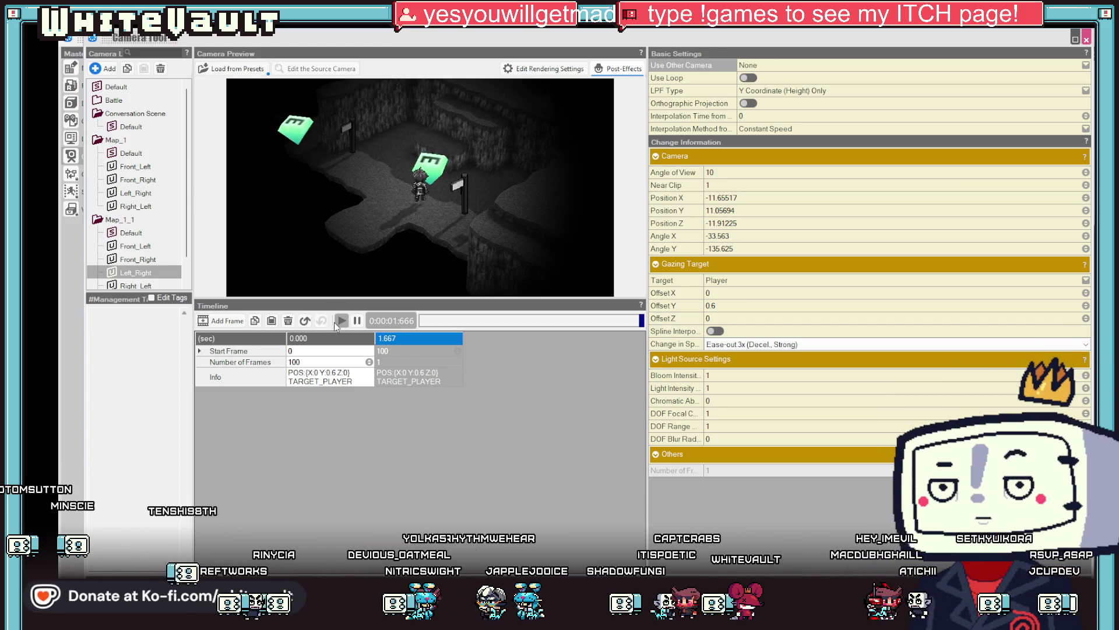
click(341, 321)
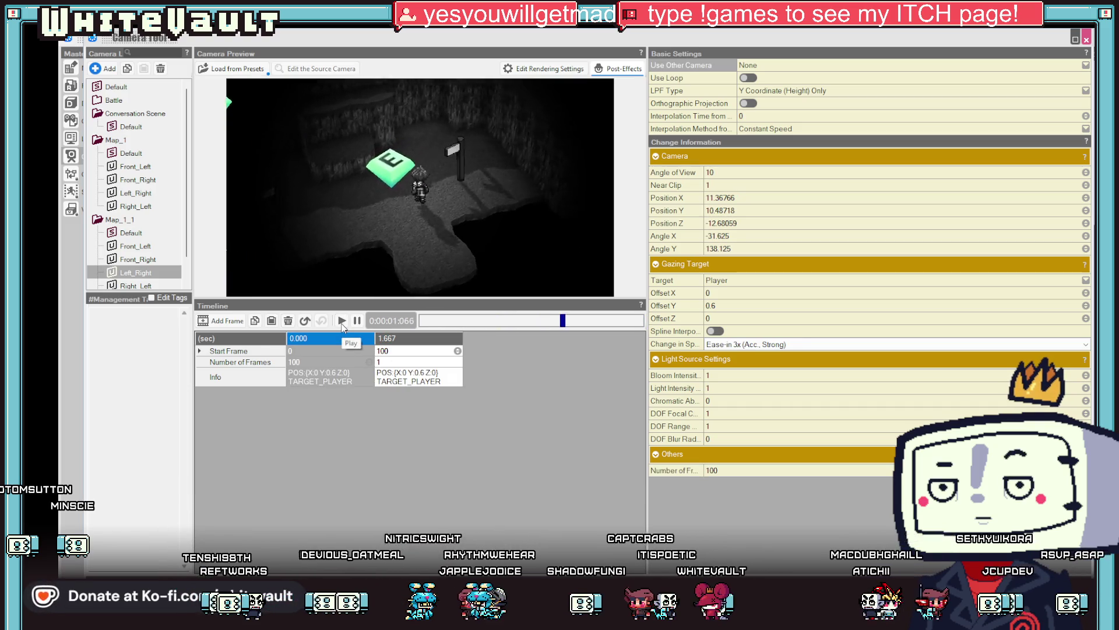
click(342, 321)
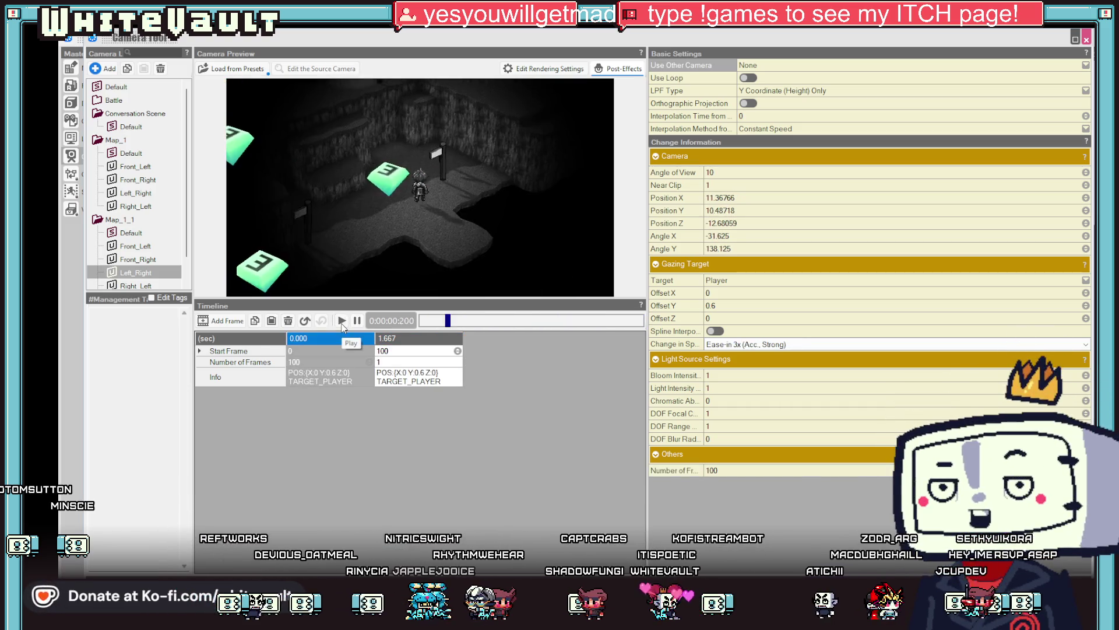
Try 60 and 70 frames for the first keyframe, settling on 60, and preview each timing
double_click(330, 362)
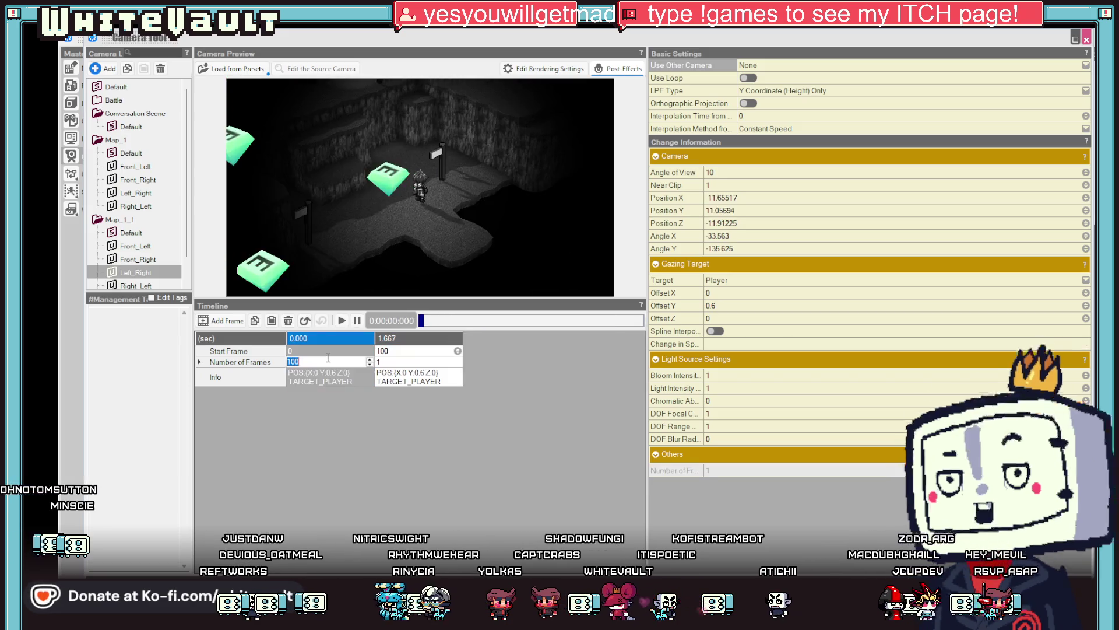
text(60)
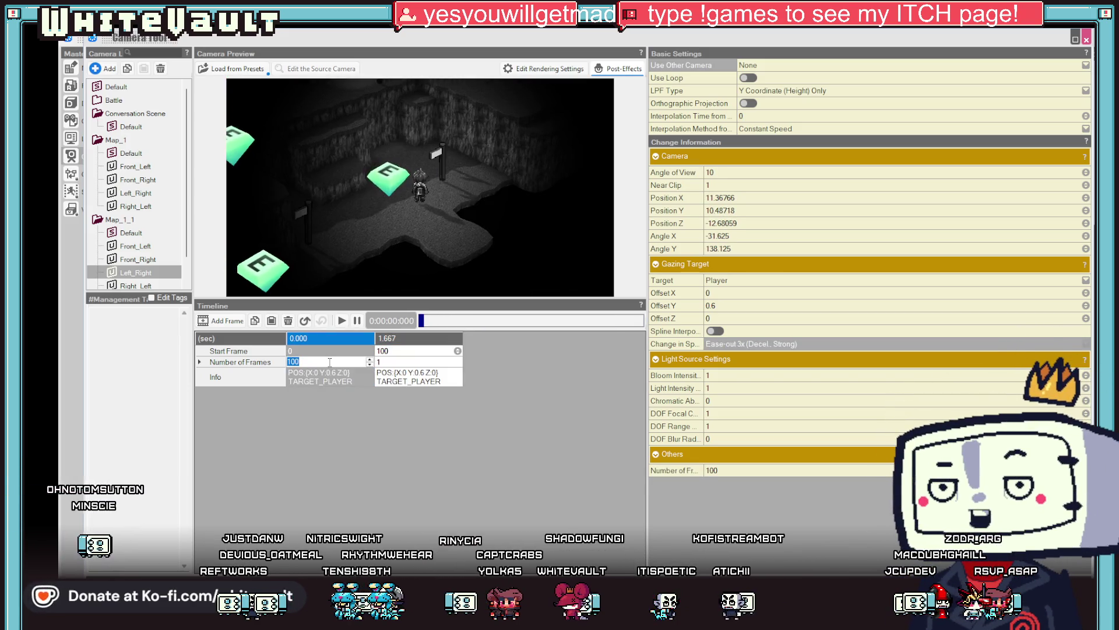
click(322, 341)
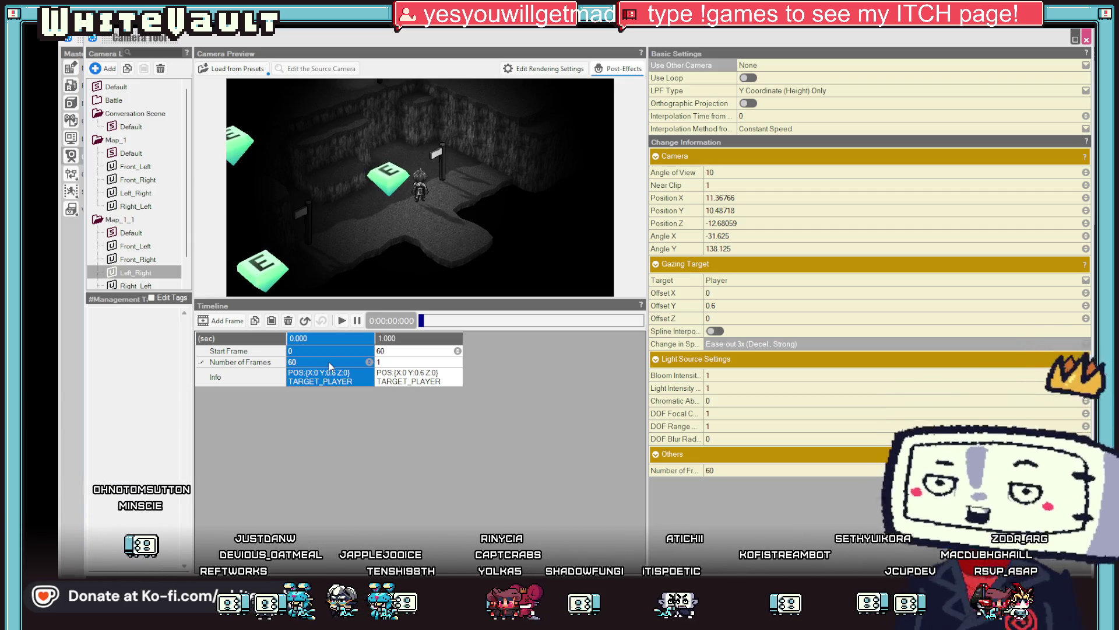
click(343, 321)
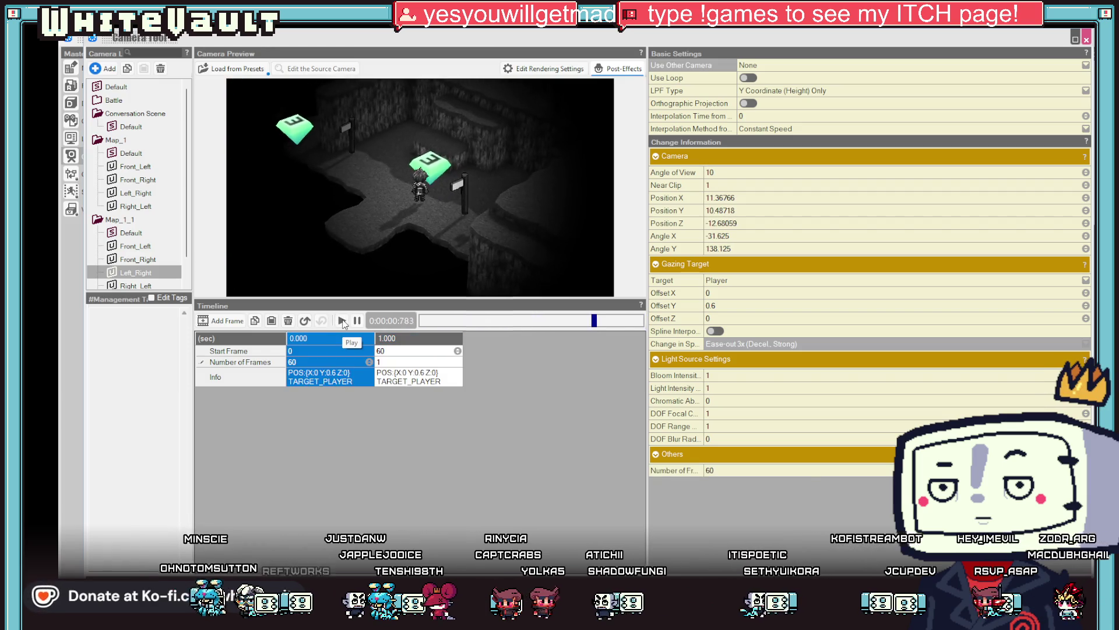
click(340, 361)
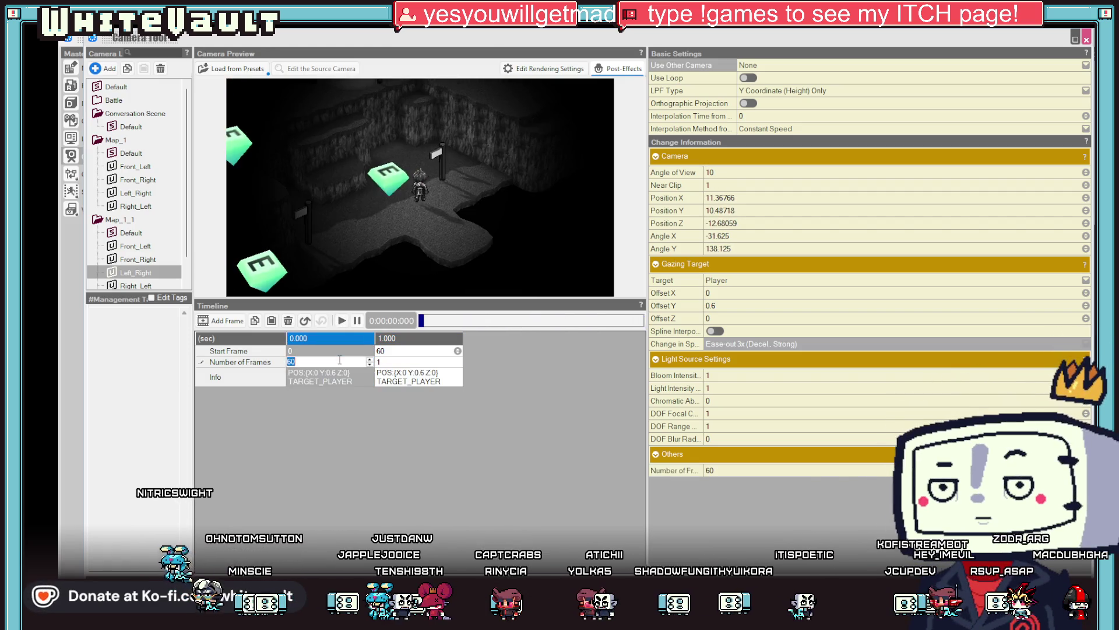
text(70)
click(300, 340)
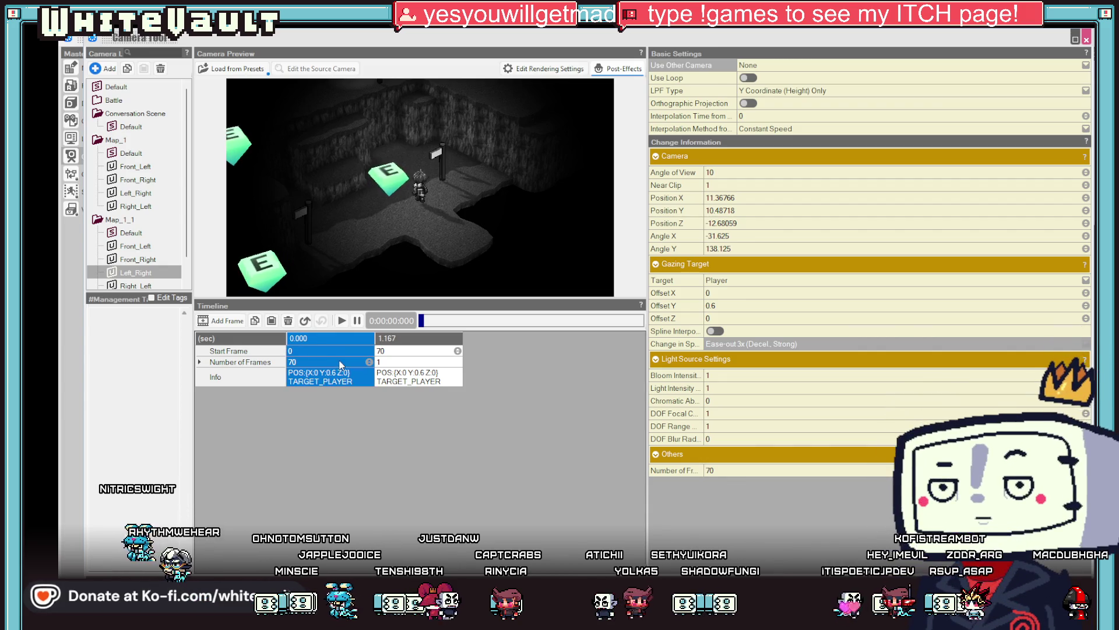
click(341, 321)
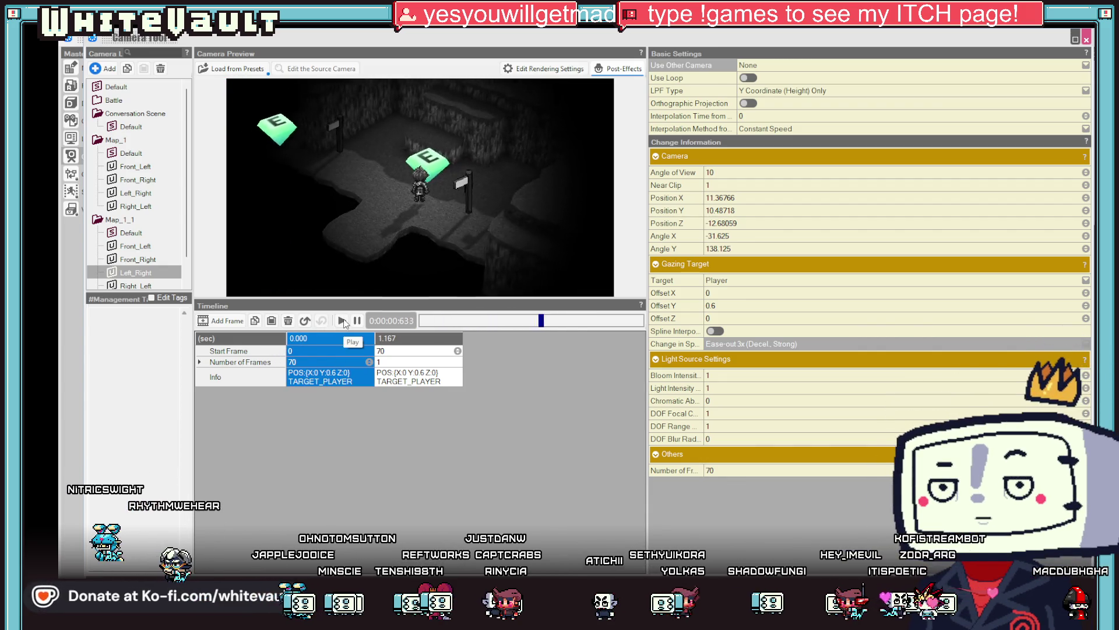
click(327, 362)
text(6)
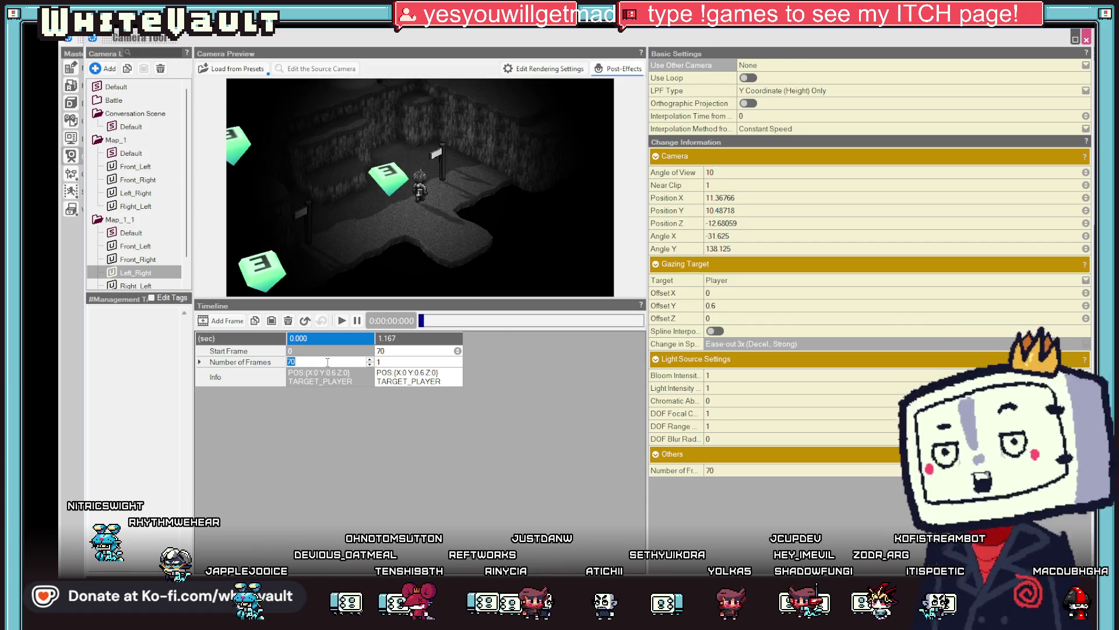
text(0)
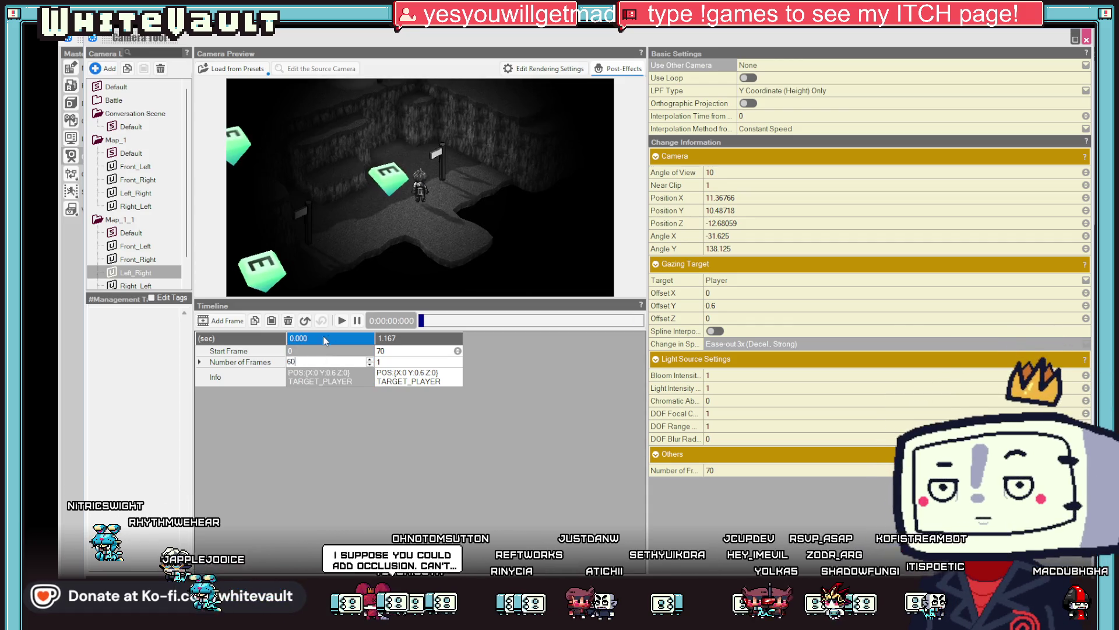
click(347, 324)
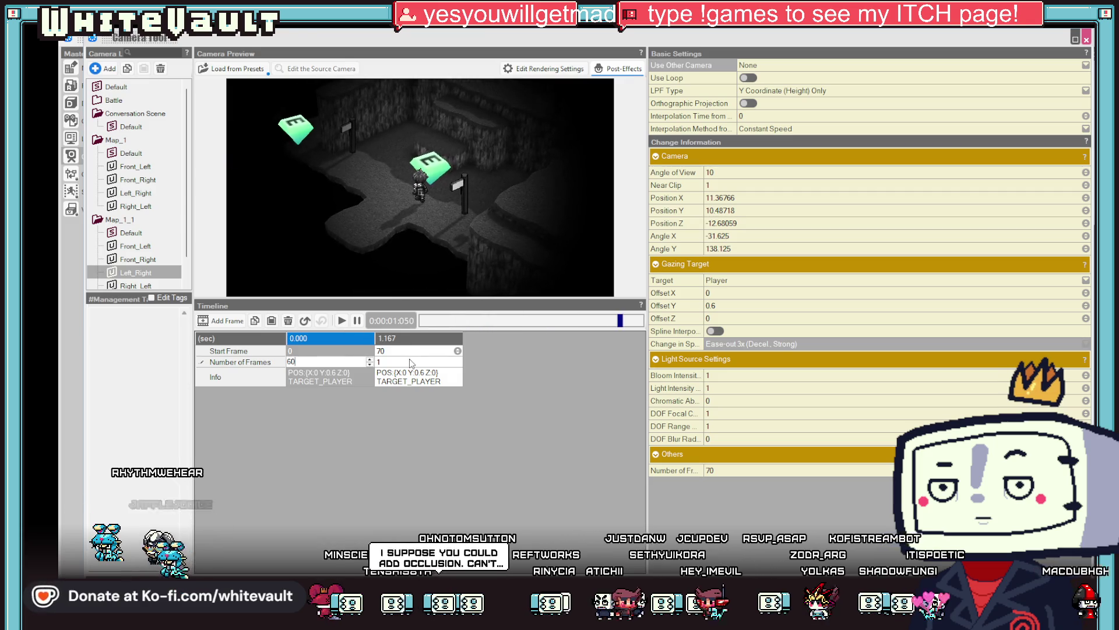
click(342, 321)
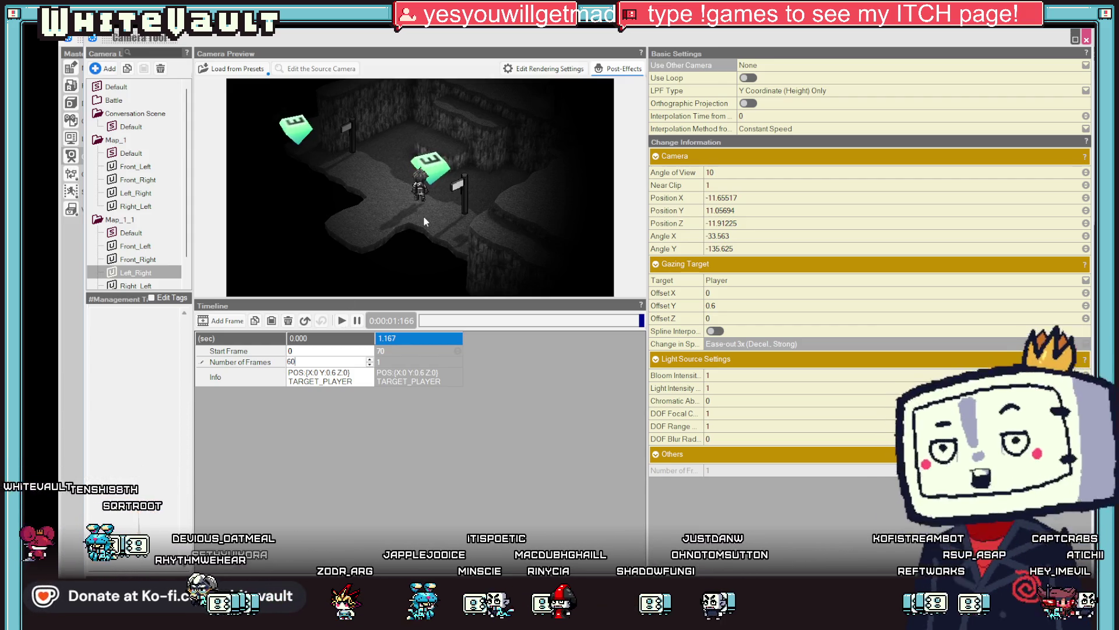
Set the Right_Left camera's first keyframe to 60 frames
click(146, 286)
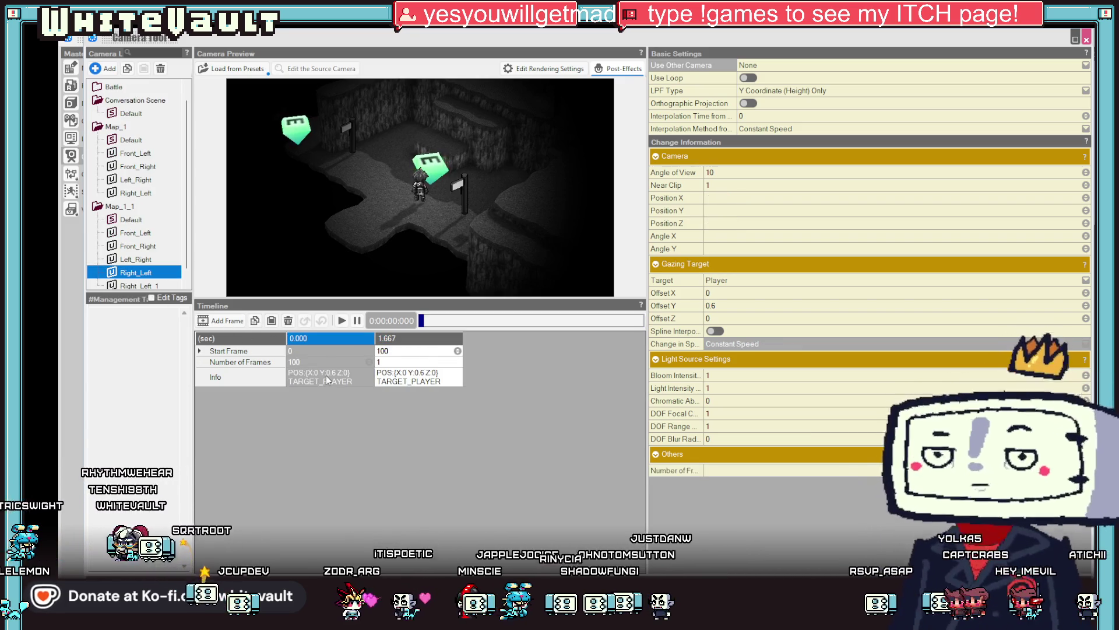
click(322, 361)
text(60)
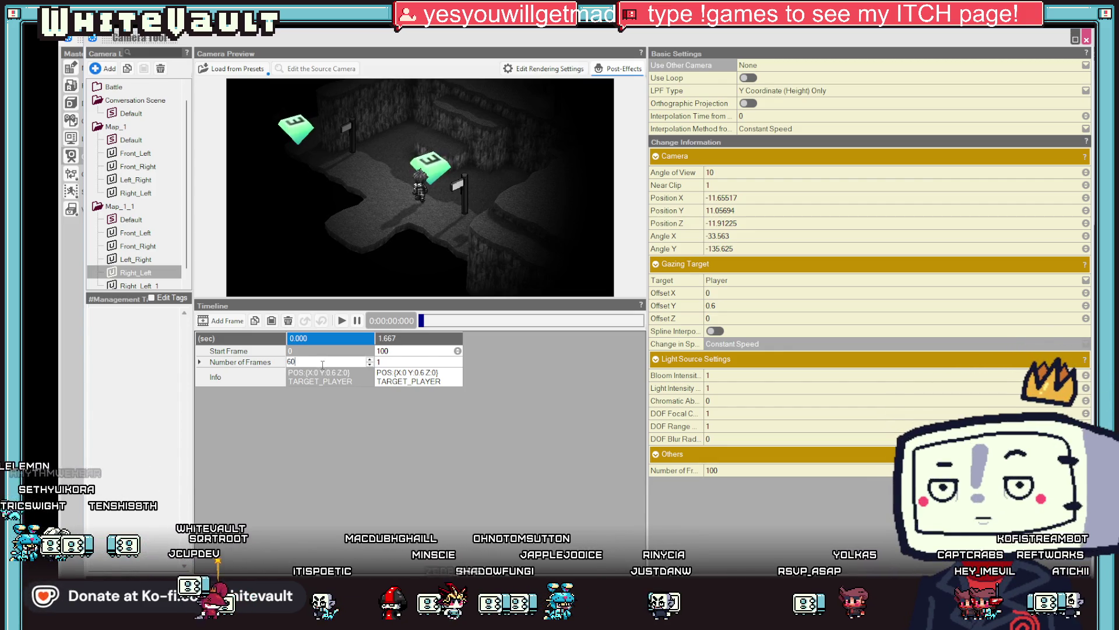
key(Return)
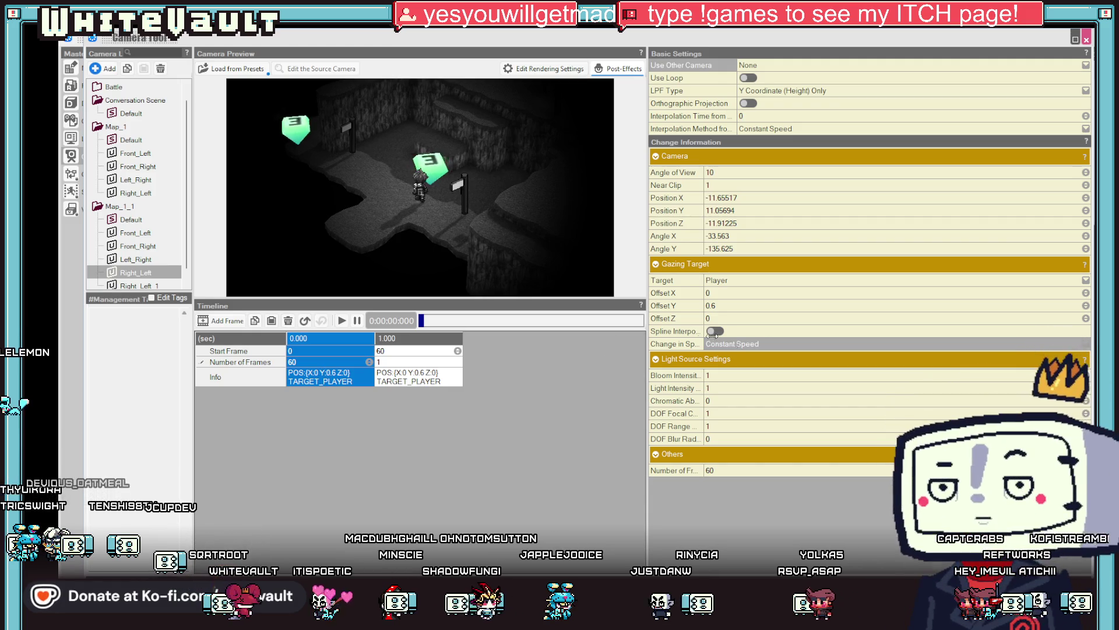
click(143, 260)
click(145, 272)
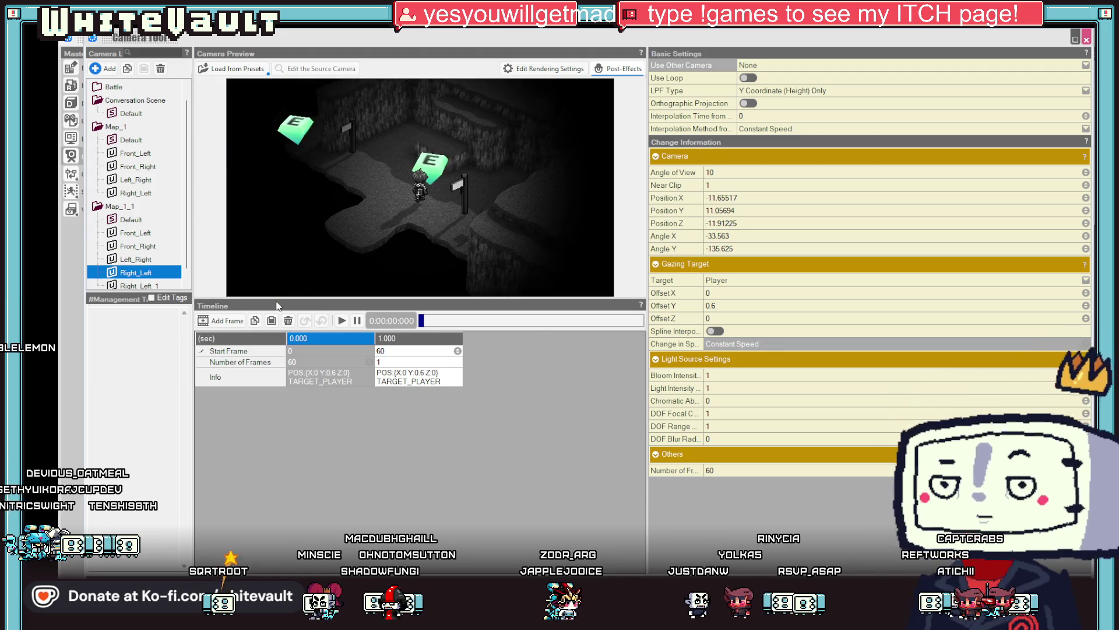
Apply Ease-out 3x (Decel., Strong) to both Right_Left keyframes and preview the move
click(718, 344)
click(749, 383)
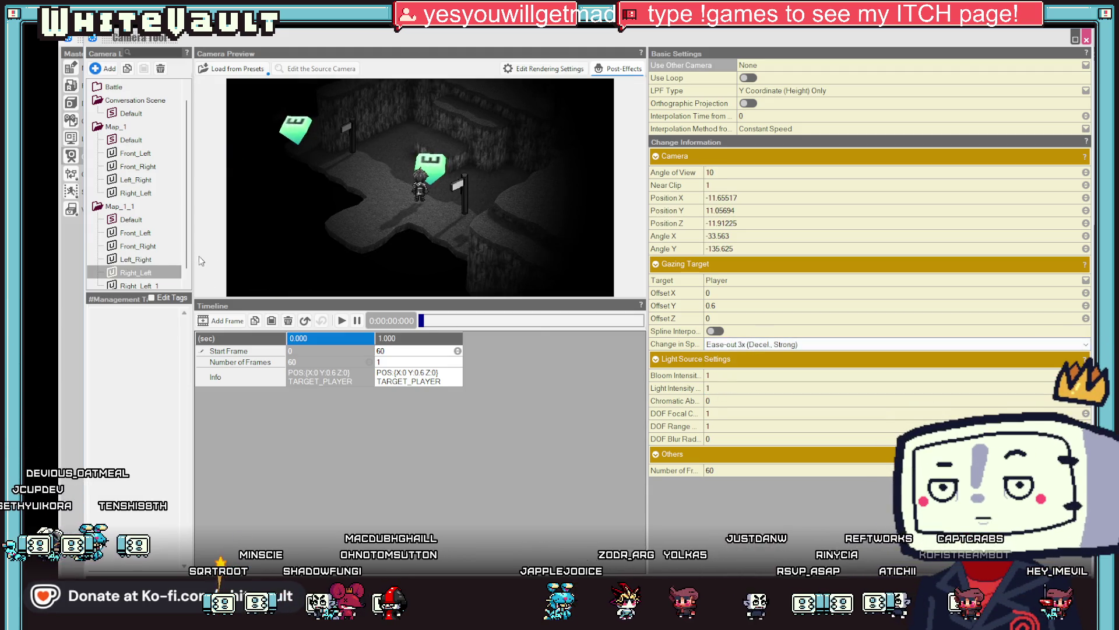
click(141, 271)
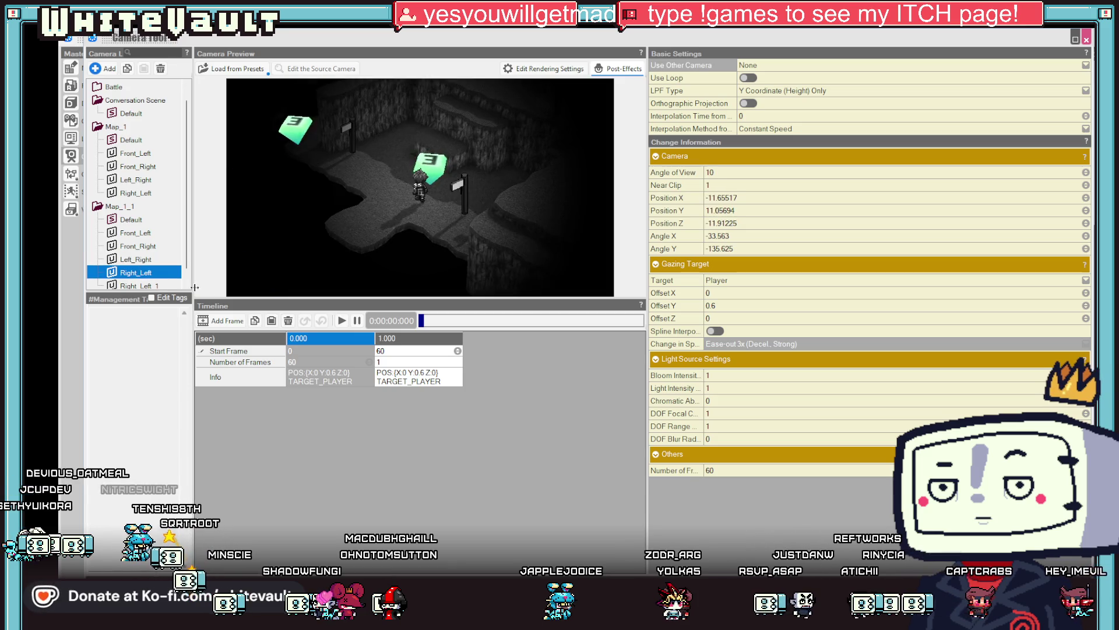
click(341, 320)
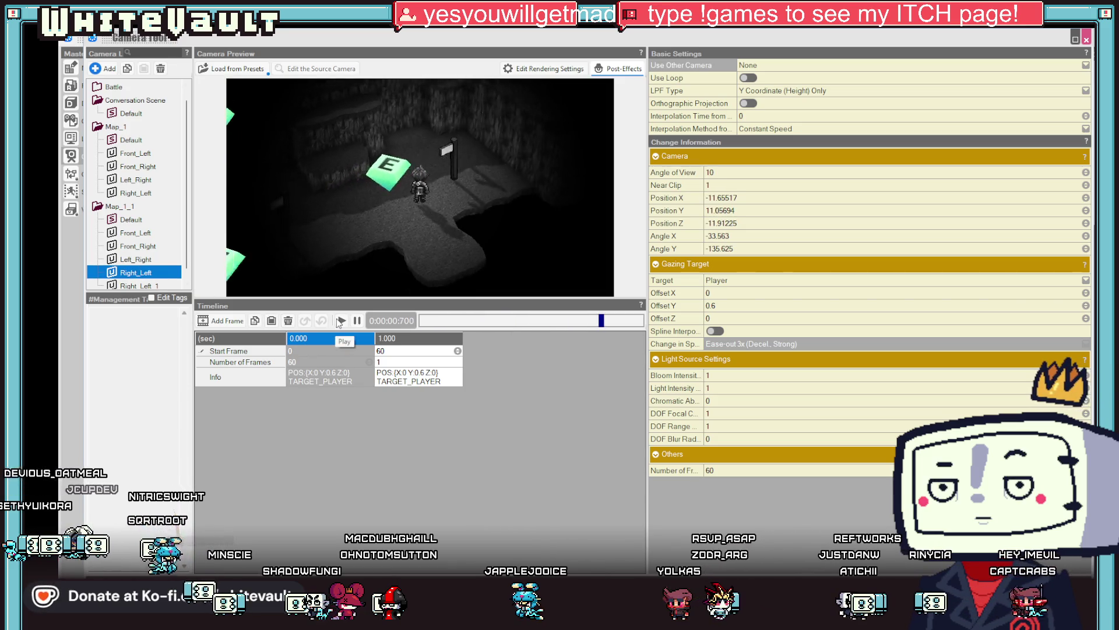
click(384, 376)
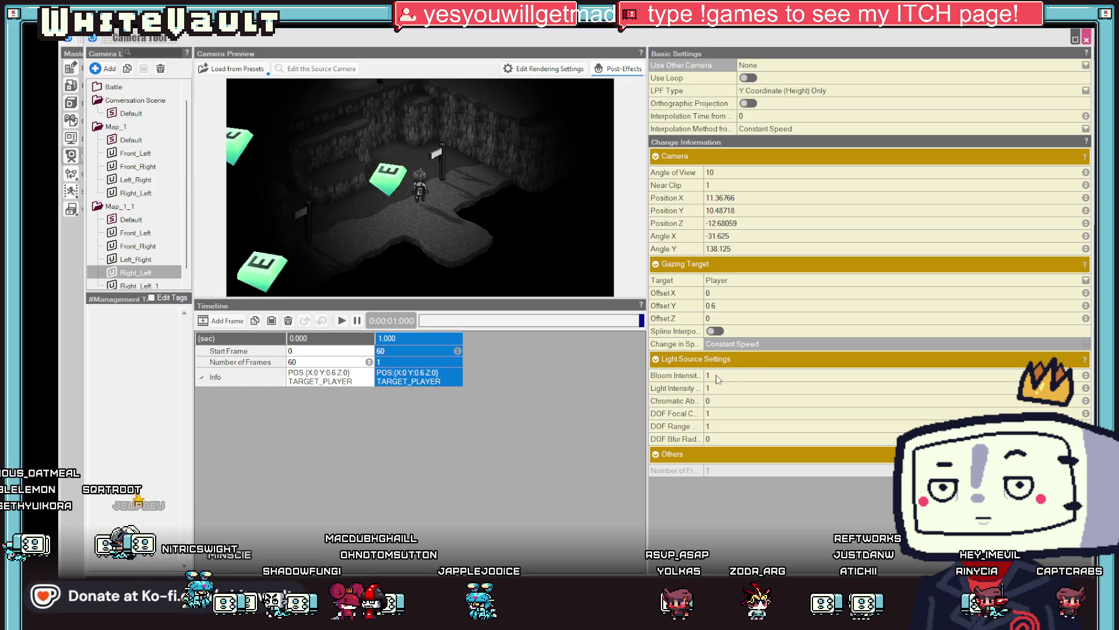
click(758, 344)
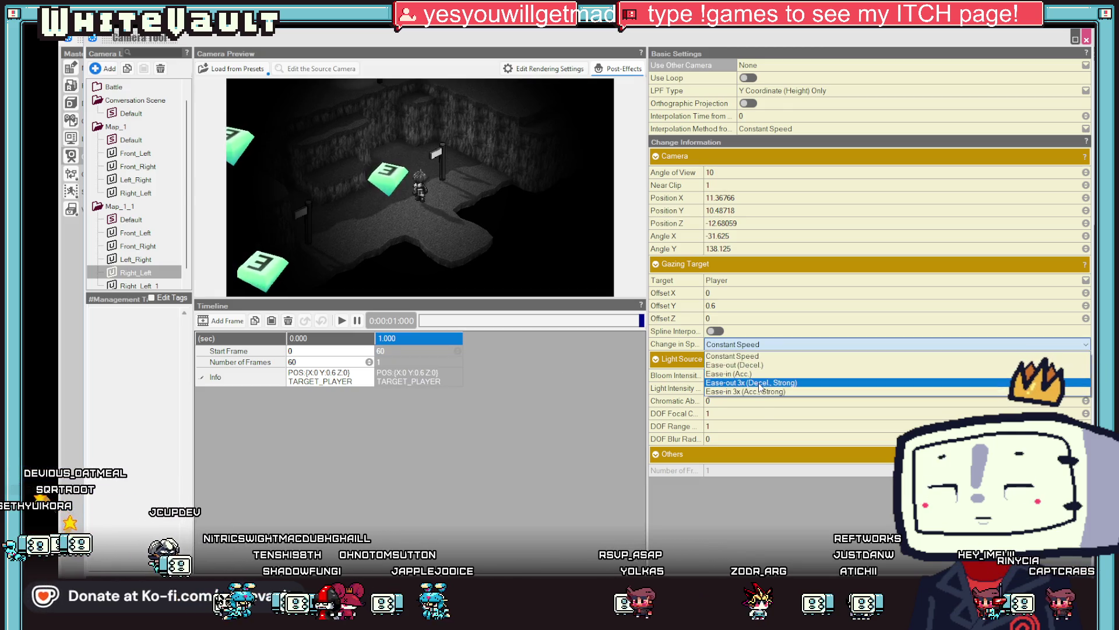
click(757, 383)
click(342, 320)
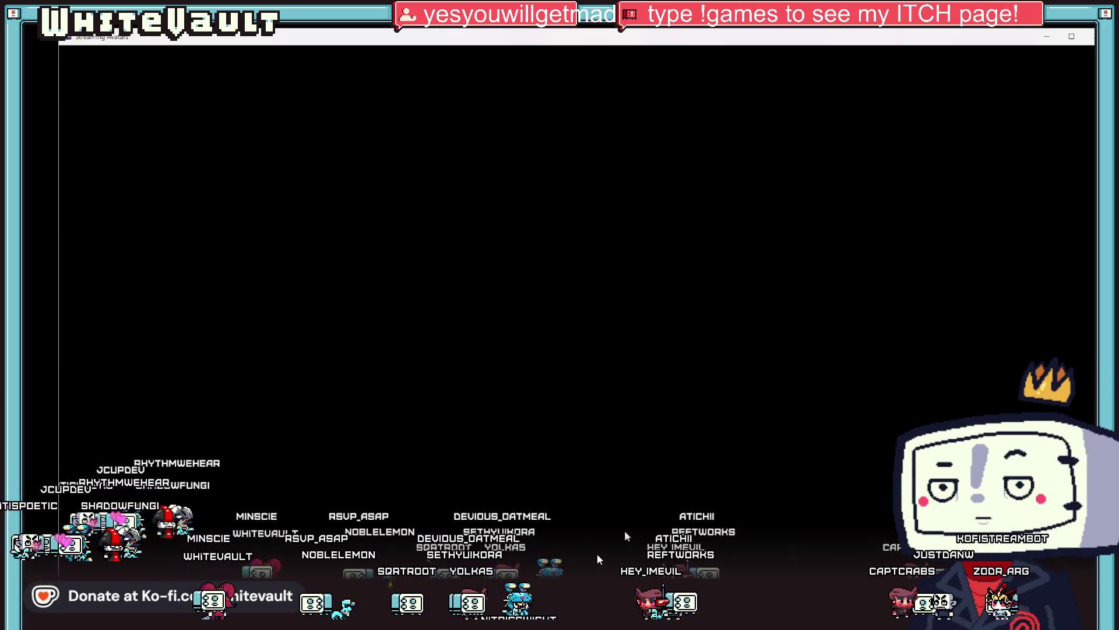
mouse_move(57, 555)
mouse_down()
mouse_move(123, 280)
mouse_move(64, 137)
mouse_move(76, 255)
mouse_move(123, 178)
mouse_up()
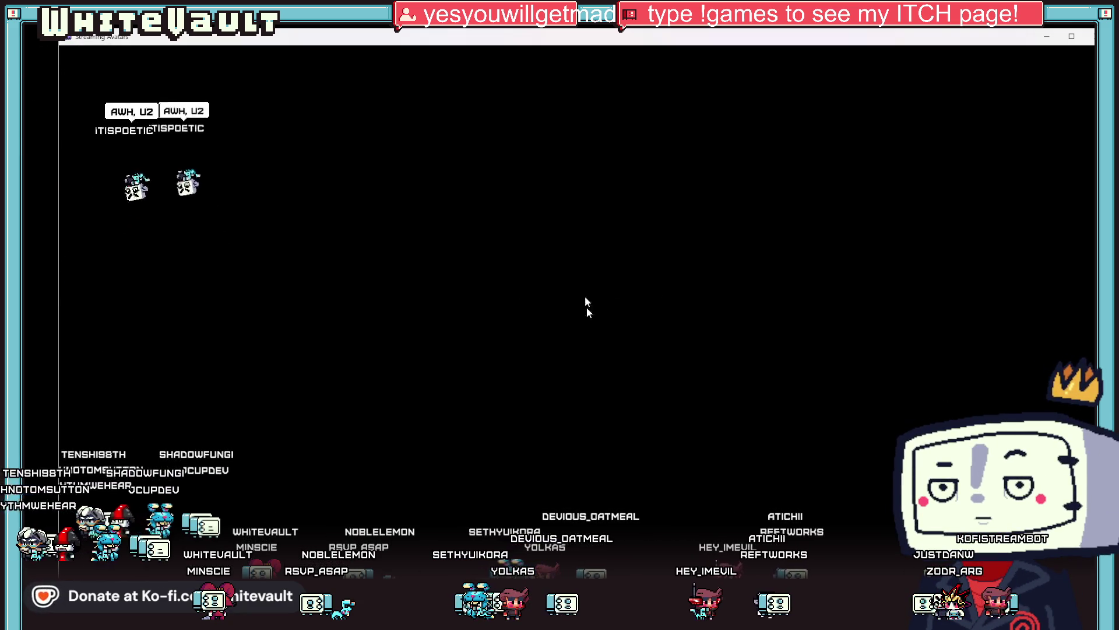
click(1046, 36)
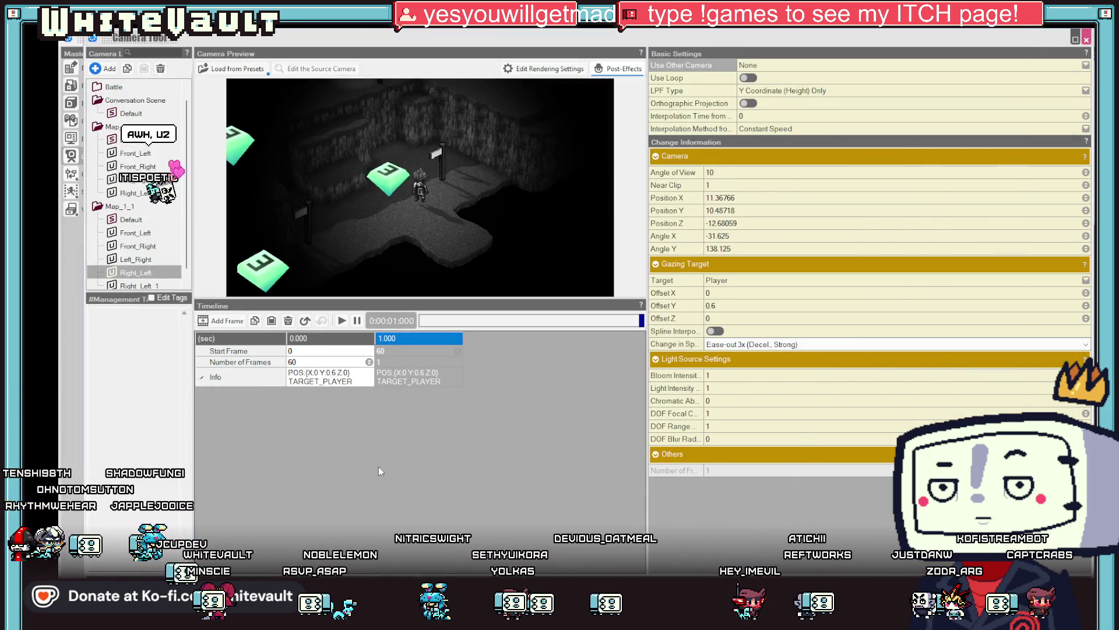
Lengthen the Left_Right camera's first keyframe to 75, then 90 frames, previewing each
click(136, 259)
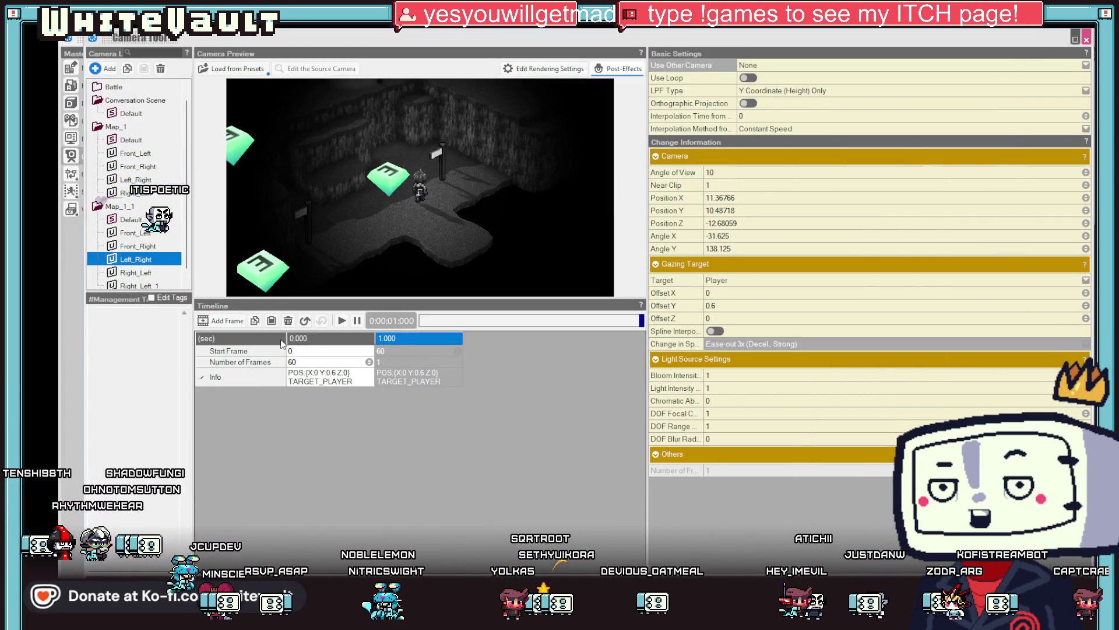
click(342, 320)
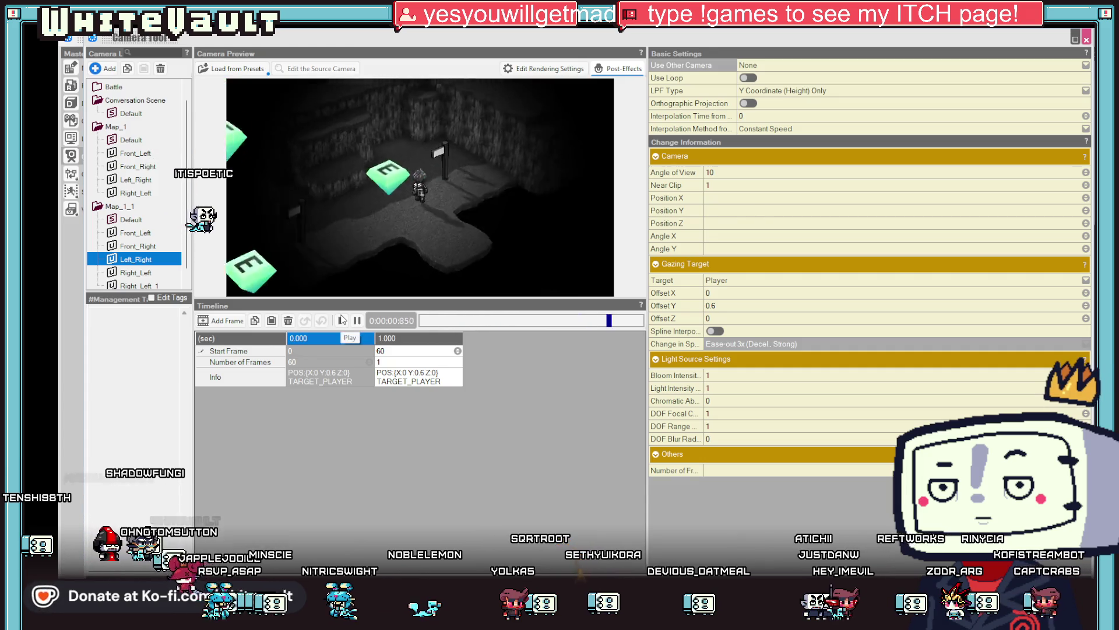
click(318, 368)
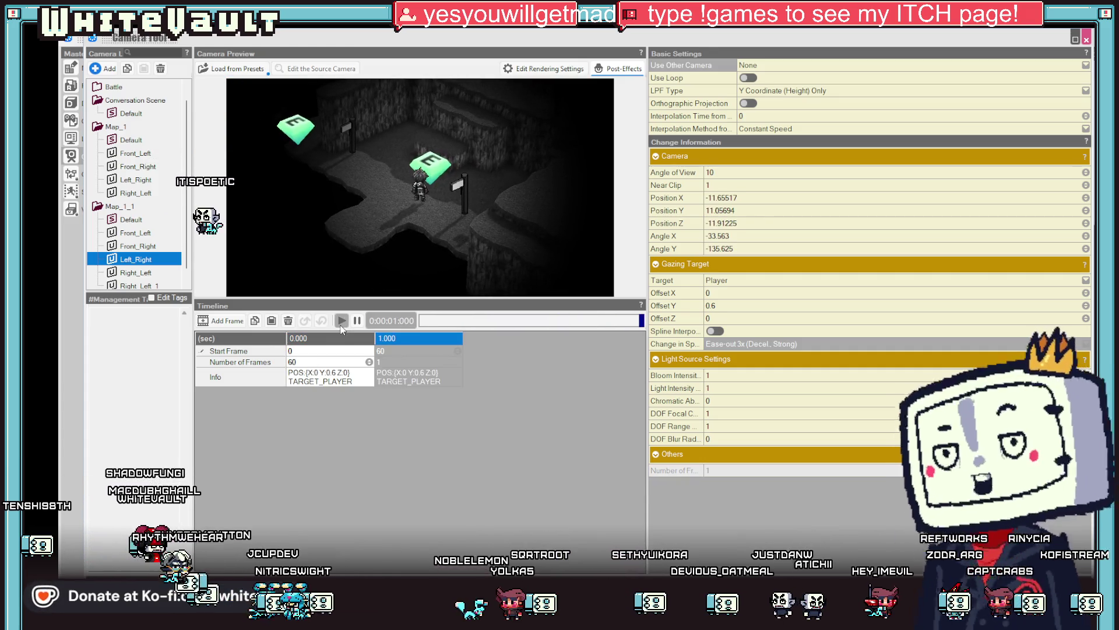
click(319, 362)
text(70)
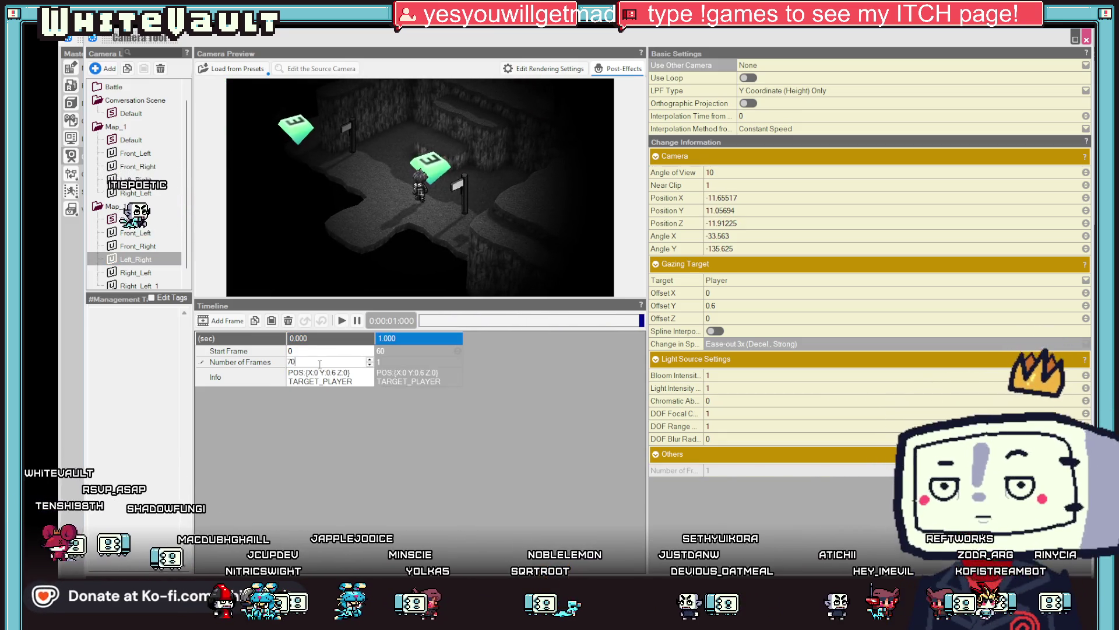
text(5)
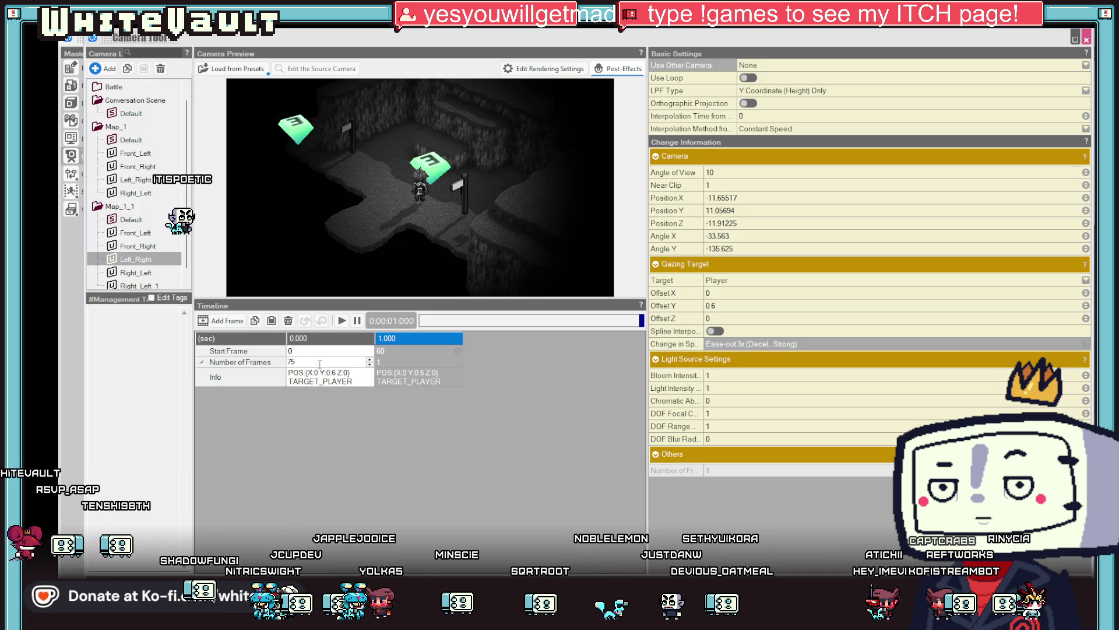
key(Return)
click(342, 322)
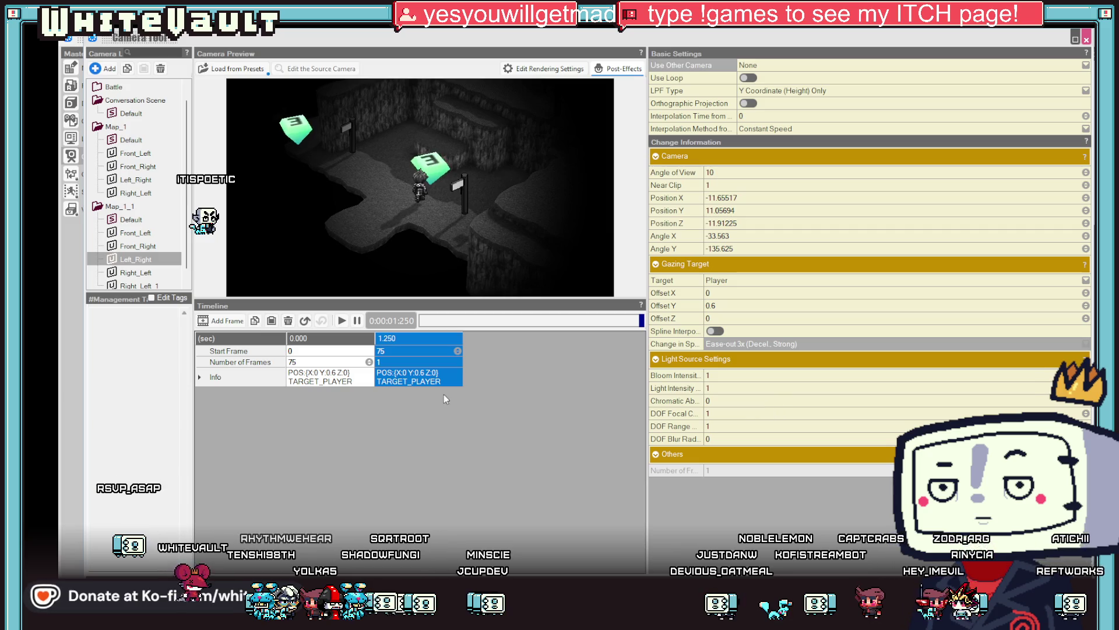
click(318, 361)
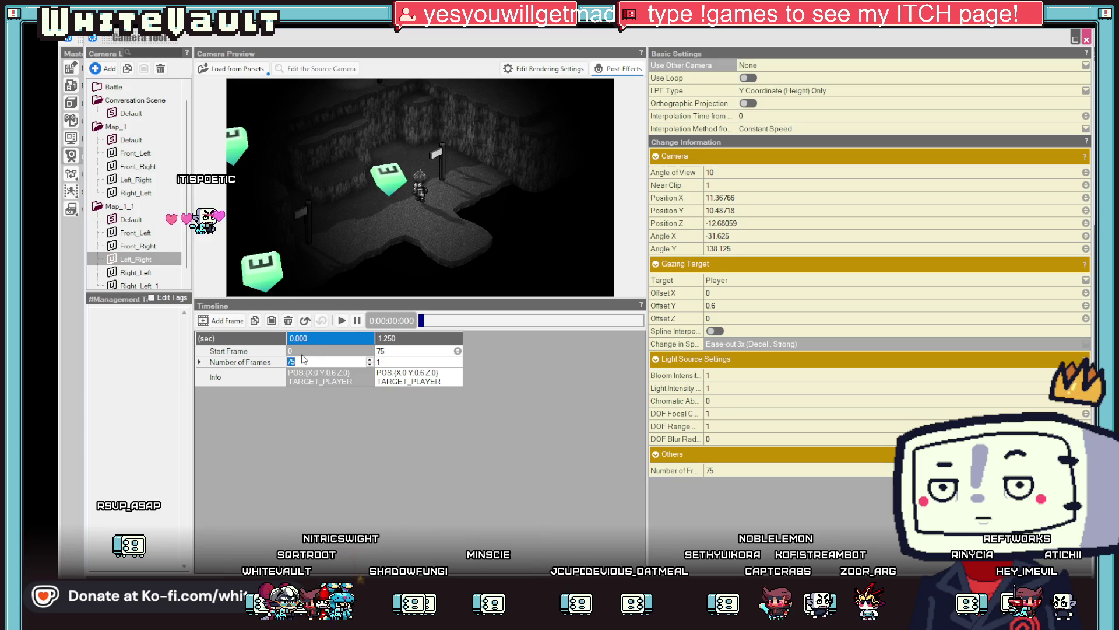
text(90)
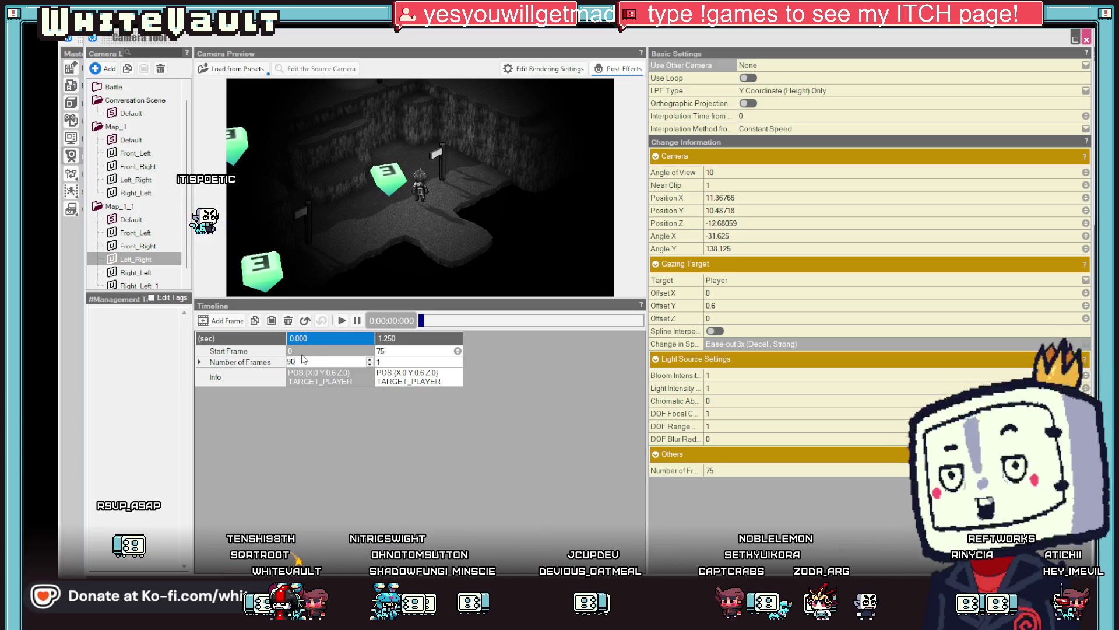
key(Return)
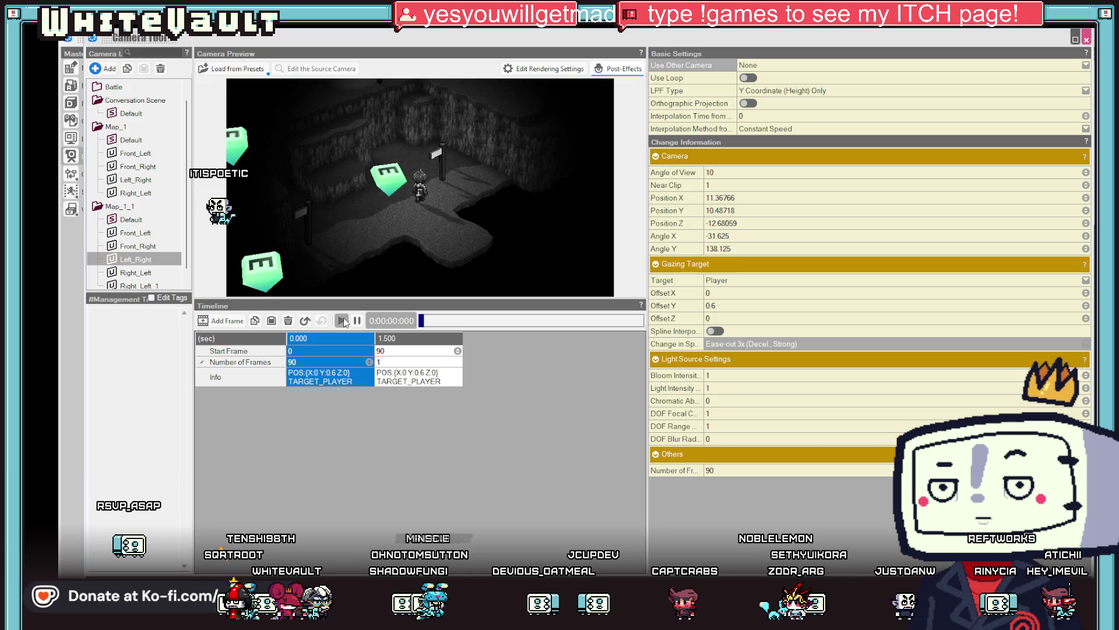
click(342, 321)
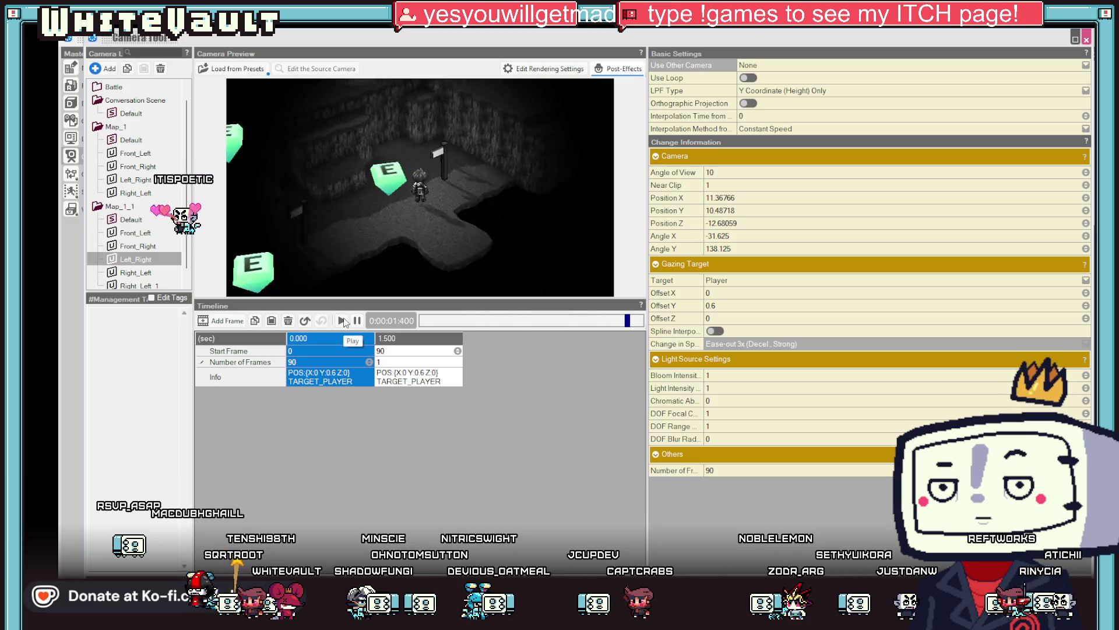
Set the Right_Left camera's first keyframe to 90 frames and preview it
click(143, 273)
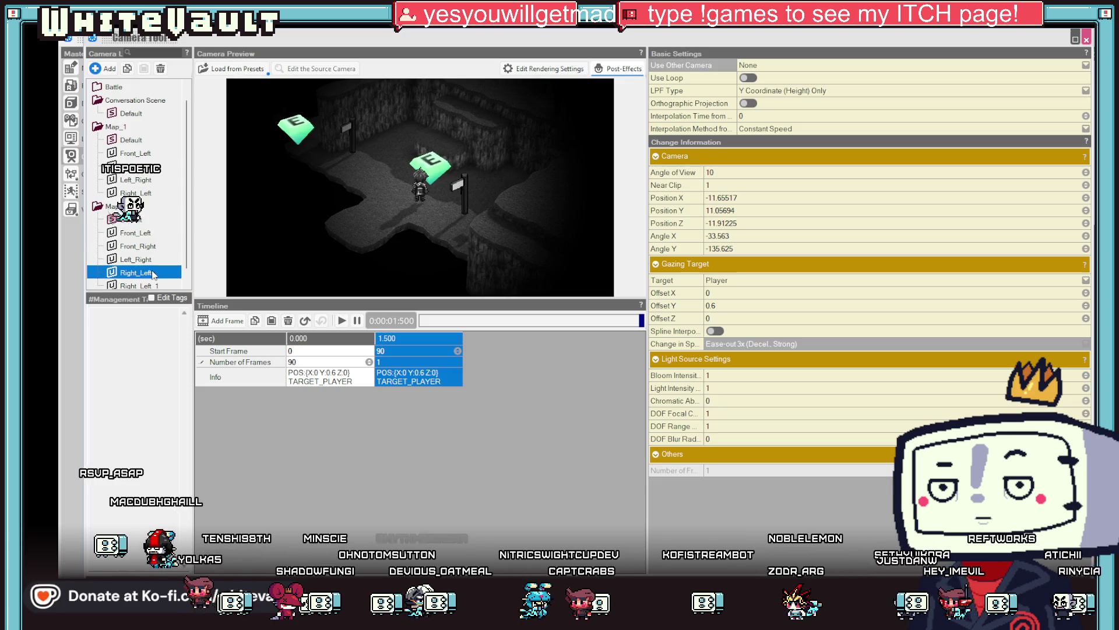
click(296, 361)
text(90)
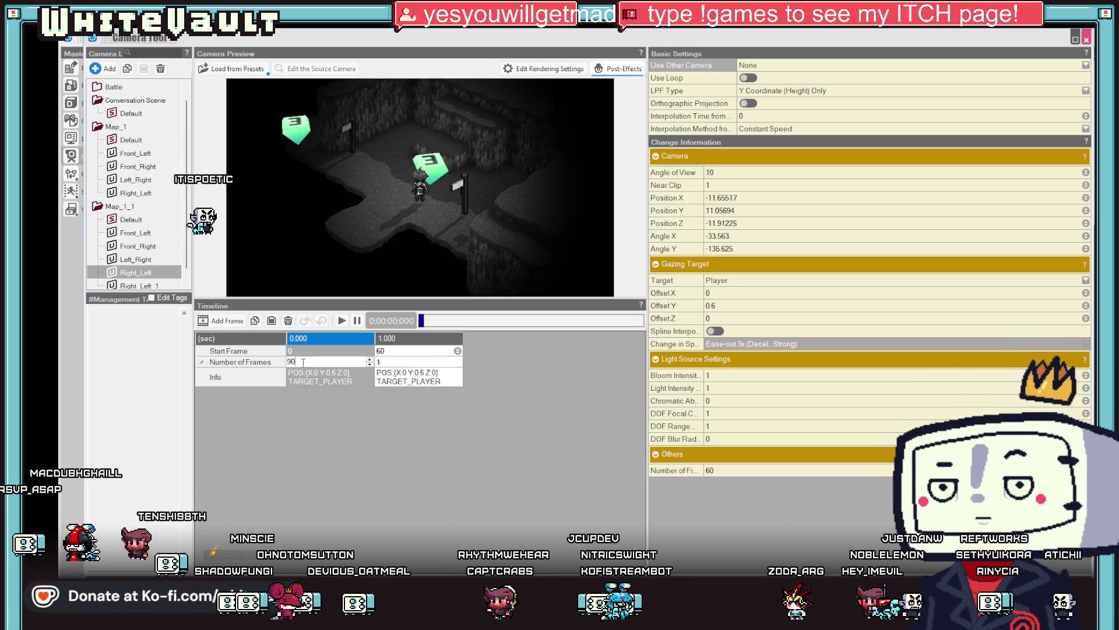
click(343, 320)
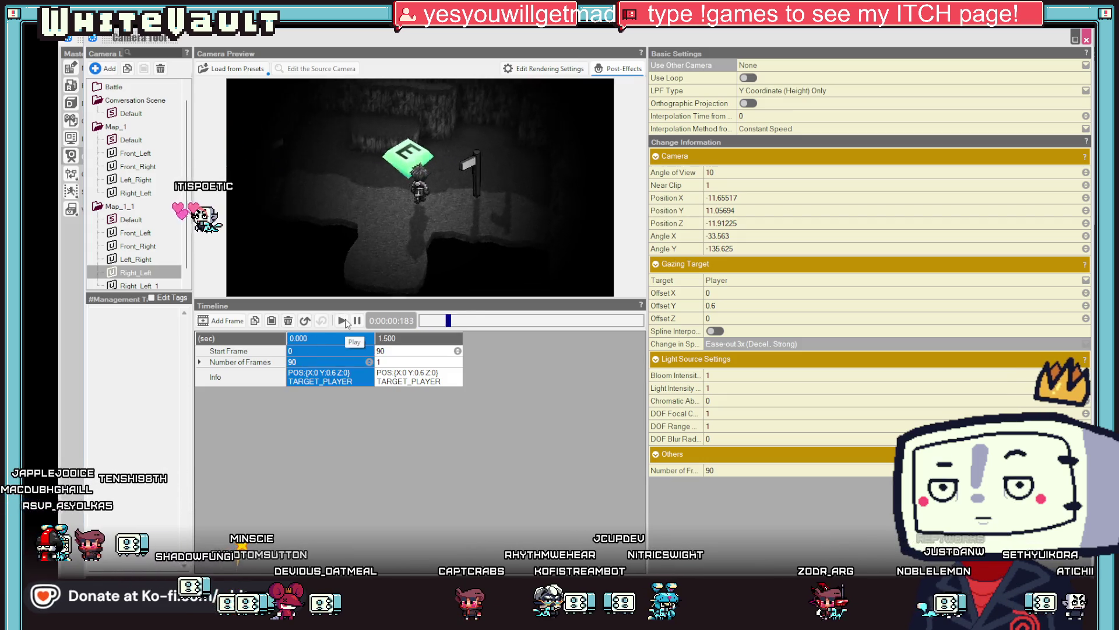
Compare the keyframes of both cameras, then close the Camera Tool
click(127, 260)
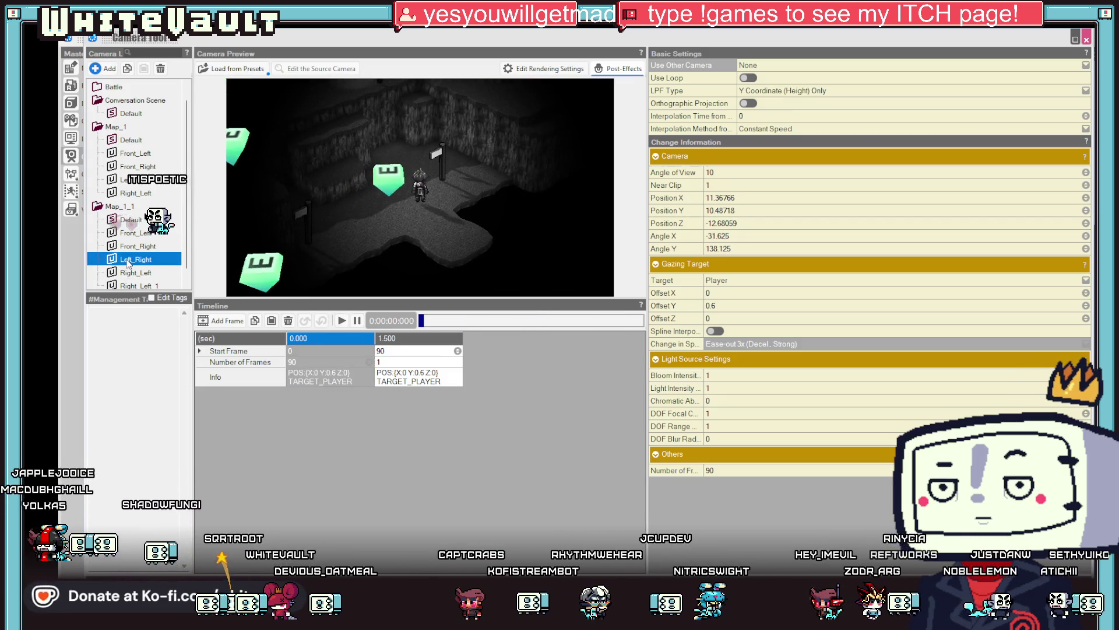
click(309, 373)
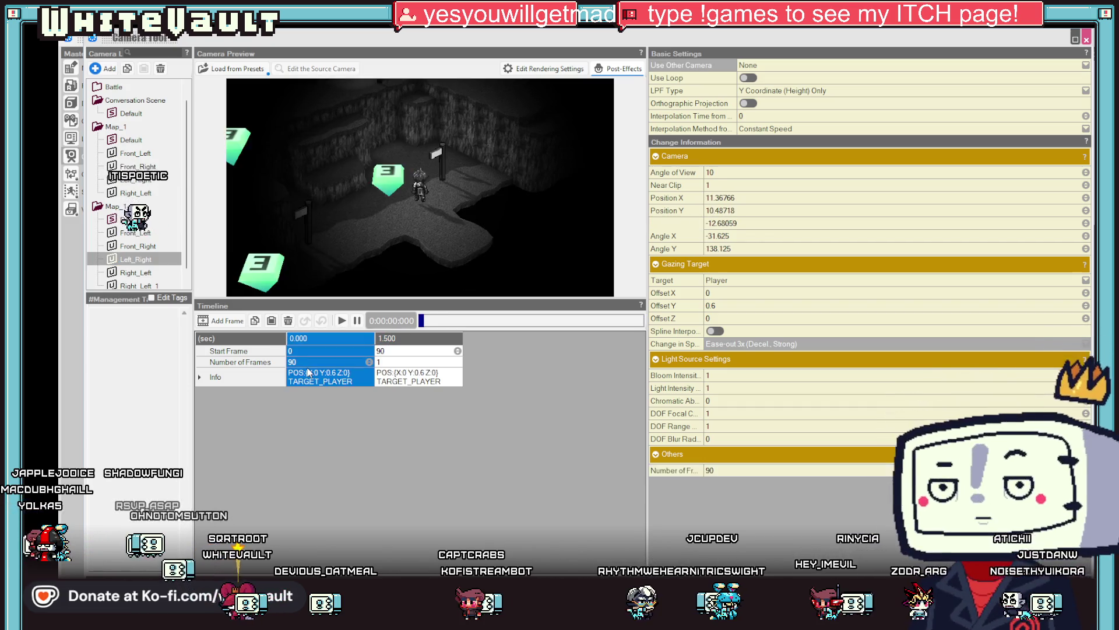
click(389, 378)
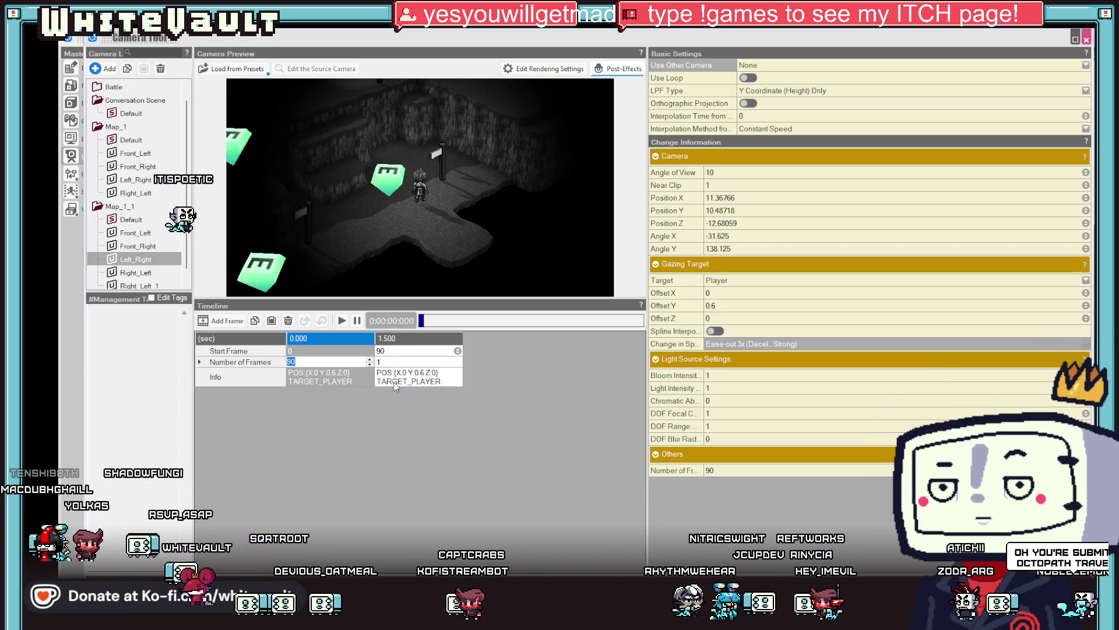
click(396, 385)
click(355, 379)
click(415, 381)
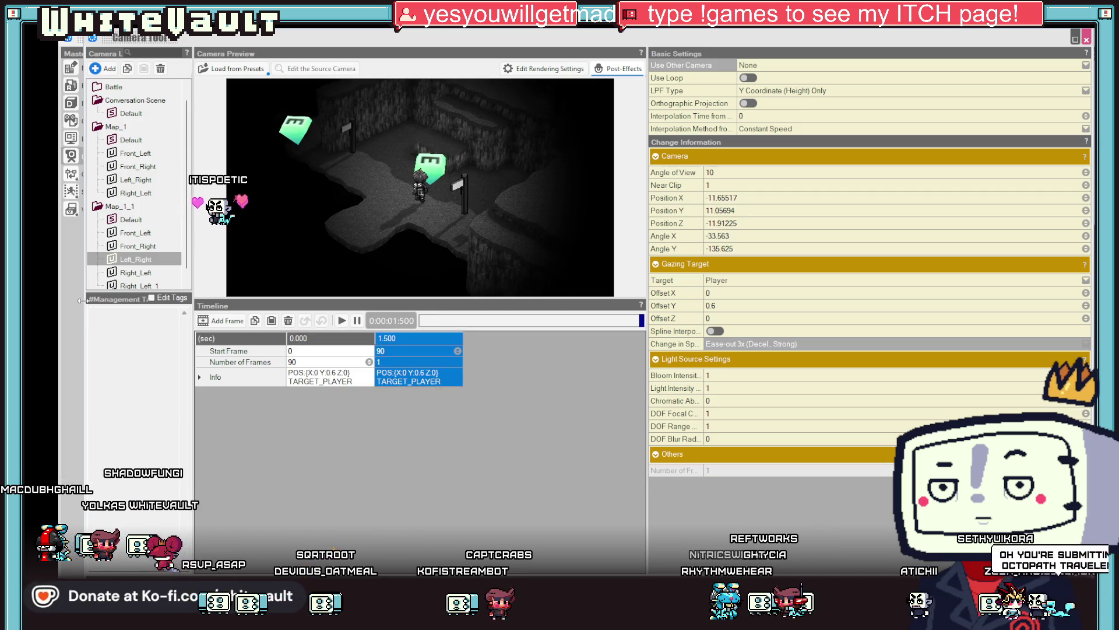
click(138, 273)
click(413, 378)
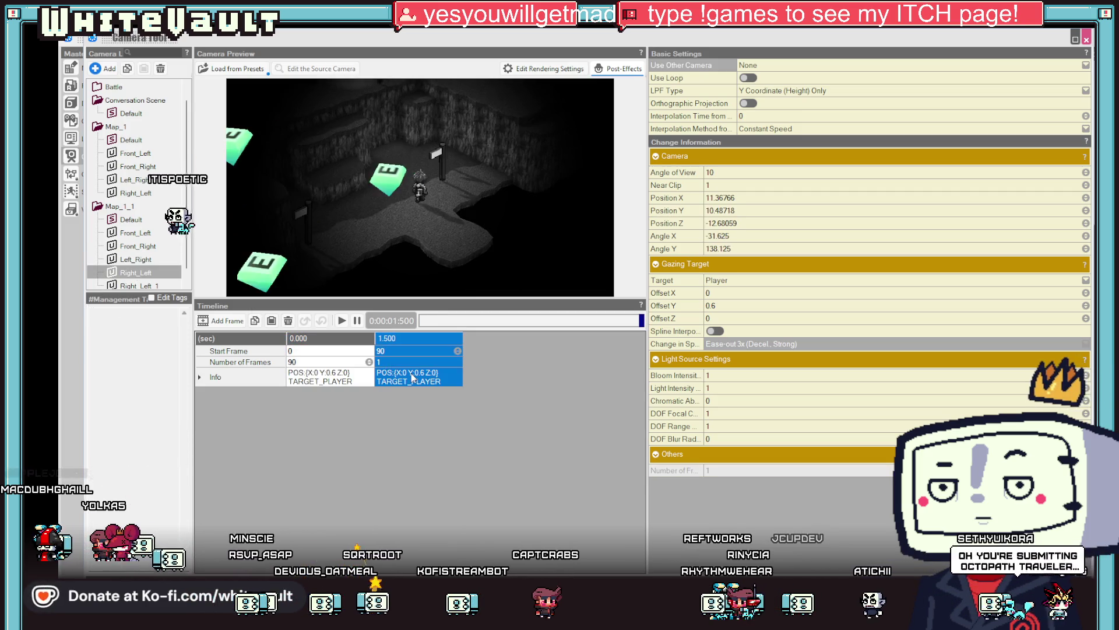
click(292, 378)
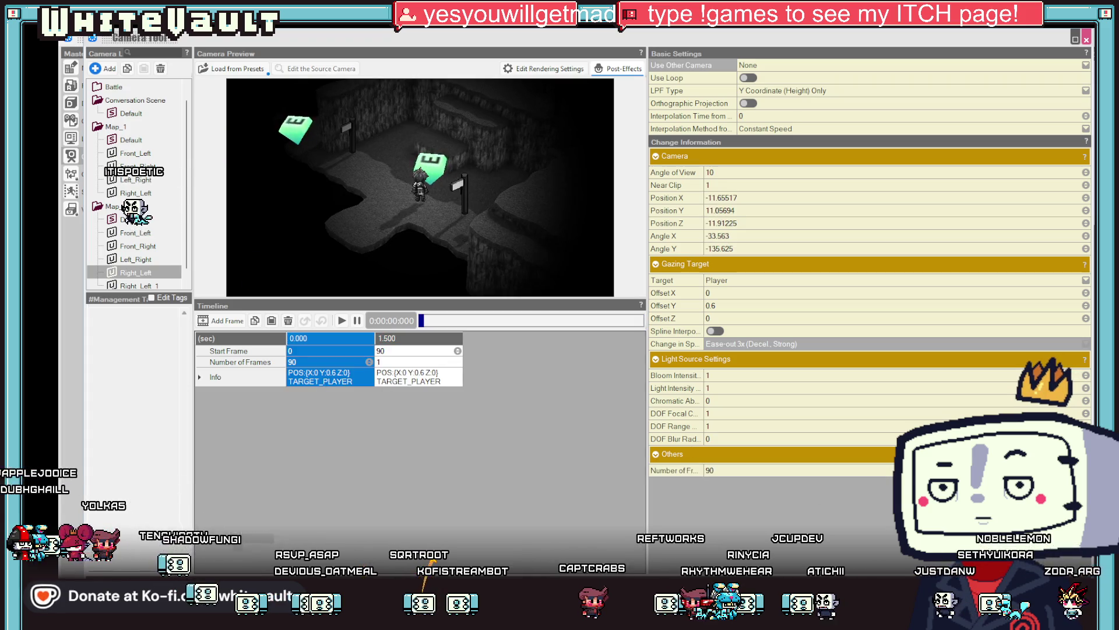
key(Escape)
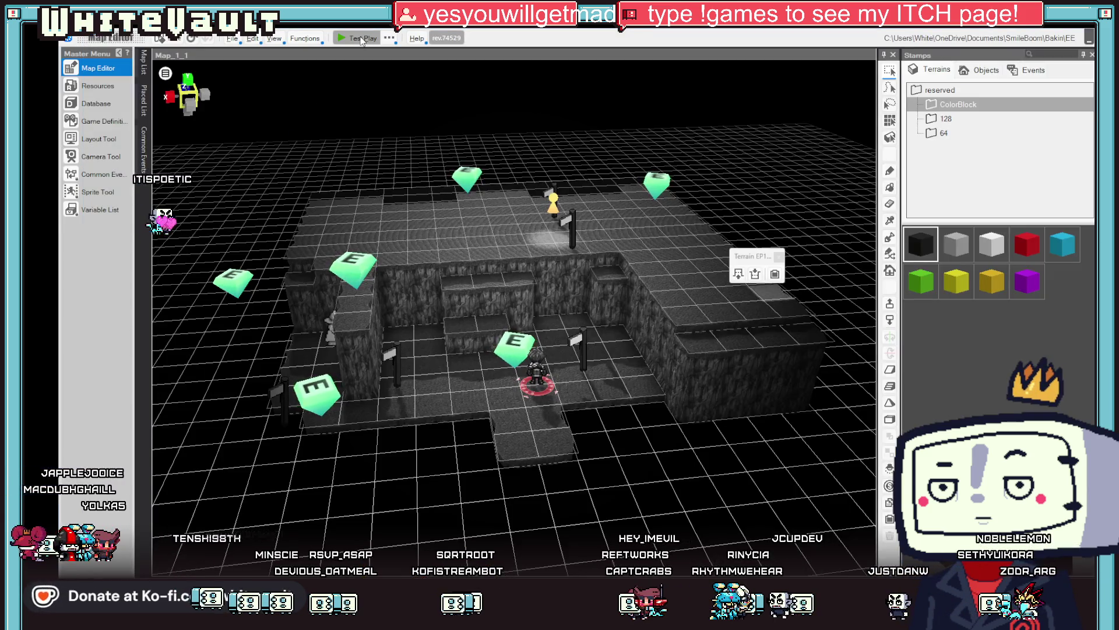
Start a test play and walk past the signpost and statue to check the camera switches
click(362, 41)
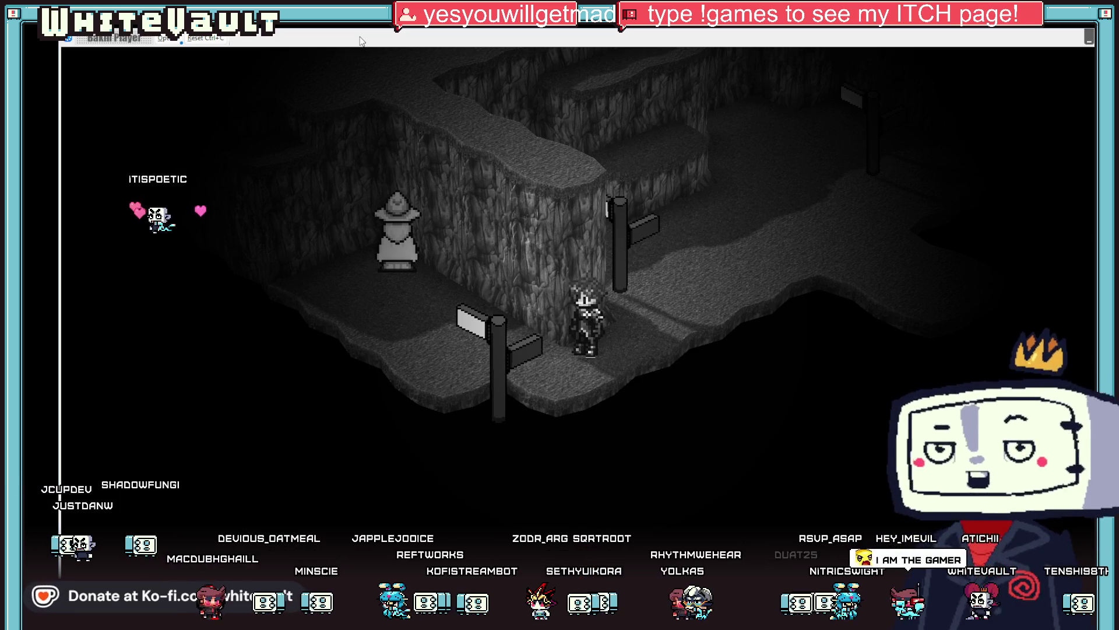
key(Right)
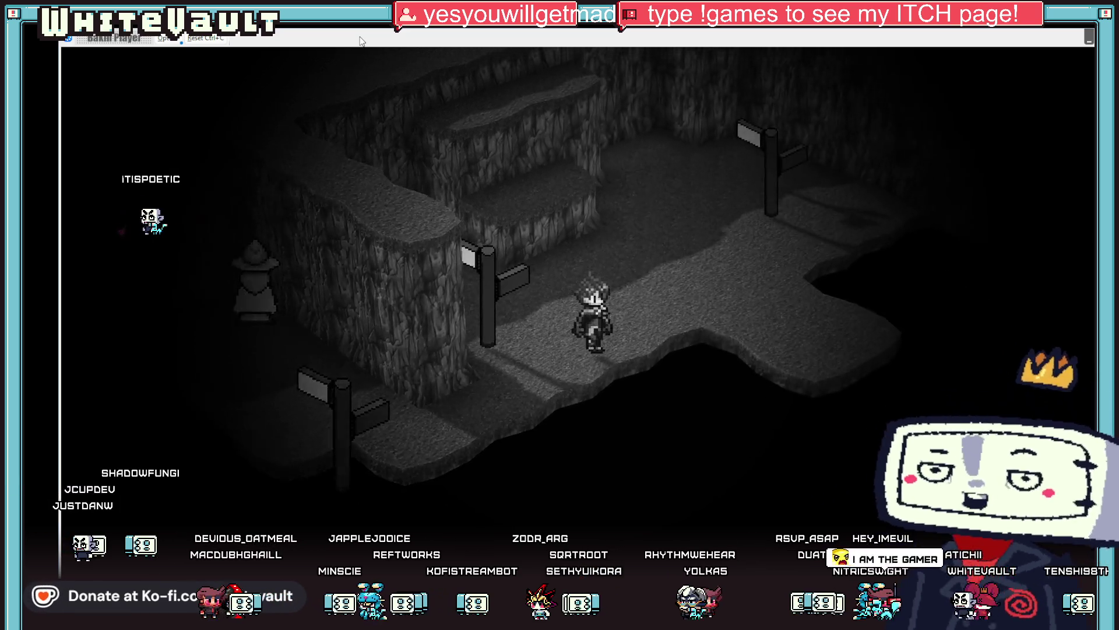
key(Right)
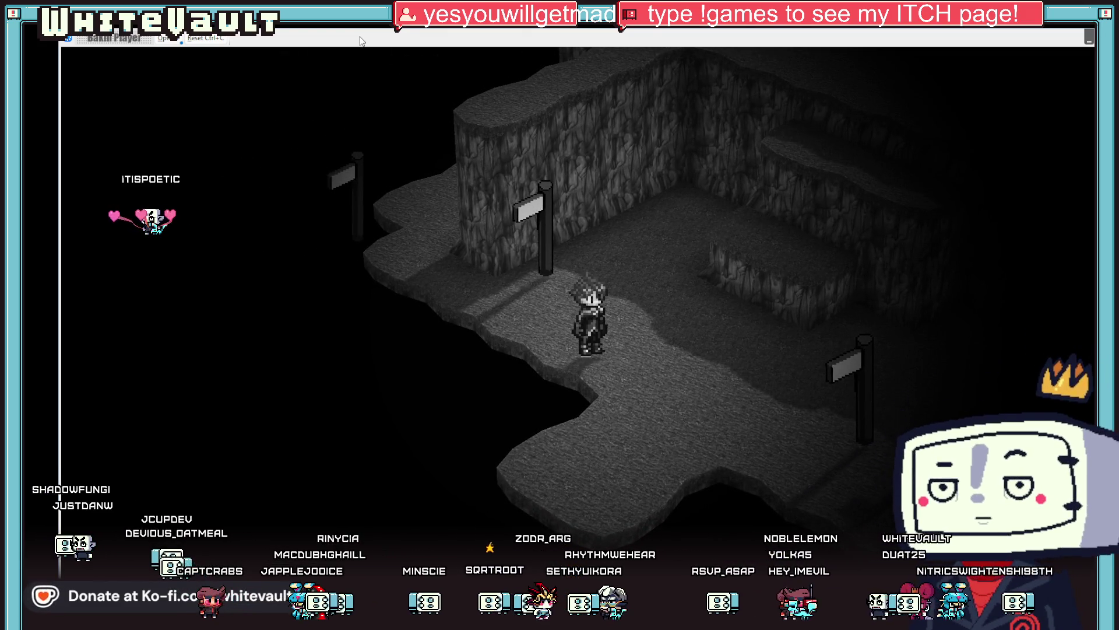
key(Up)
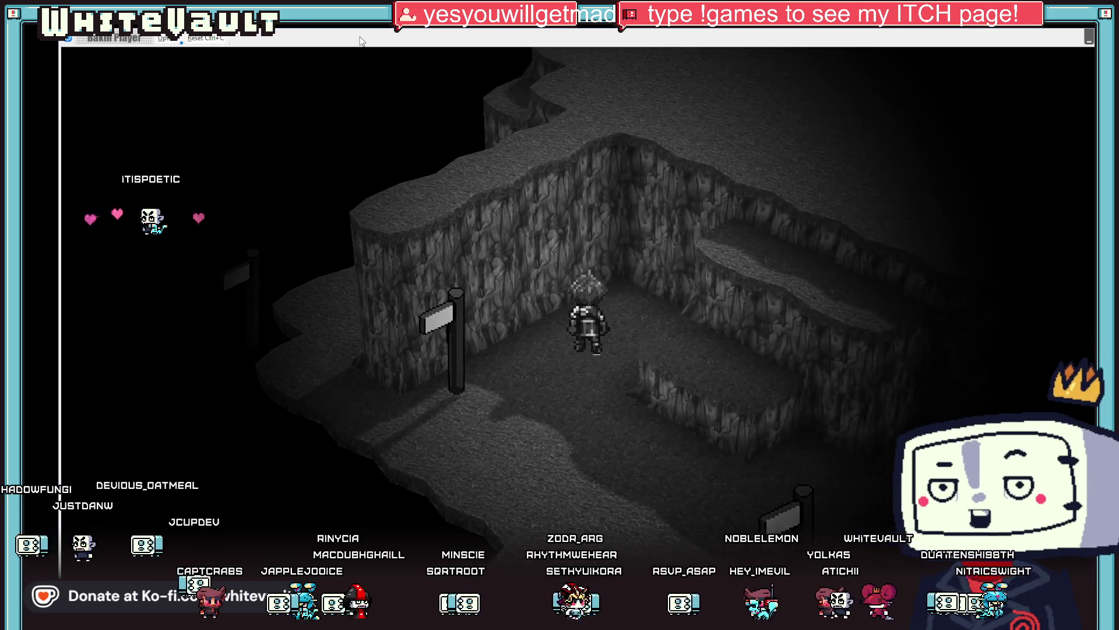
key(Down)
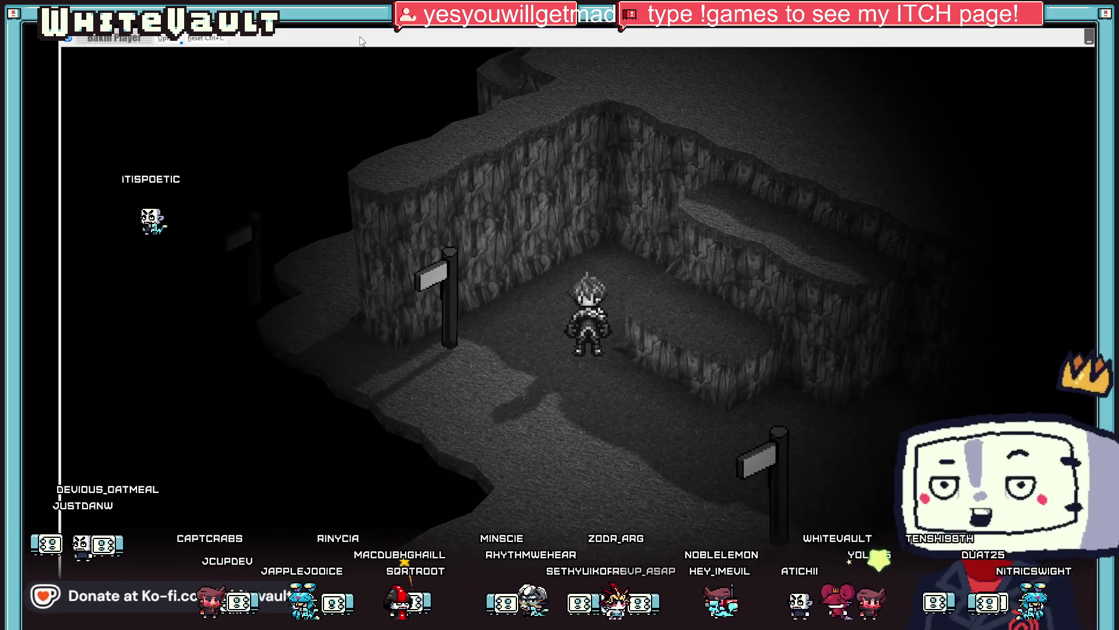
key(Down)
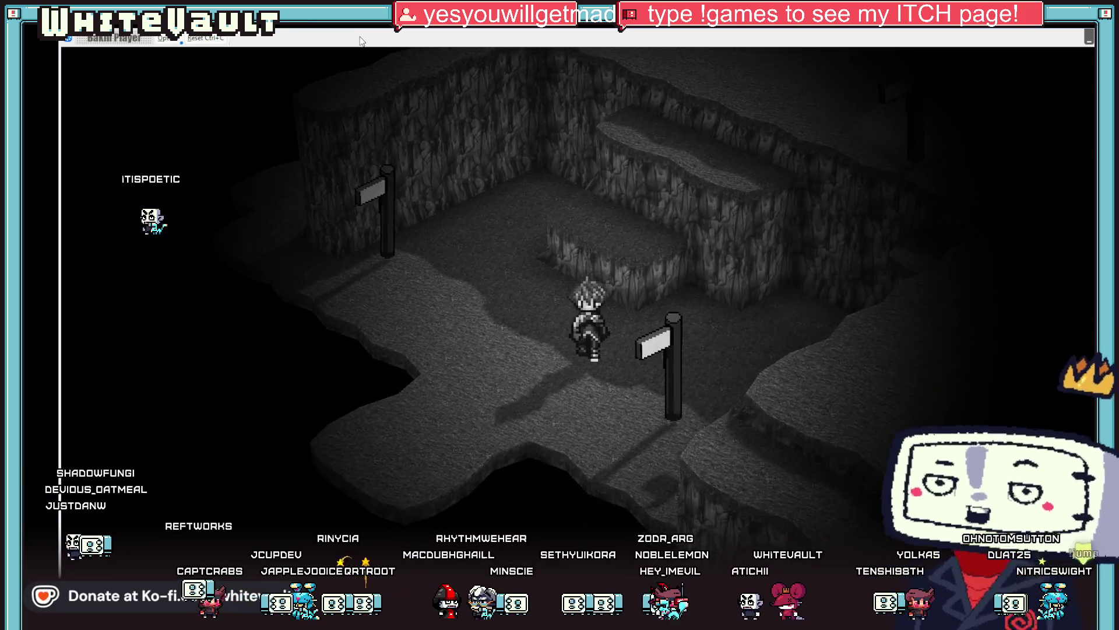
key(Down)
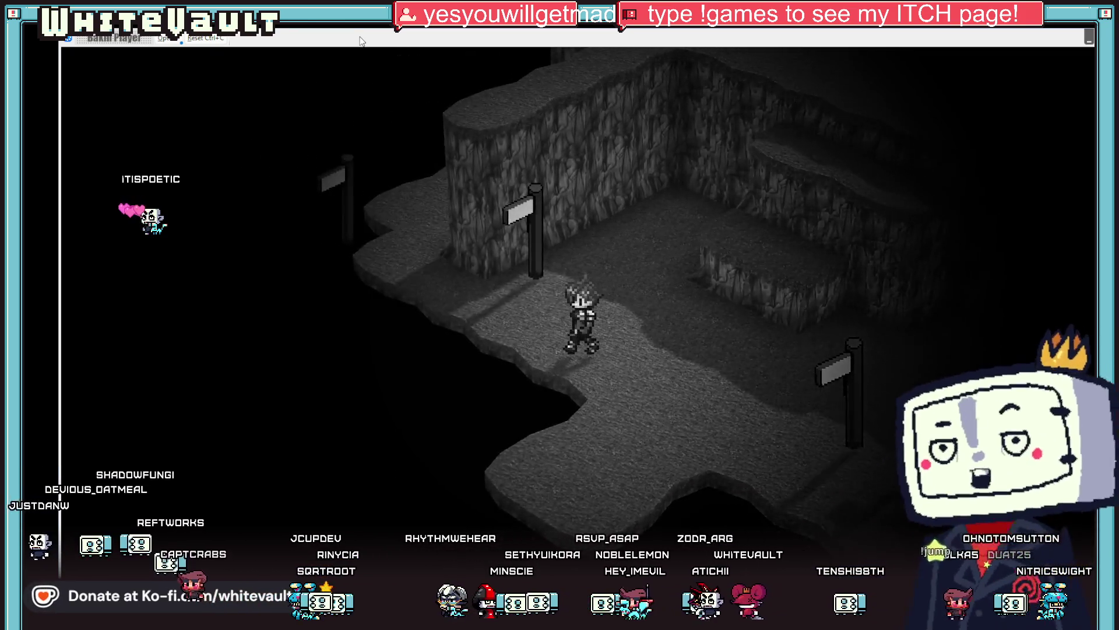
key(Down)
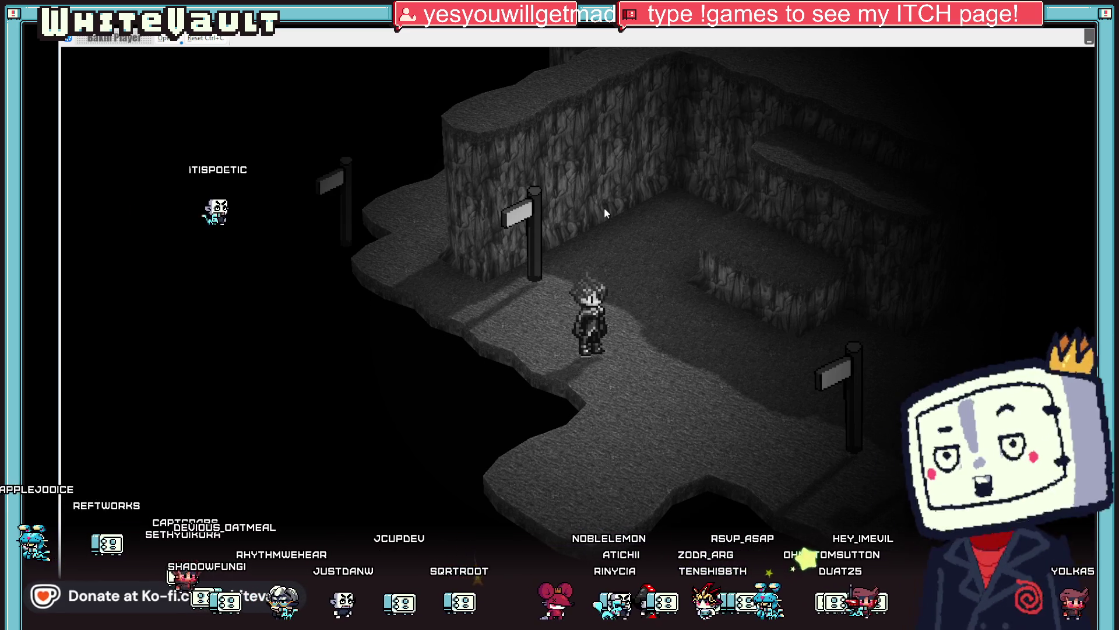
key(Left)
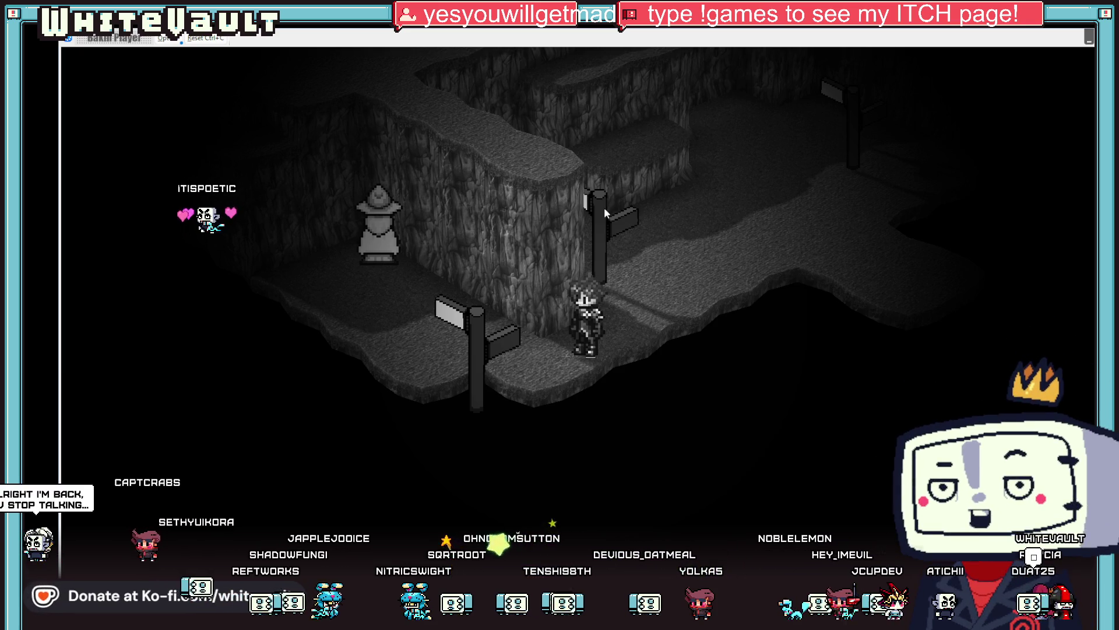
key(Right)
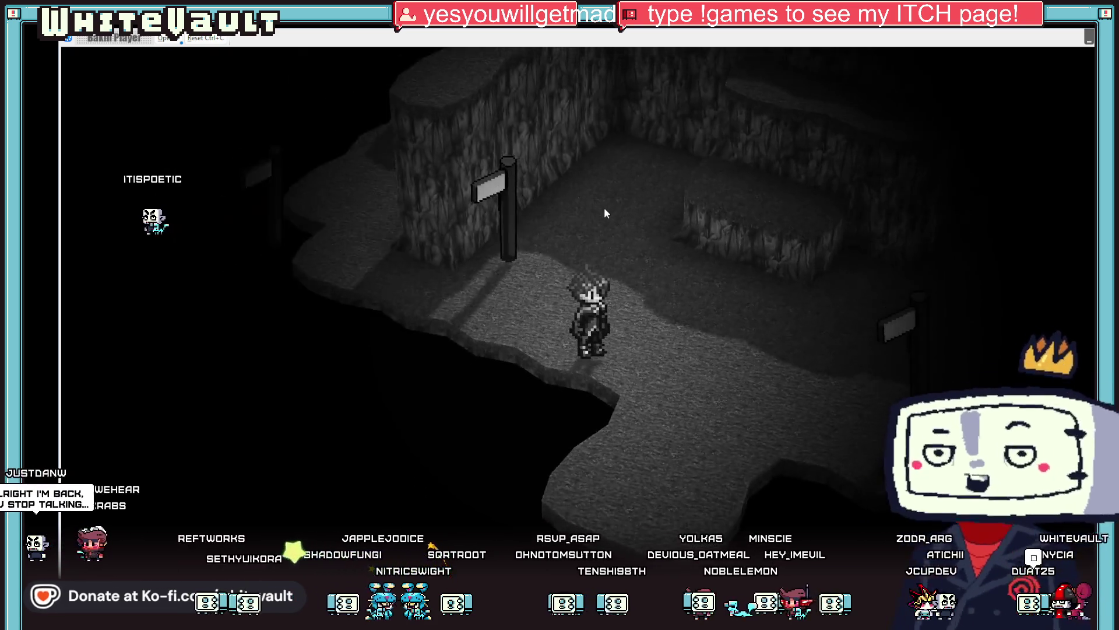
key(Left)
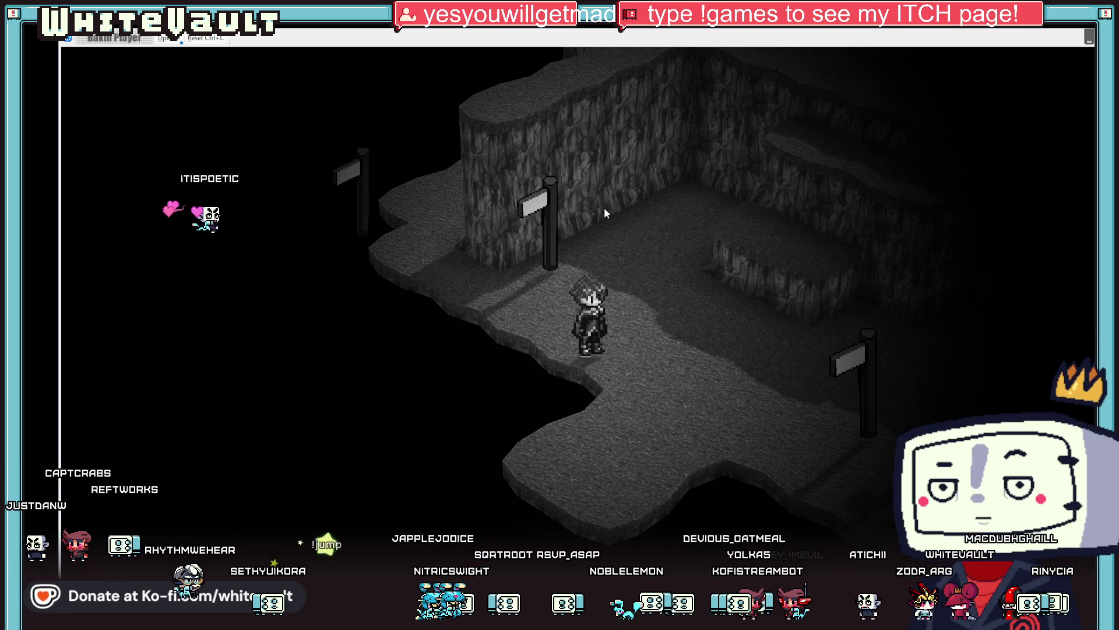
key(Left)
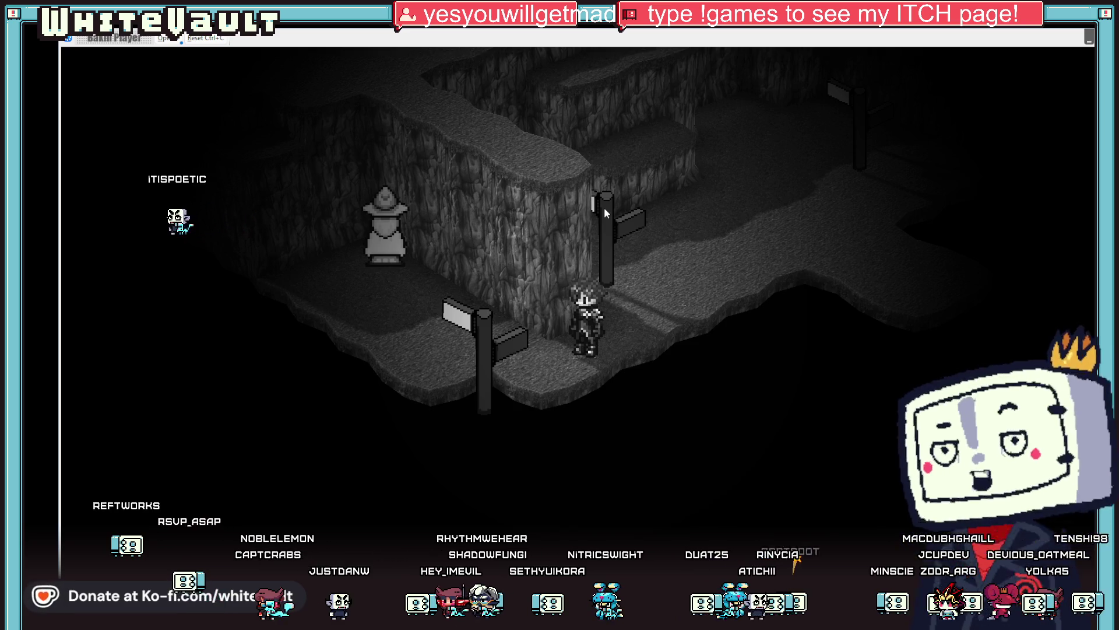
key(e)
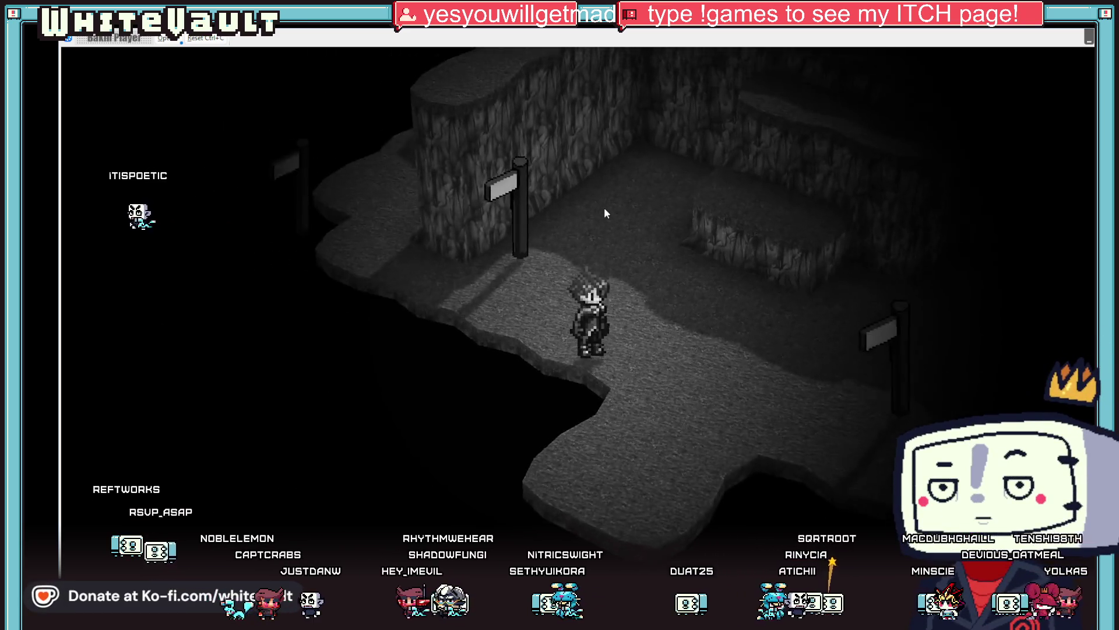
key(e)
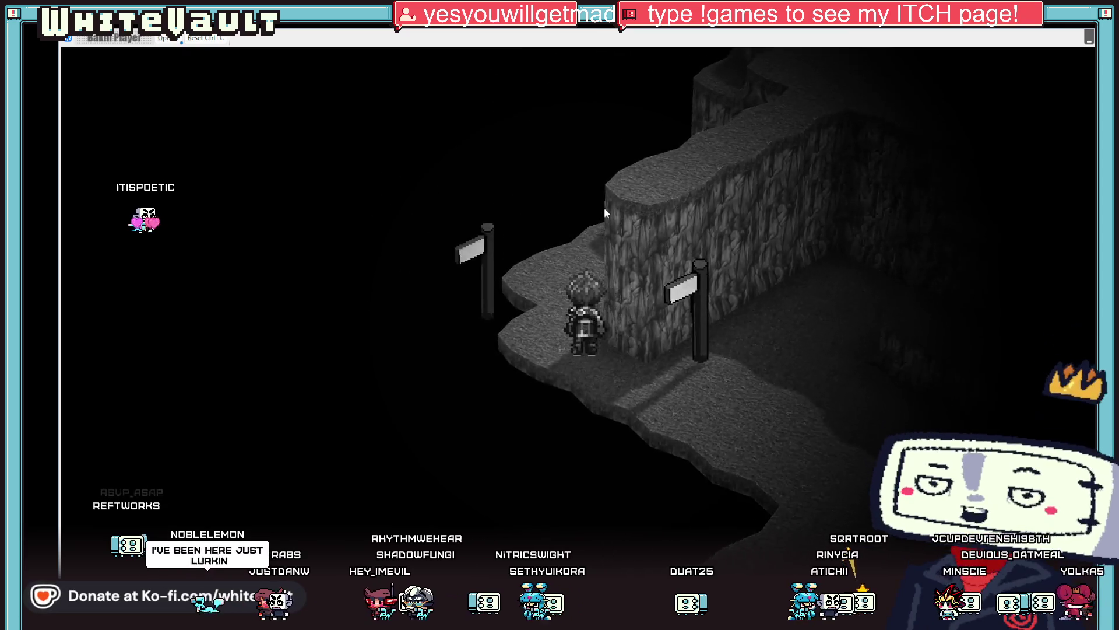
key(e)
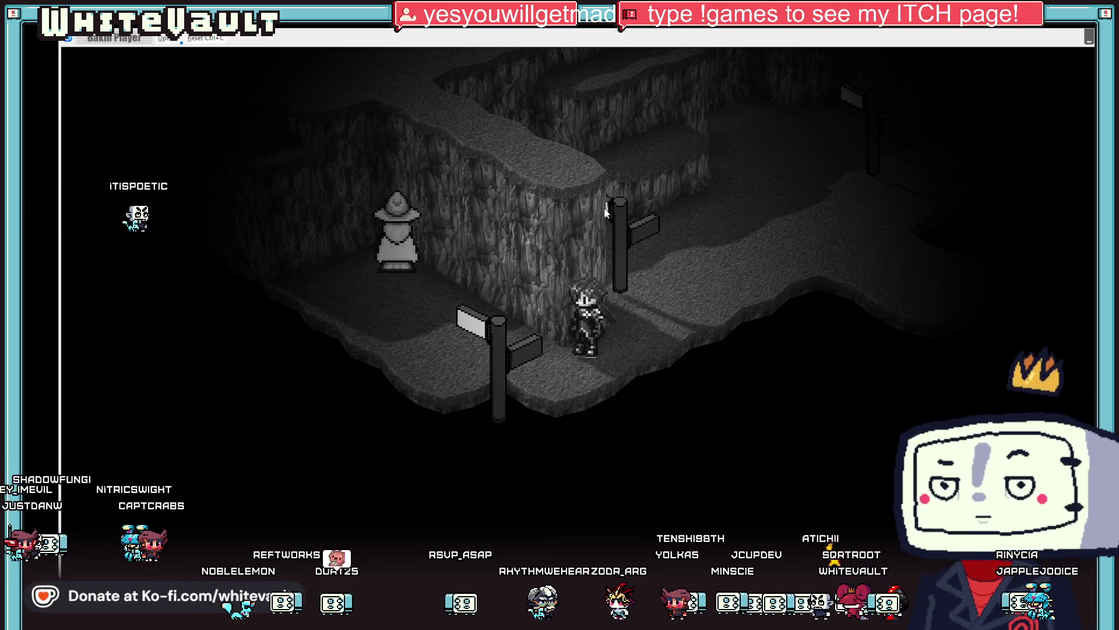
key(Right)
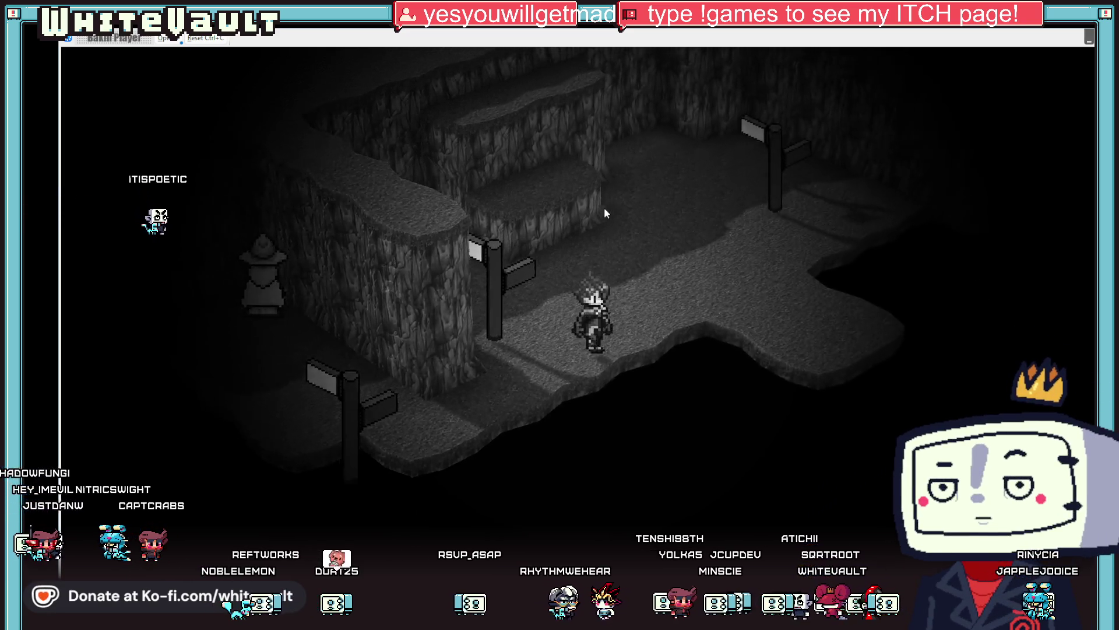
key(Up)
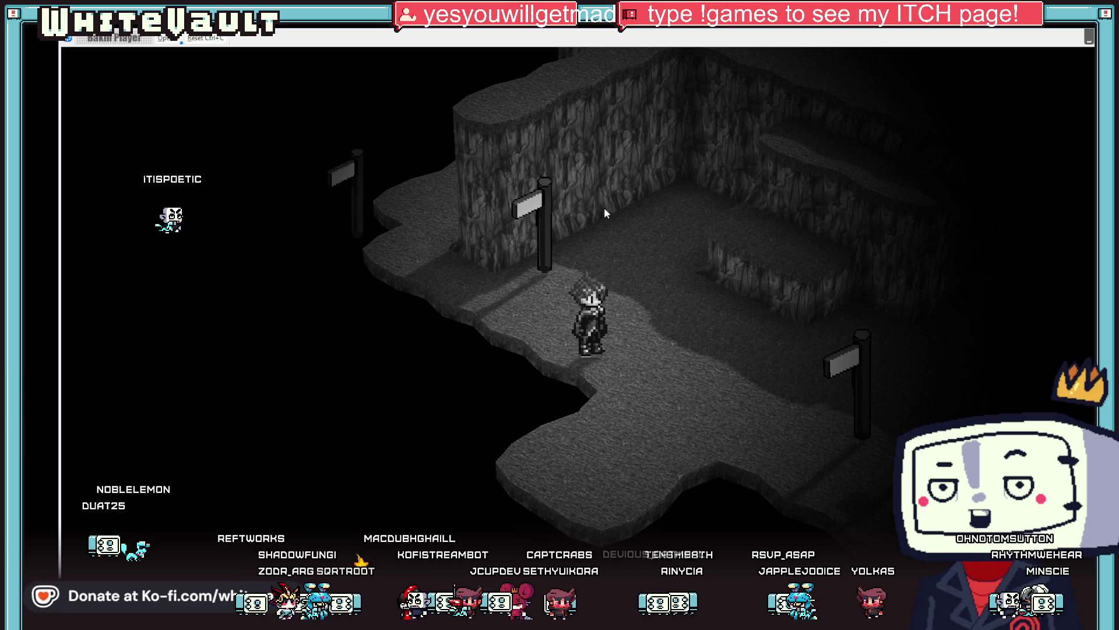
Walk the character right along the ledge and up past the cave wall and signposts
key(Up)
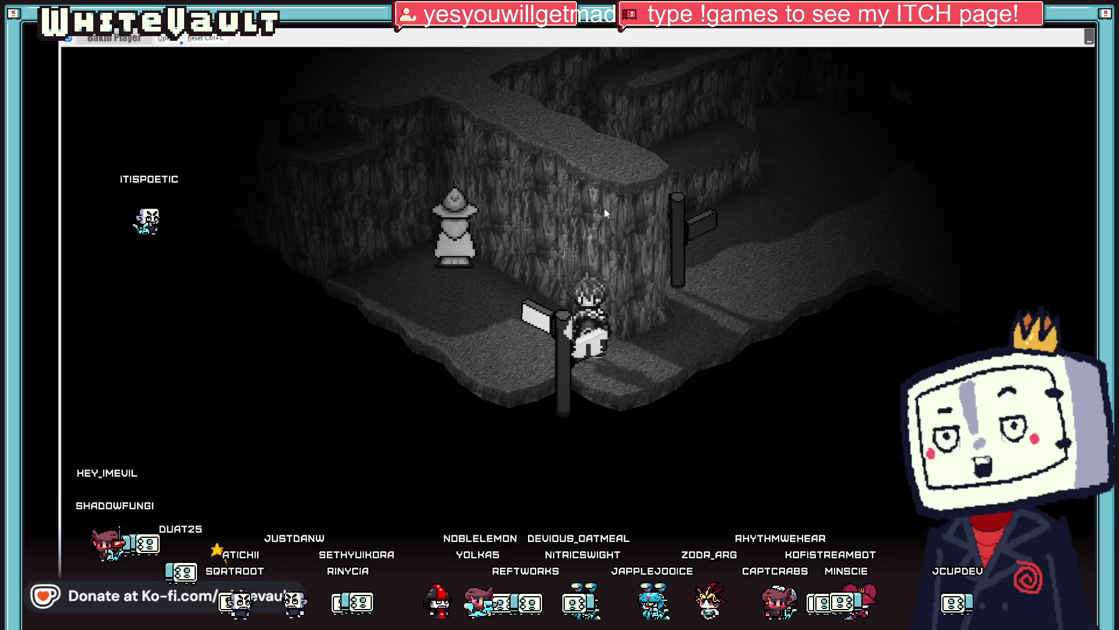
key(Right)
key(Right)
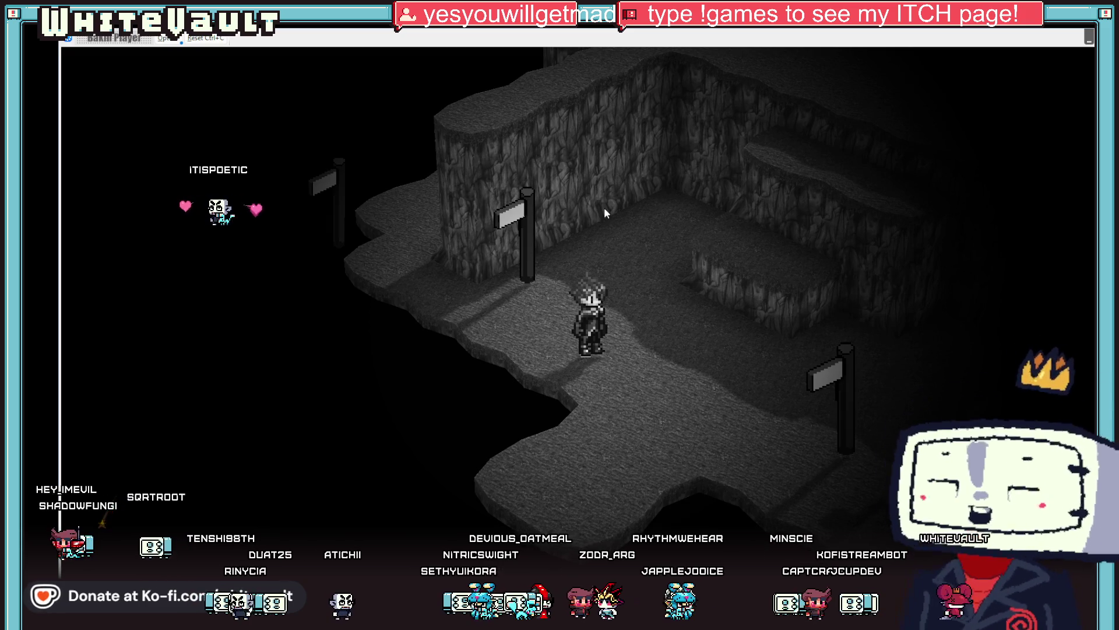
key(Right)
key(Up)
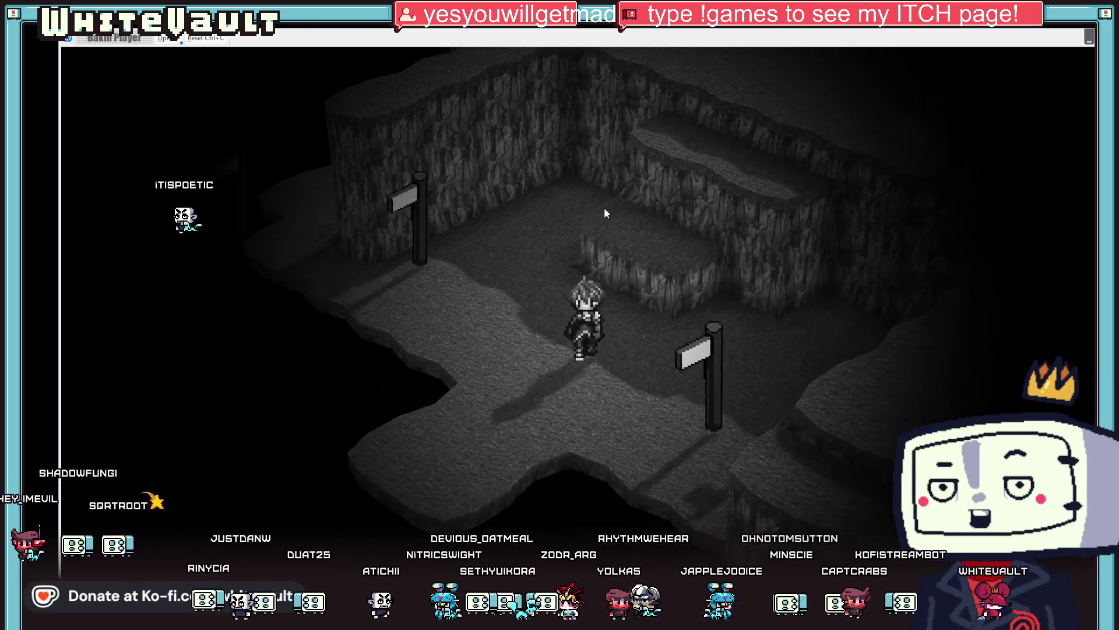
key(Up)
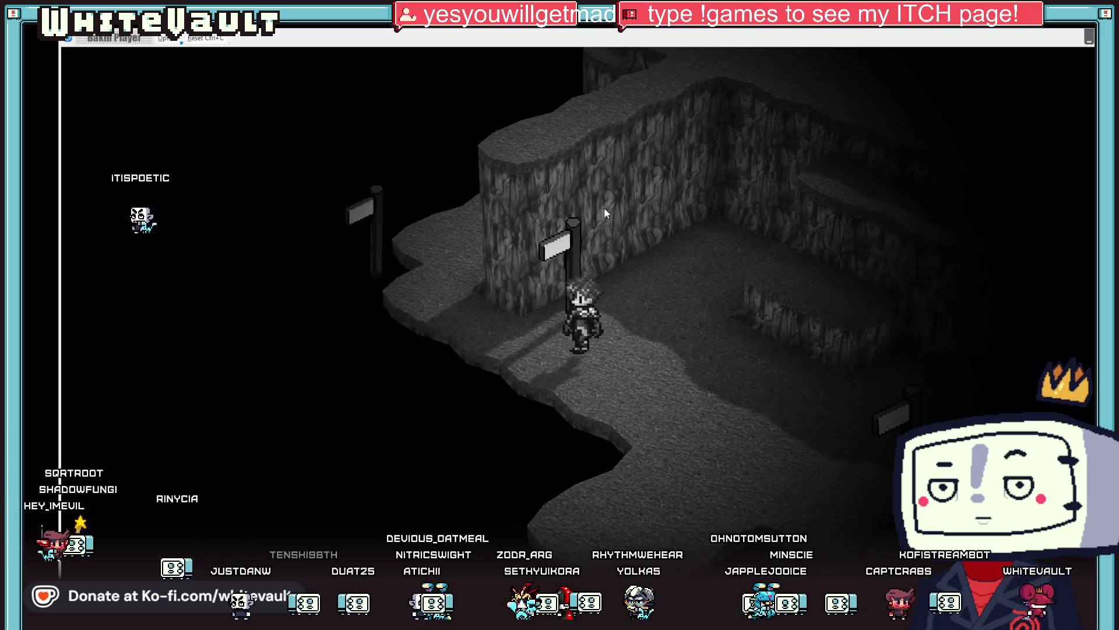
key(Up)
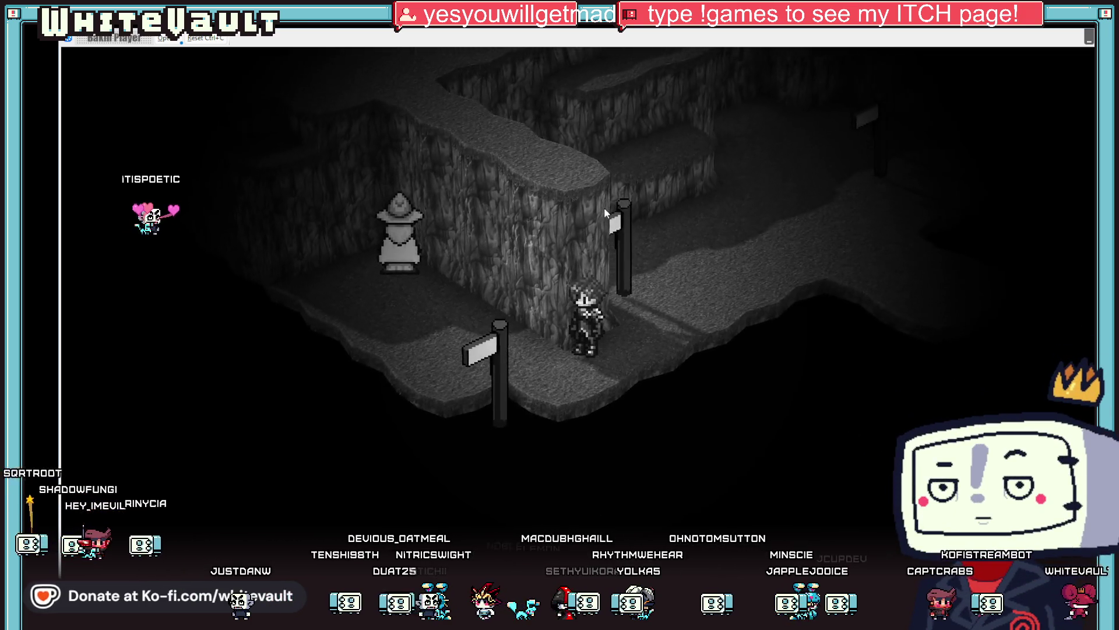
key(Up)
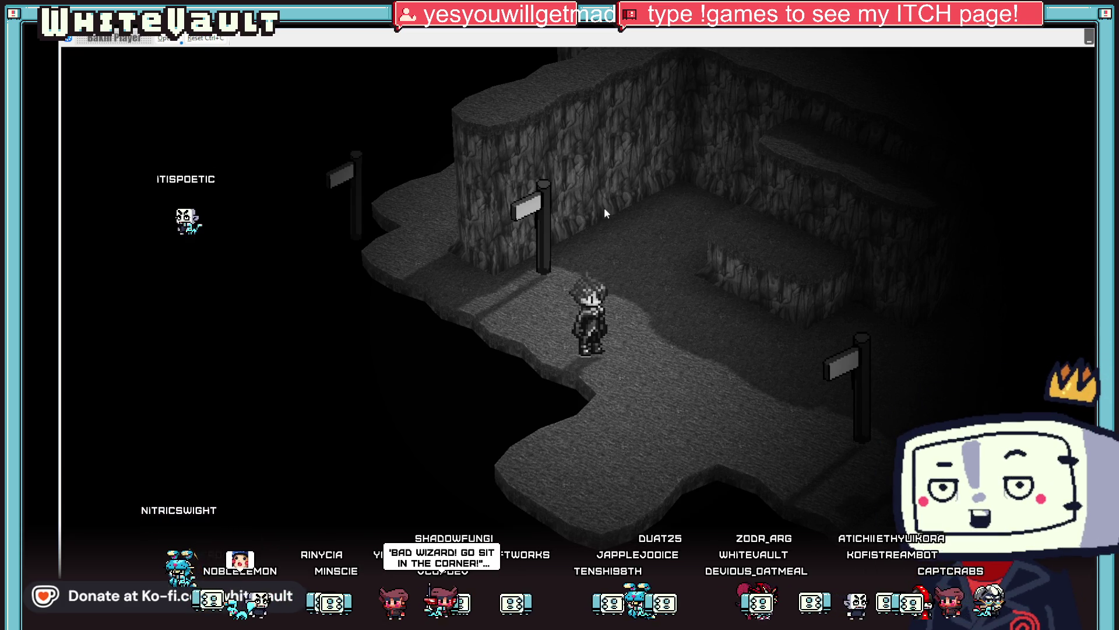
key(Up)
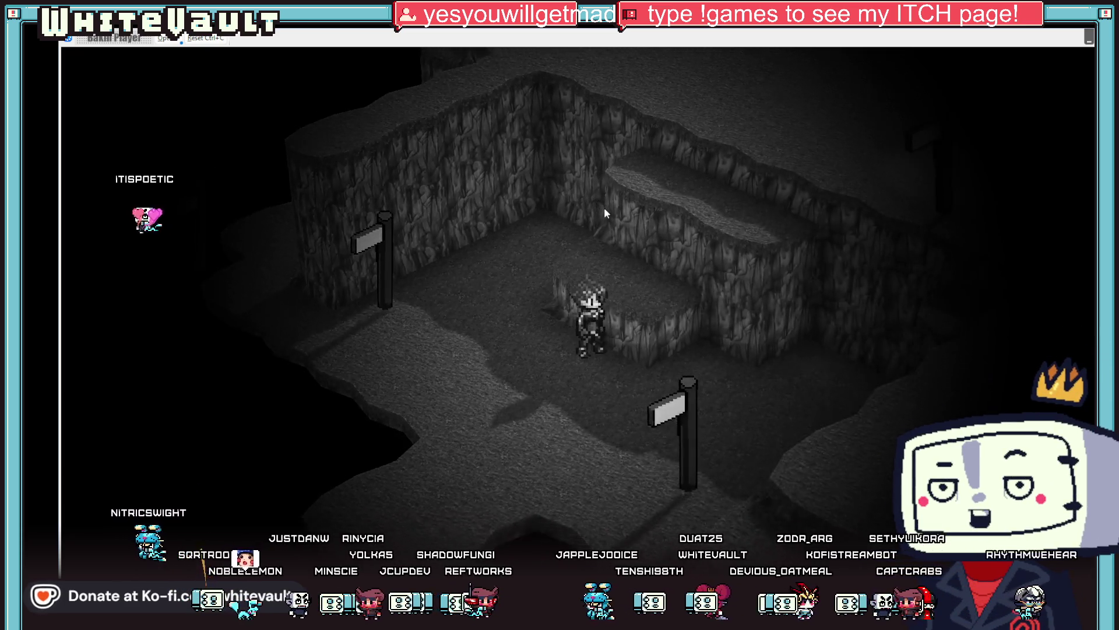
Walk the character over the lit plateau, stepping back and forth, then left along the ledge
key(Up)
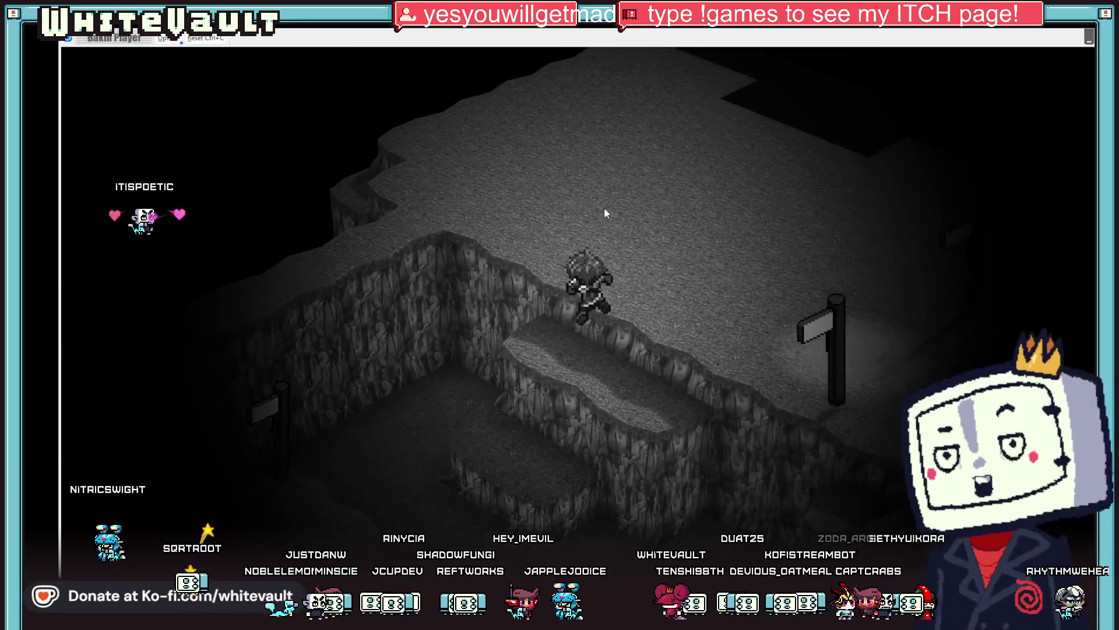
key(Down)
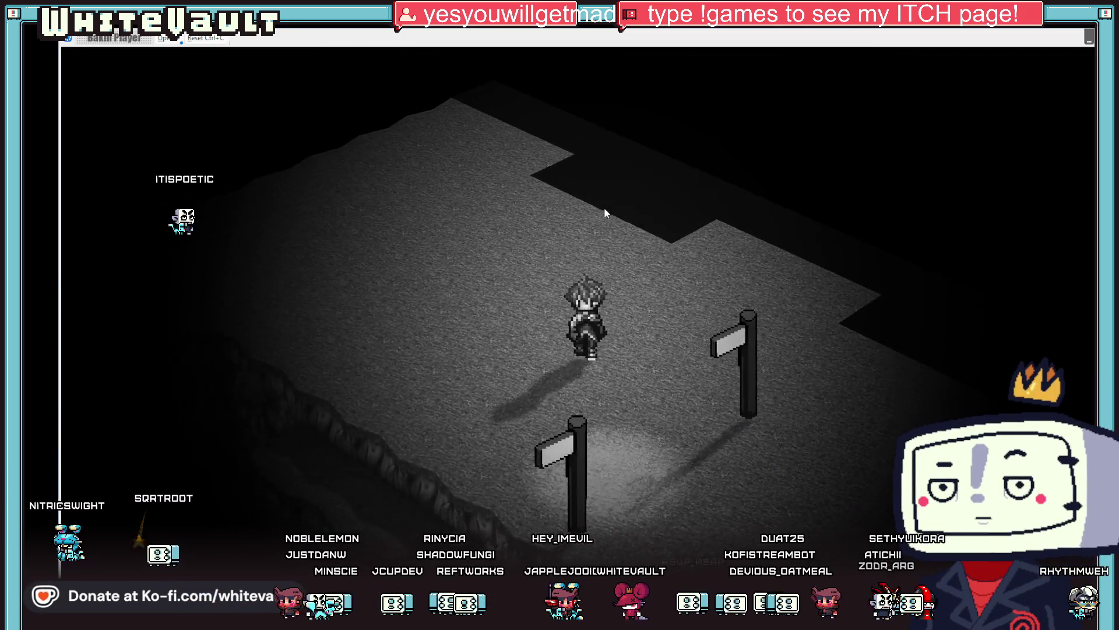
key(Down)
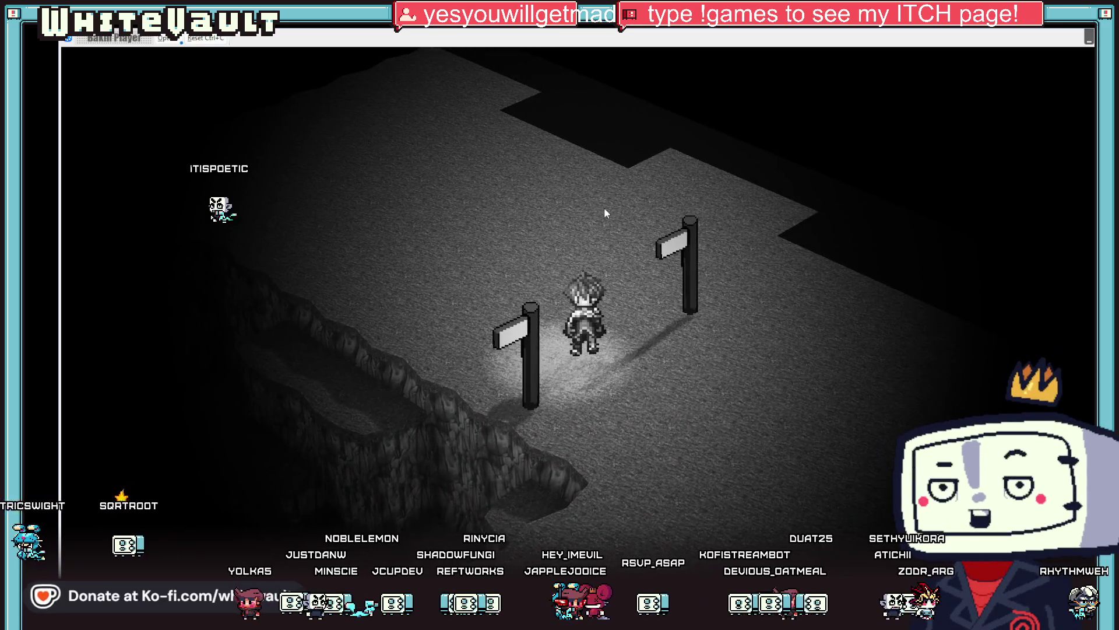
key(Up)
key(Down)
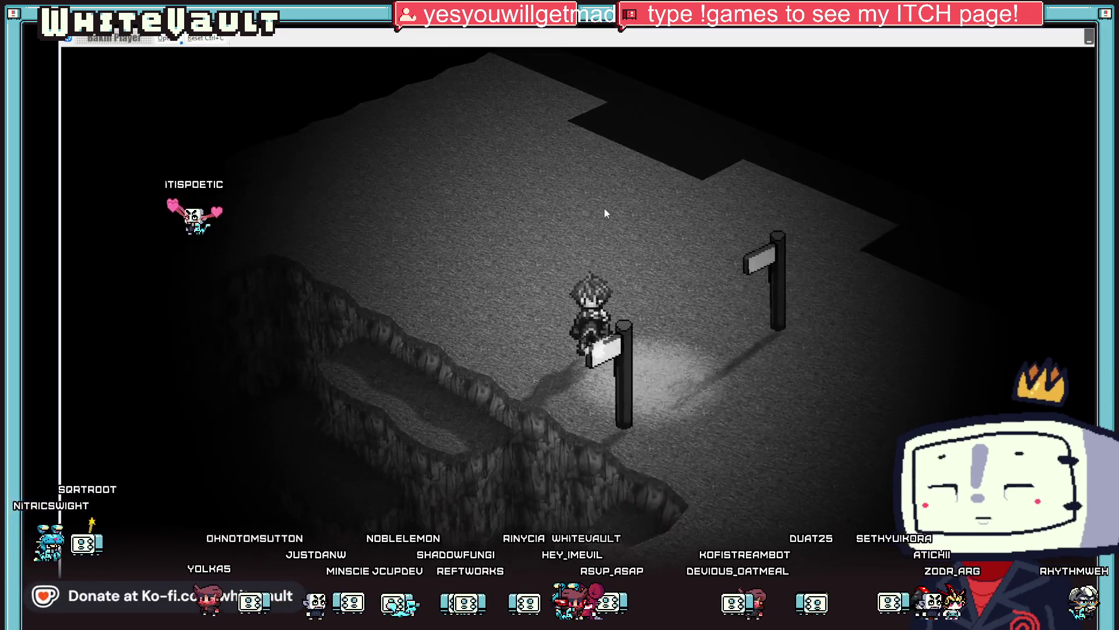
key(Down)
key(Up)
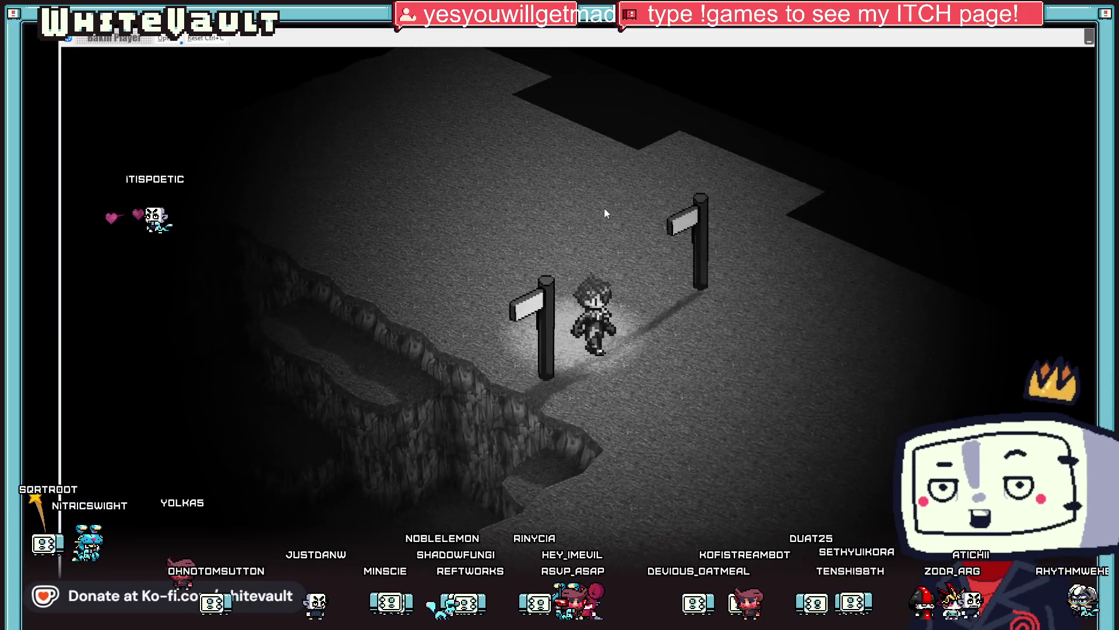
key(Down)
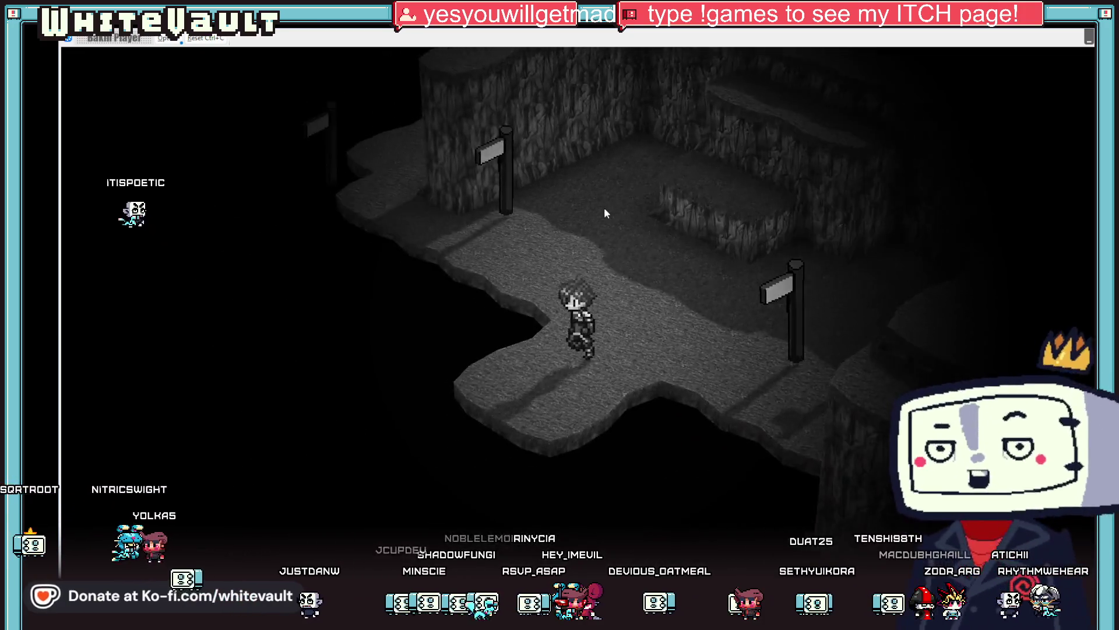
key(Left)
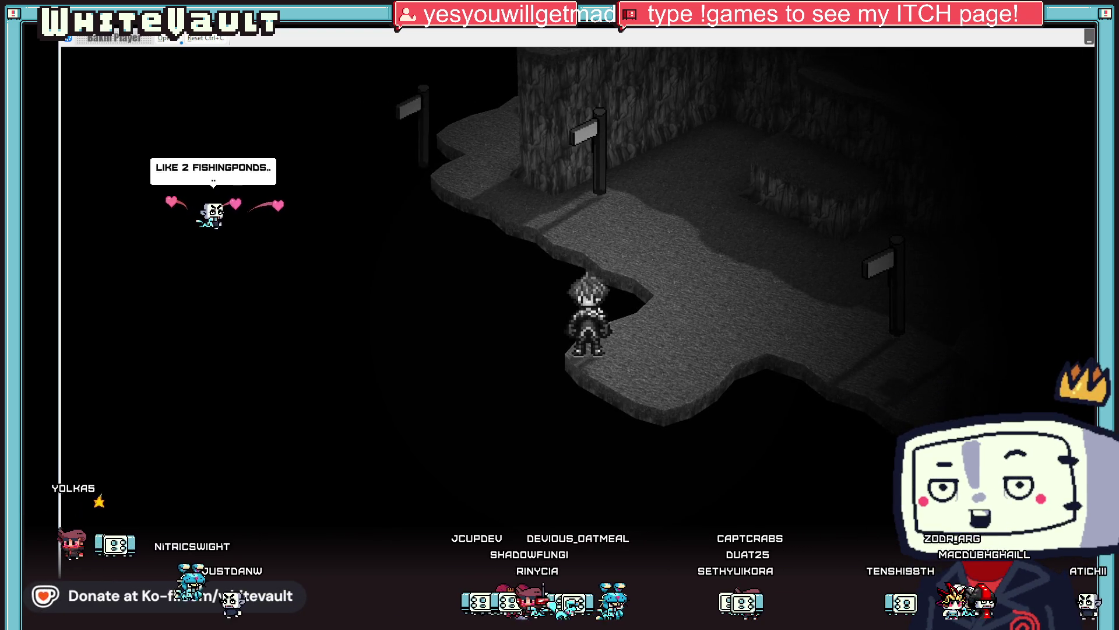
End the test play, tilt the map view to look down from above, and switch to Aseprite
key(alt+F4)
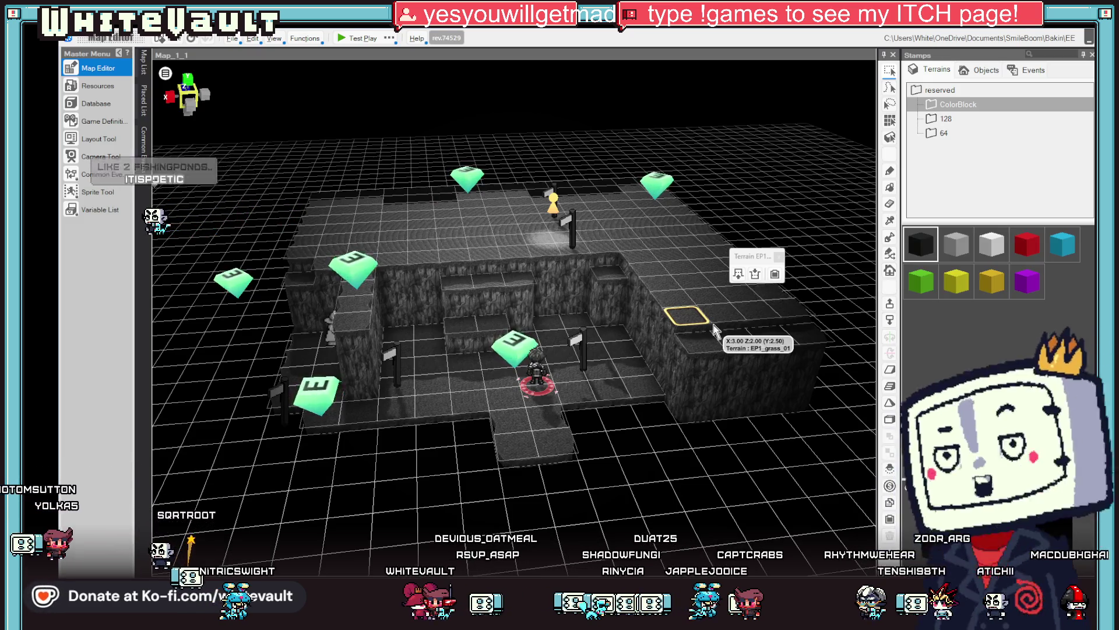
mouse_move(660, 319)
mouse_down()
mouse_move(612, 379)
mouse_move(651, 456)
mouse_up()
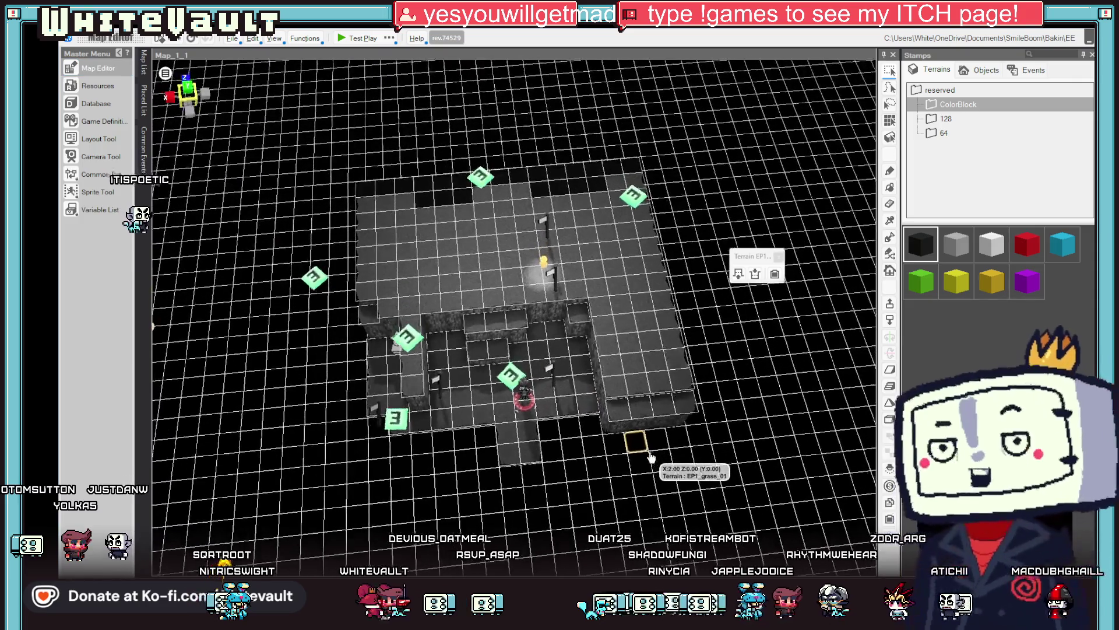
key(alt+Tab)
scroll(618, 365, down, 3)
scroll(589, 385, up, 2)
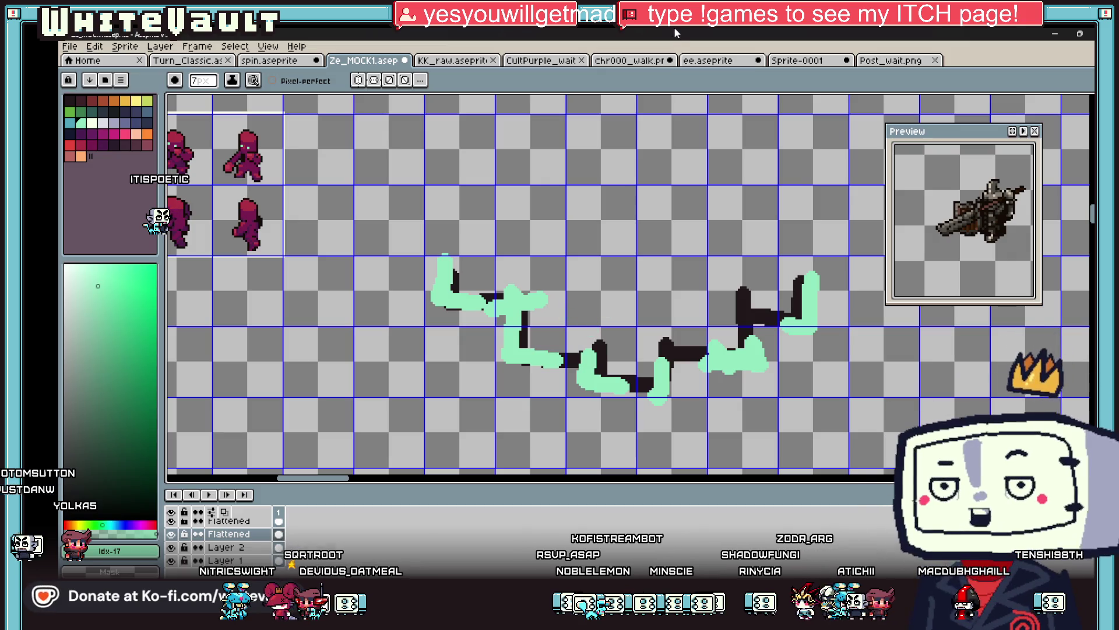
Toggle the Move (V) and Brush (B) tools, zoom out on the Ze_MOCK1 sketch, and return to Bakin
key(v)
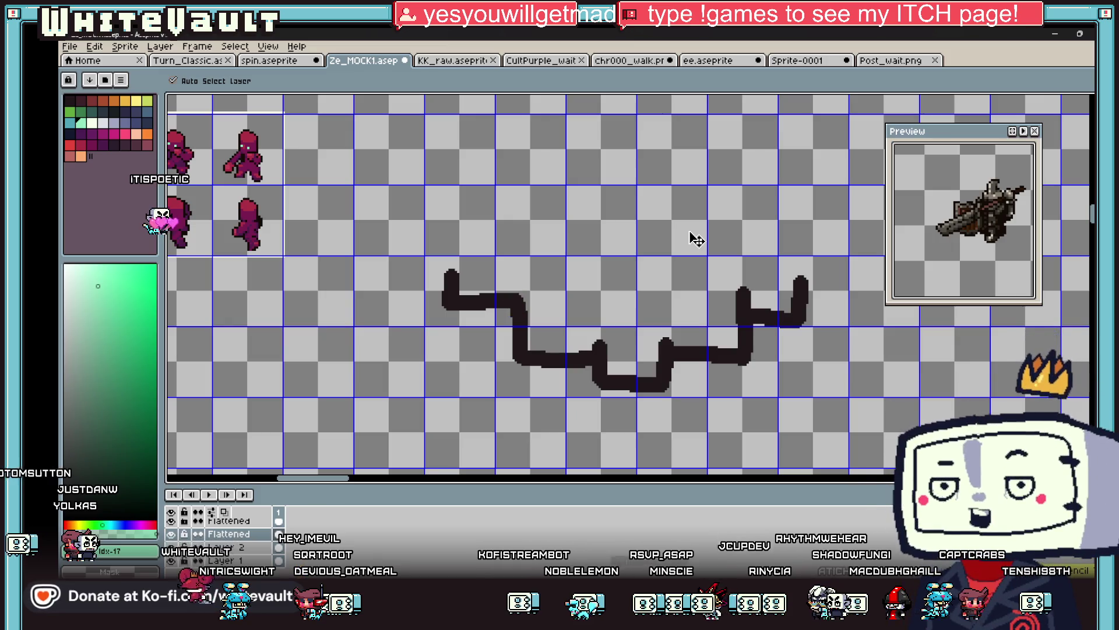
key(b)
scroll(790, 238, down, 2)
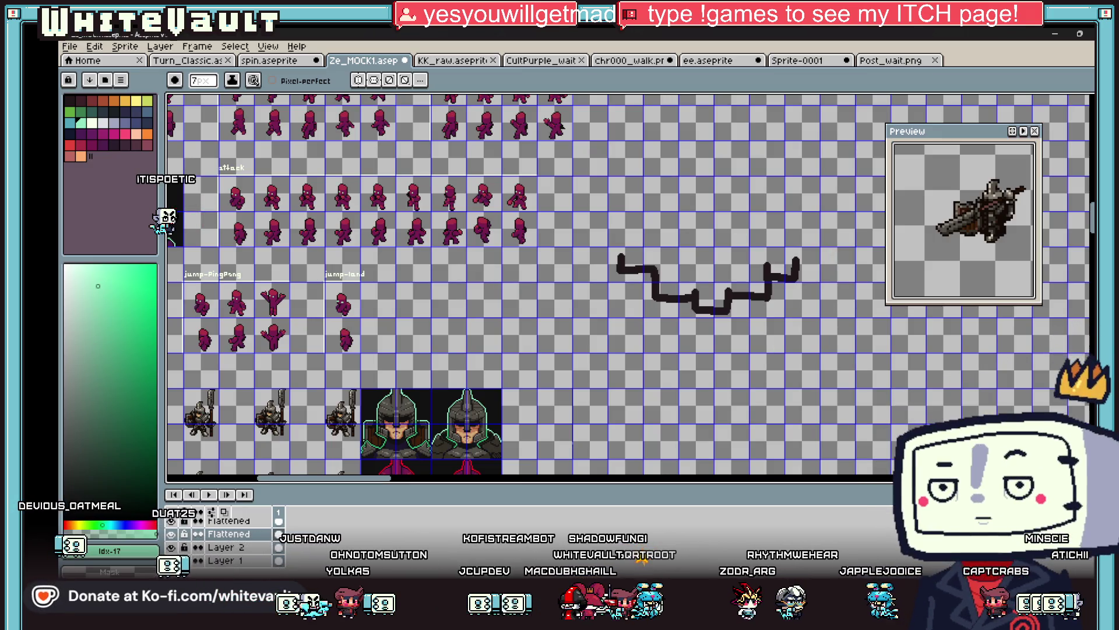
key(alt+Tab)
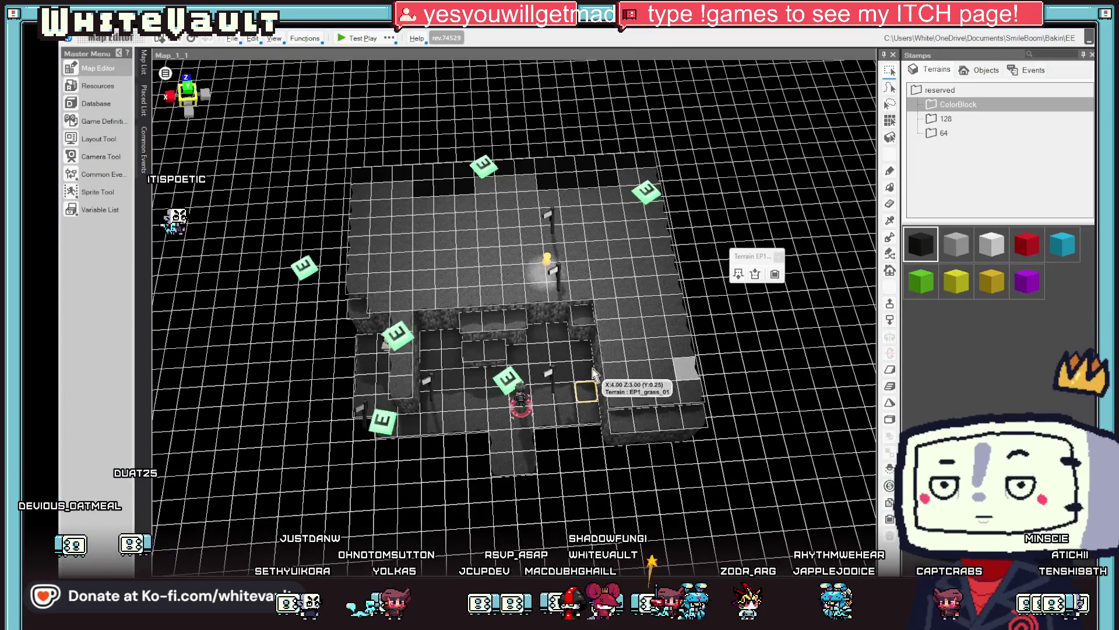
Rotate and zoom the cave map view, then select the Post_1 signpost event on the upper plateau
mouse_move(588, 383)
mouse_down()
mouse_move(588, 321)
mouse_move(603, 314)
mouse_move(595, 334)
mouse_up()
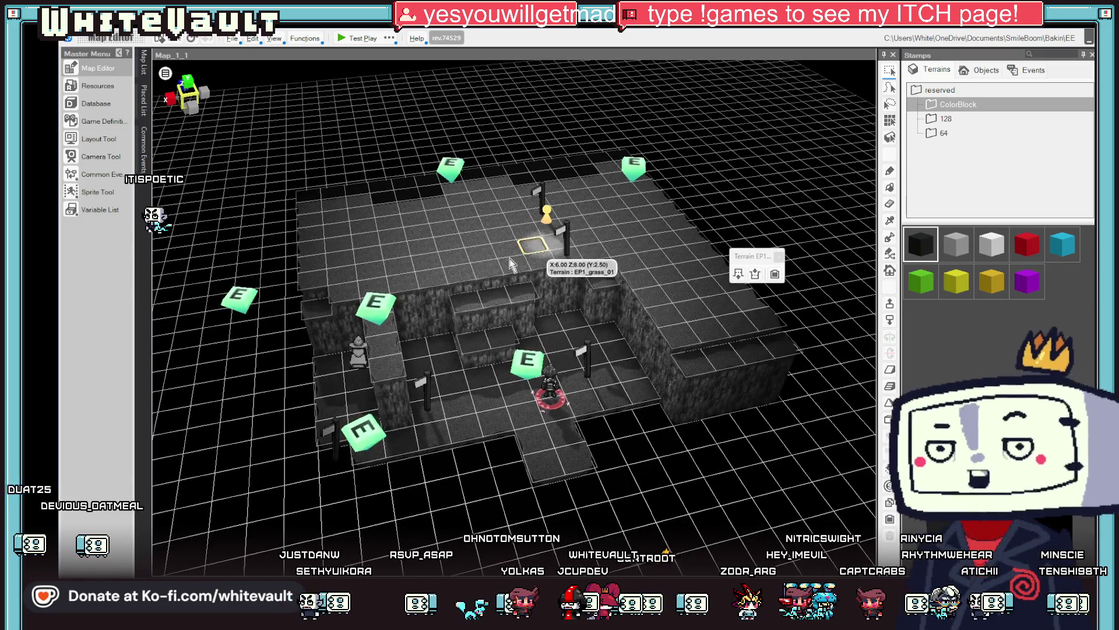
scroll(470, 239, up, 4)
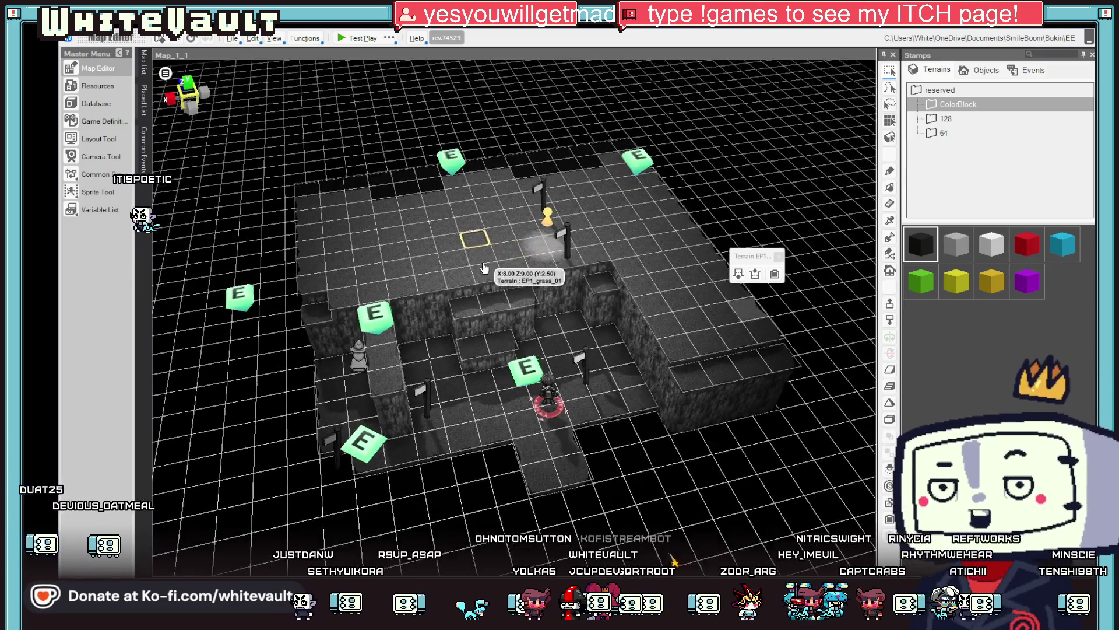
click(569, 264)
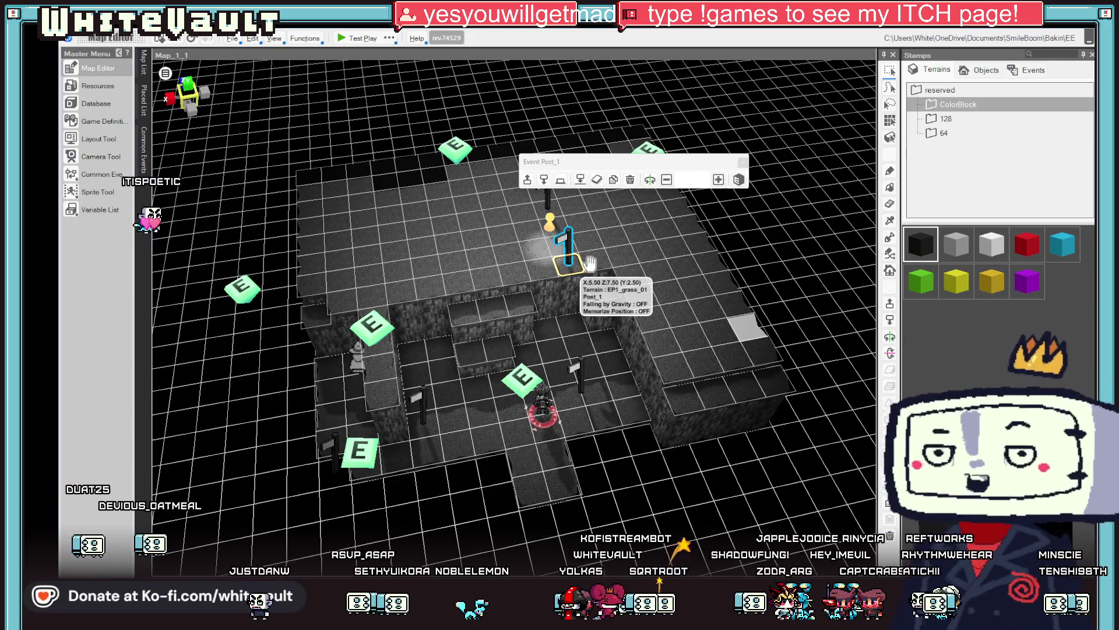
Open Post_1's Event Editor, dismiss the stray file panel, and add a command after Change Event Motion
double_click(563, 239)
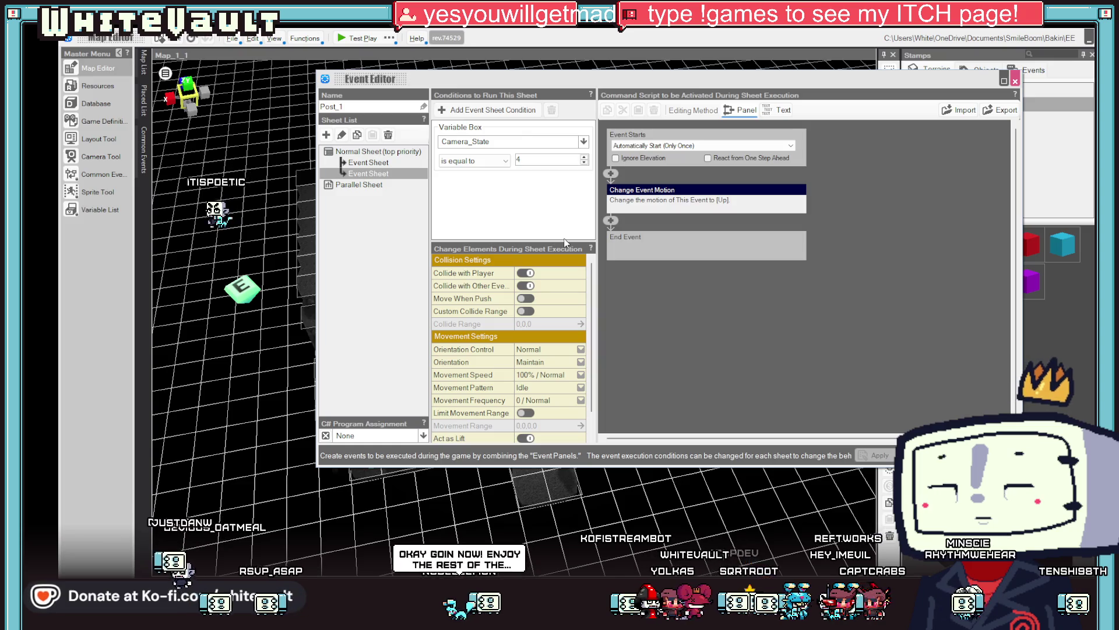
click(401, 440)
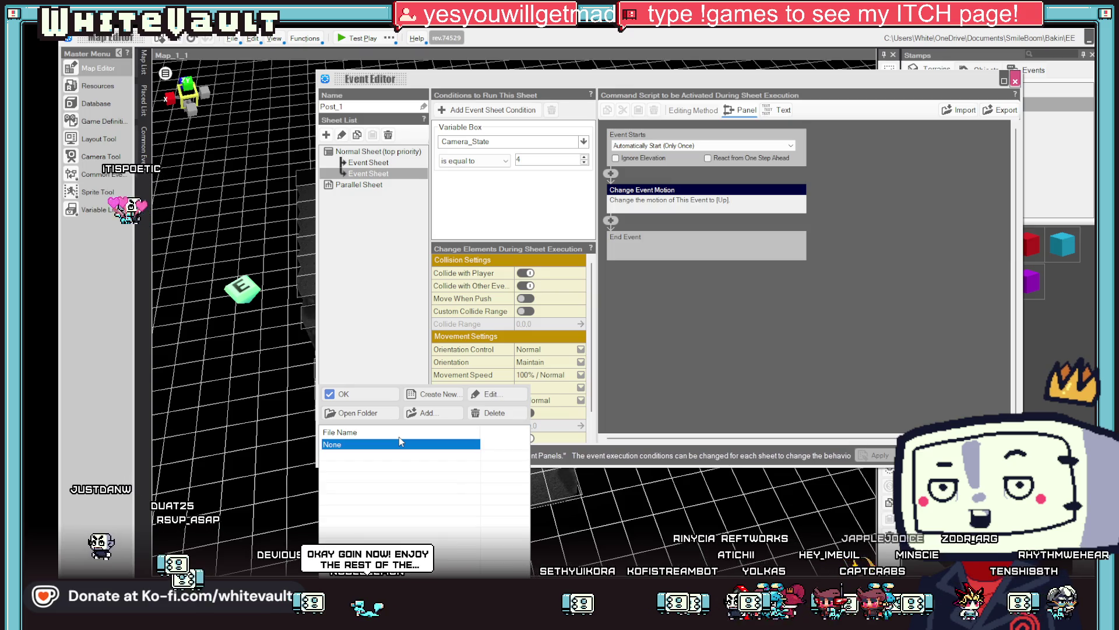
click(685, 340)
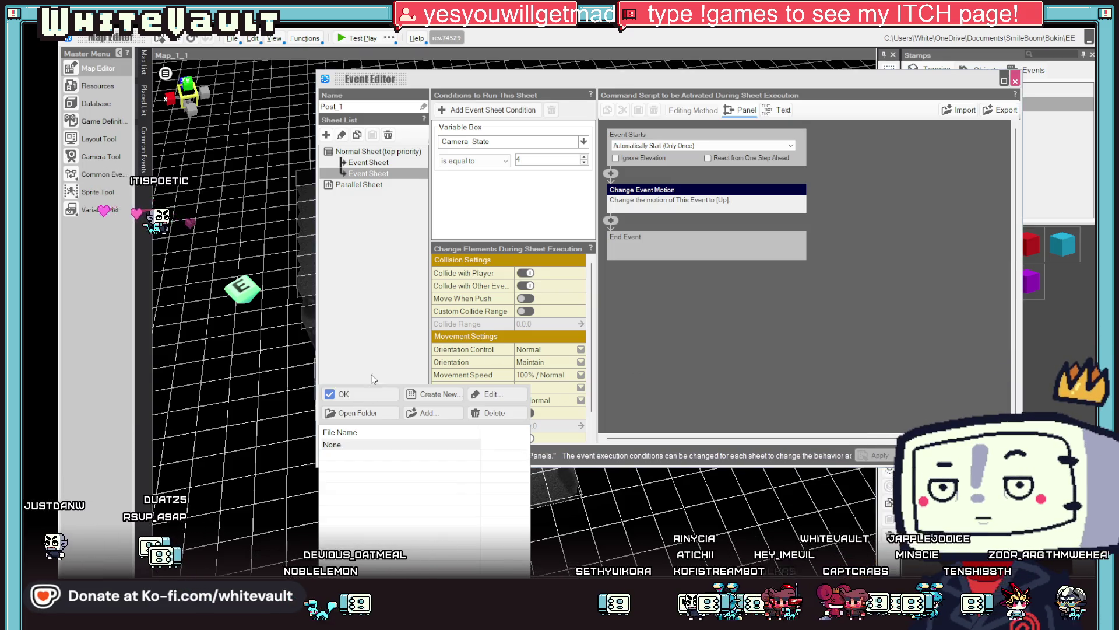
click(374, 394)
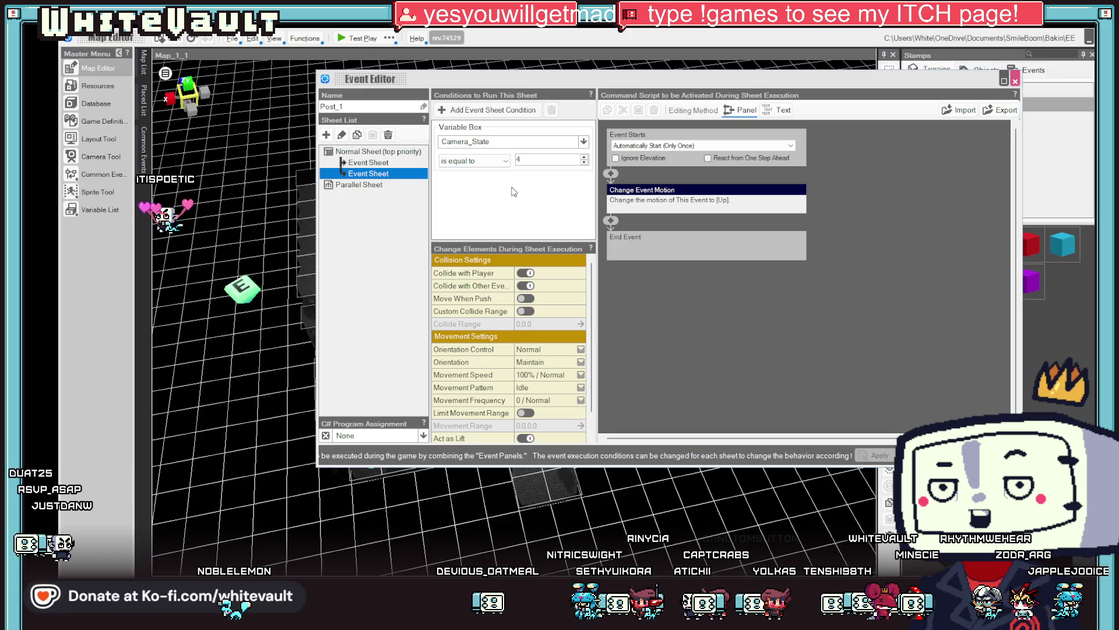
click(617, 223)
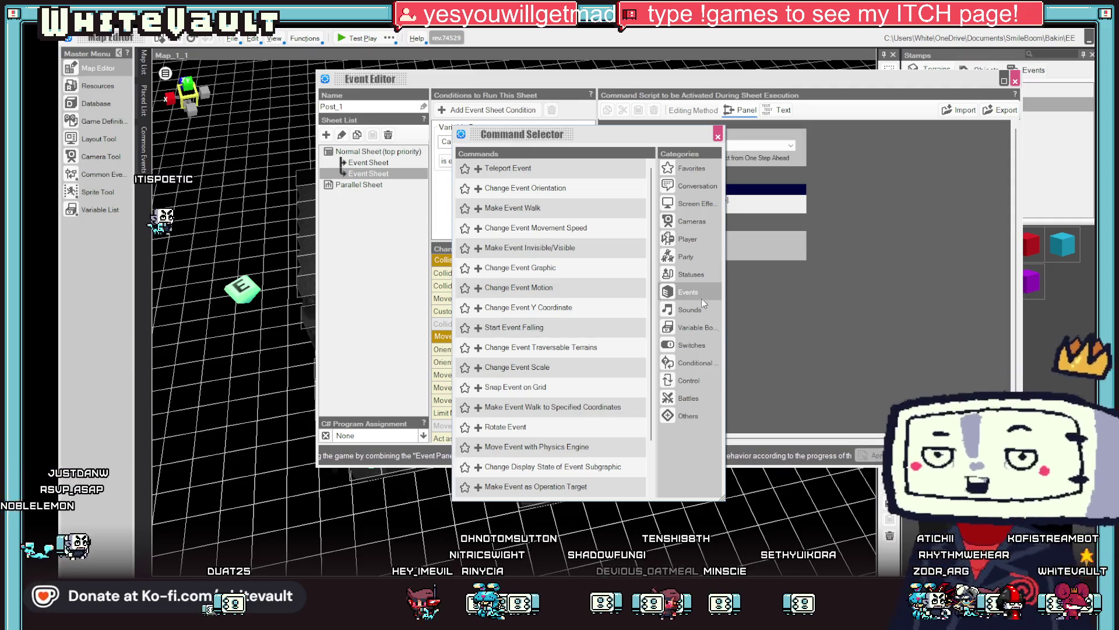
Add a Play Environmental Sound command and bring up its sound asset picker
click(707, 312)
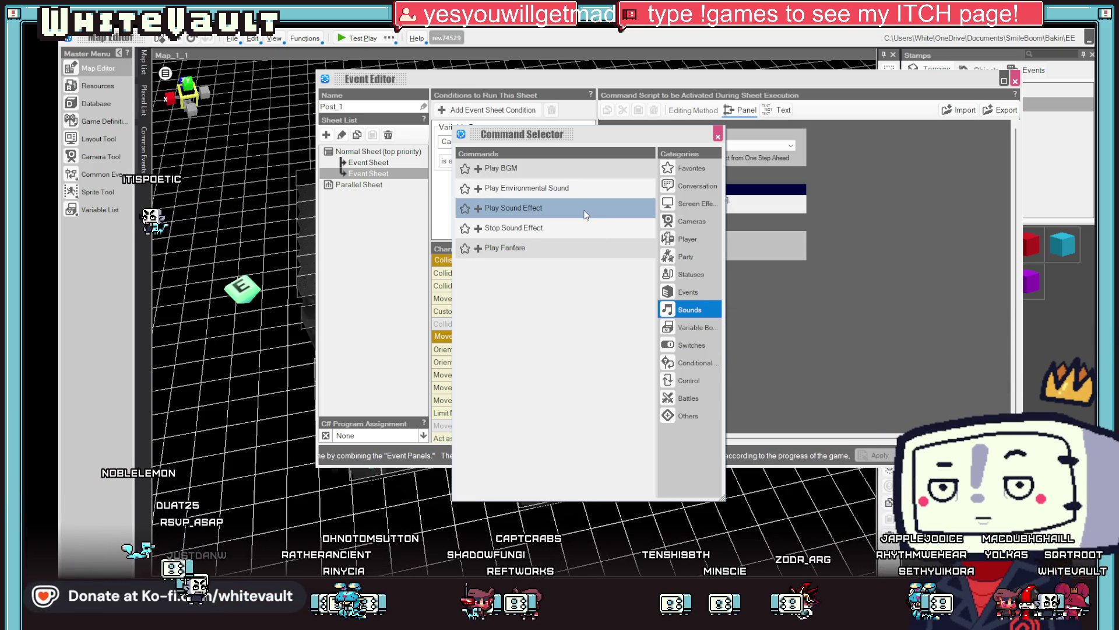
click(491, 188)
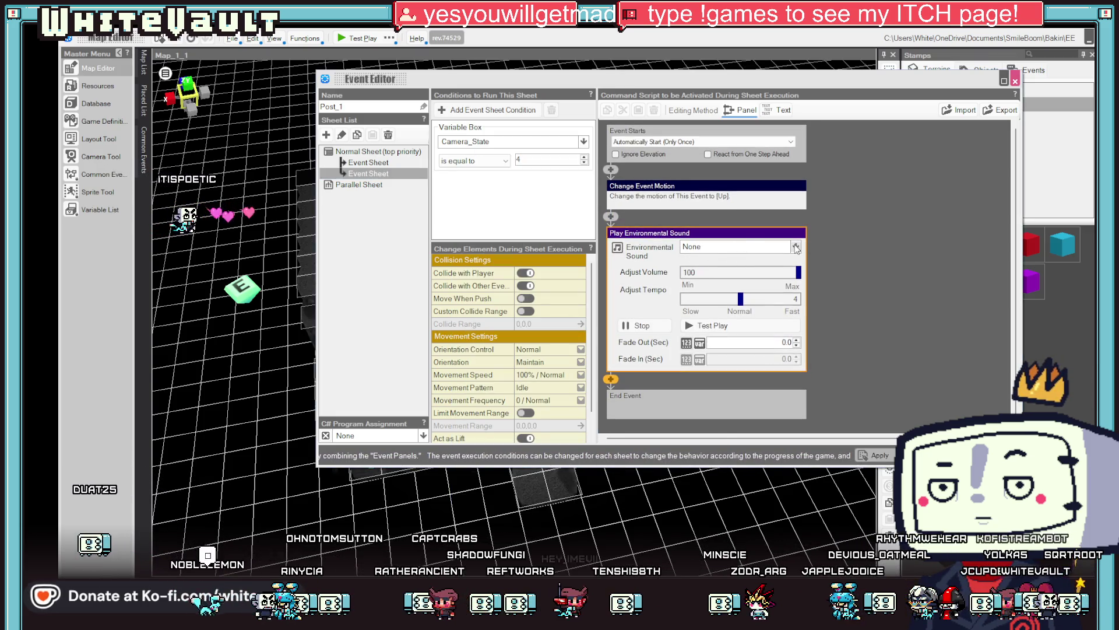
click(759, 249)
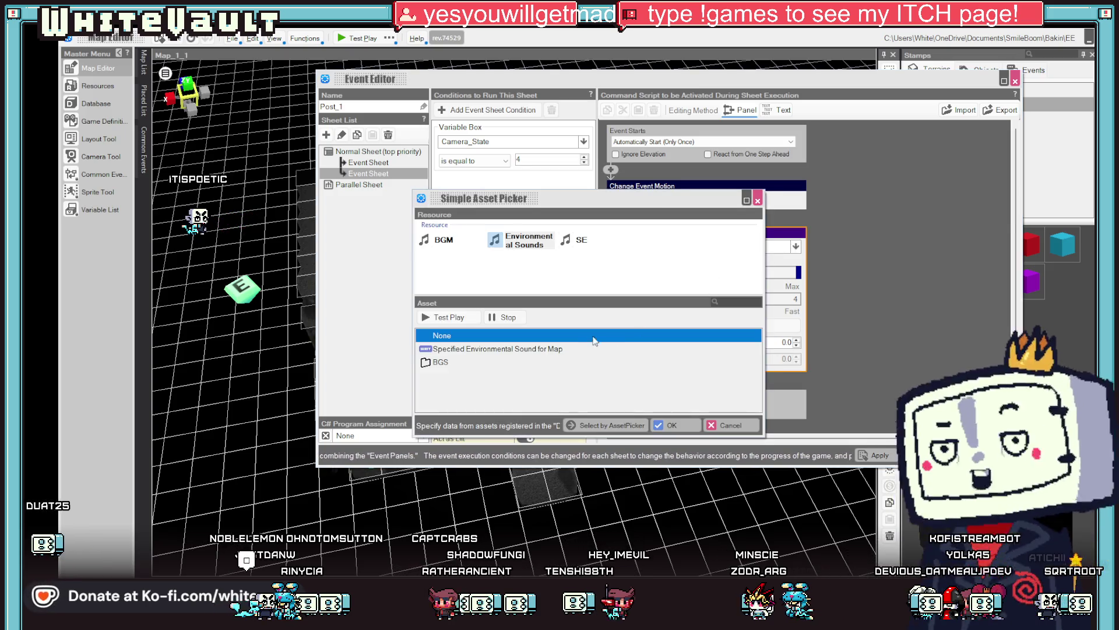
click(620, 349)
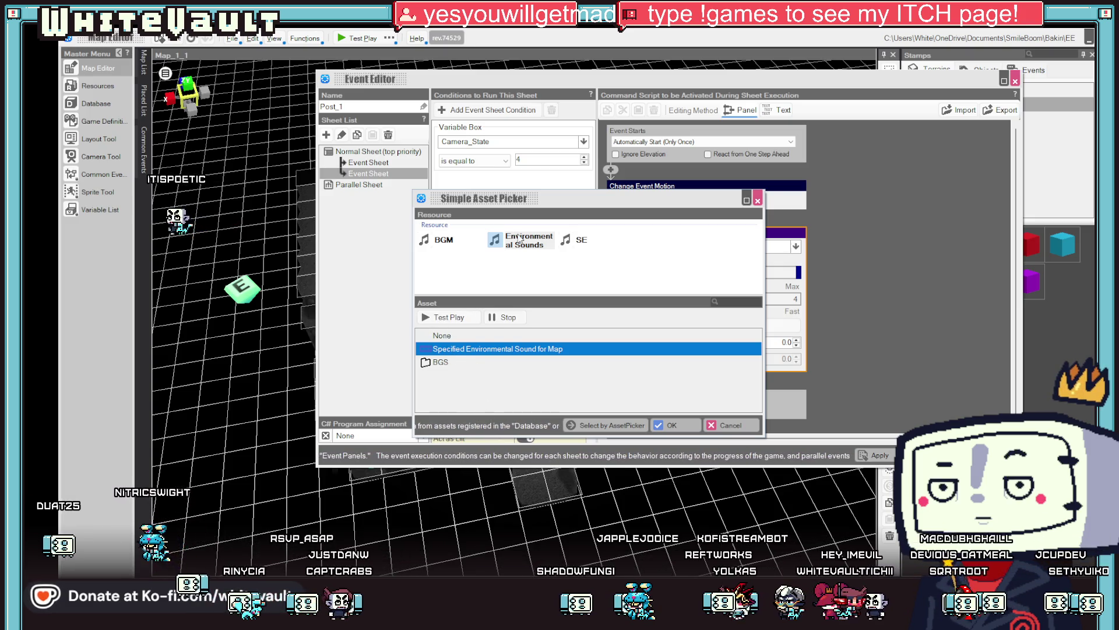
Browse the SE folder, previewing SE_Alarmclock_01, SE_Cancel_04, SE_Delete_Letter_03 and SE_Devil_01
click(462, 349)
double_click(434, 362)
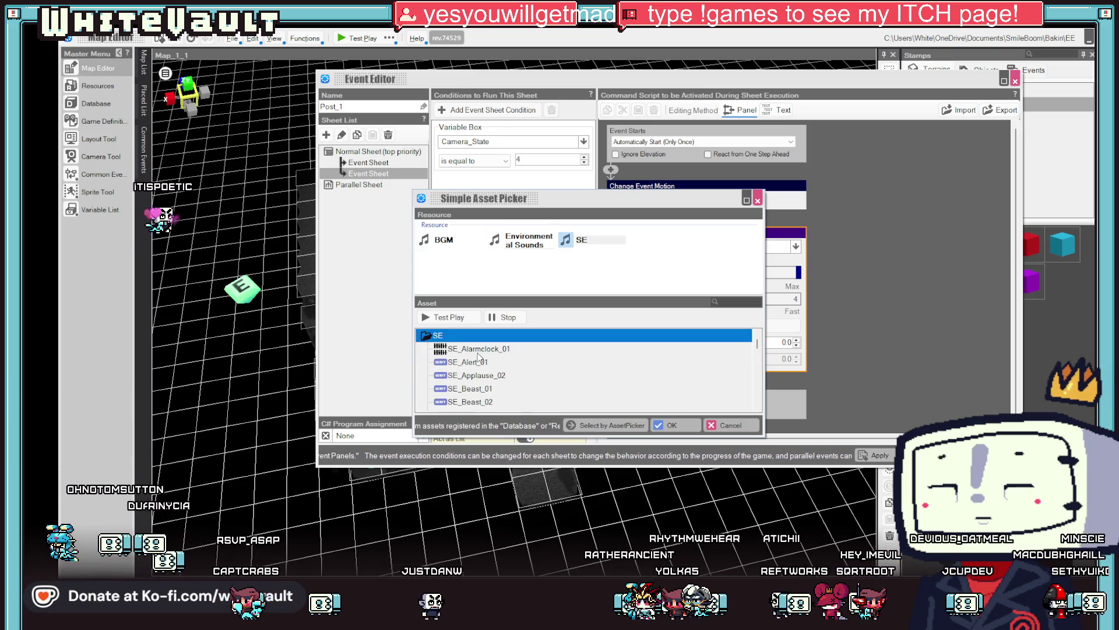
click(478, 350)
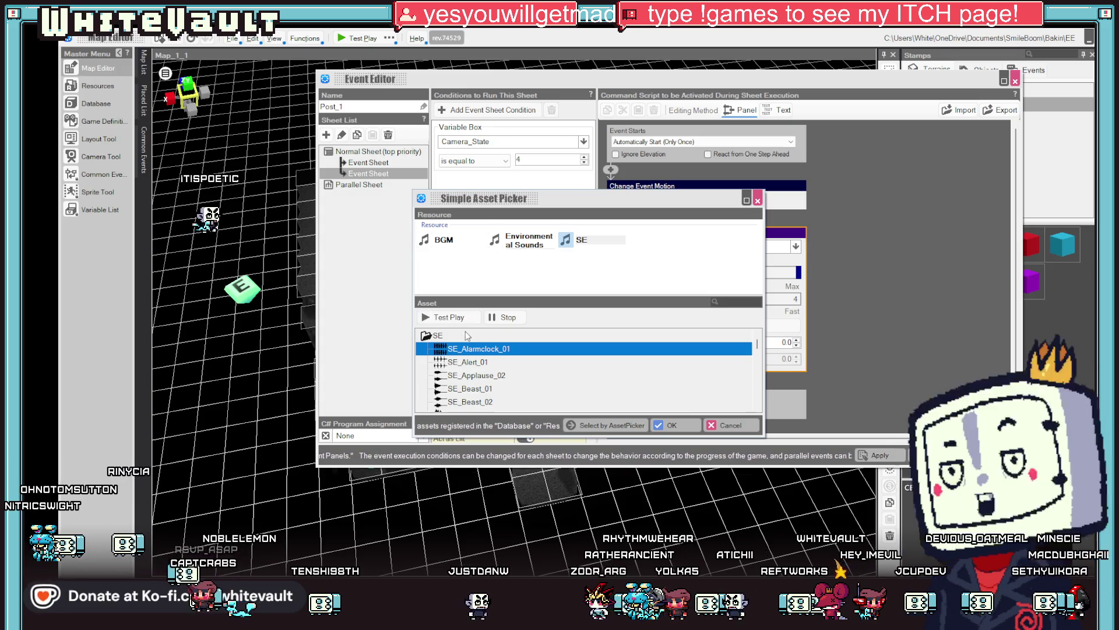
scroll(503, 374, down, 5)
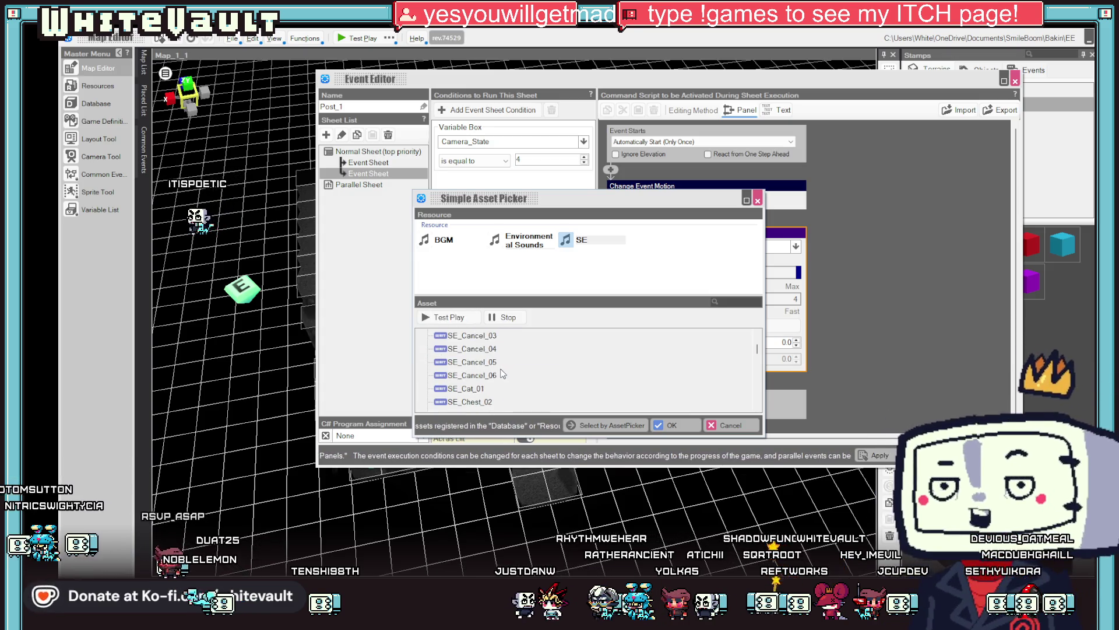
click(478, 350)
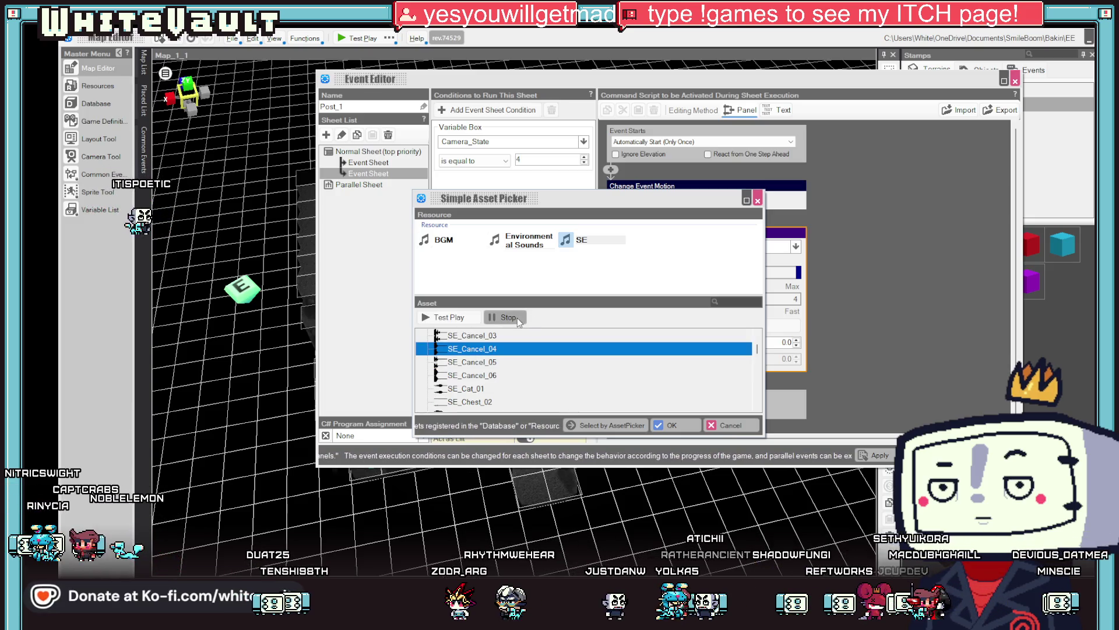
scroll(508, 370, down, 2)
scroll(501, 367, down, 3)
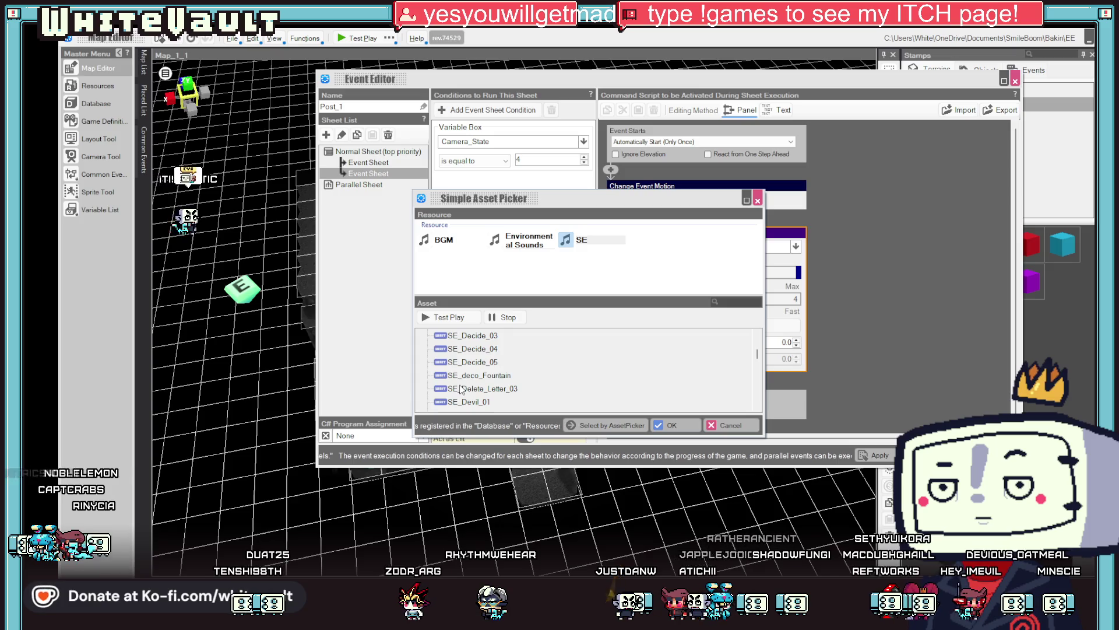
click(472, 389)
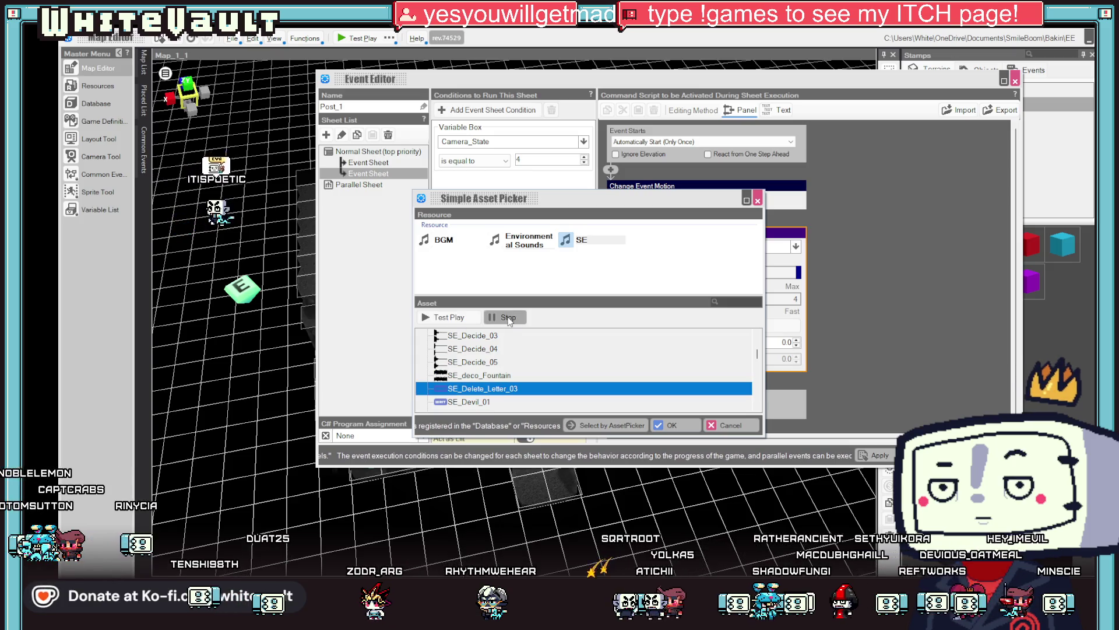
click(466, 402)
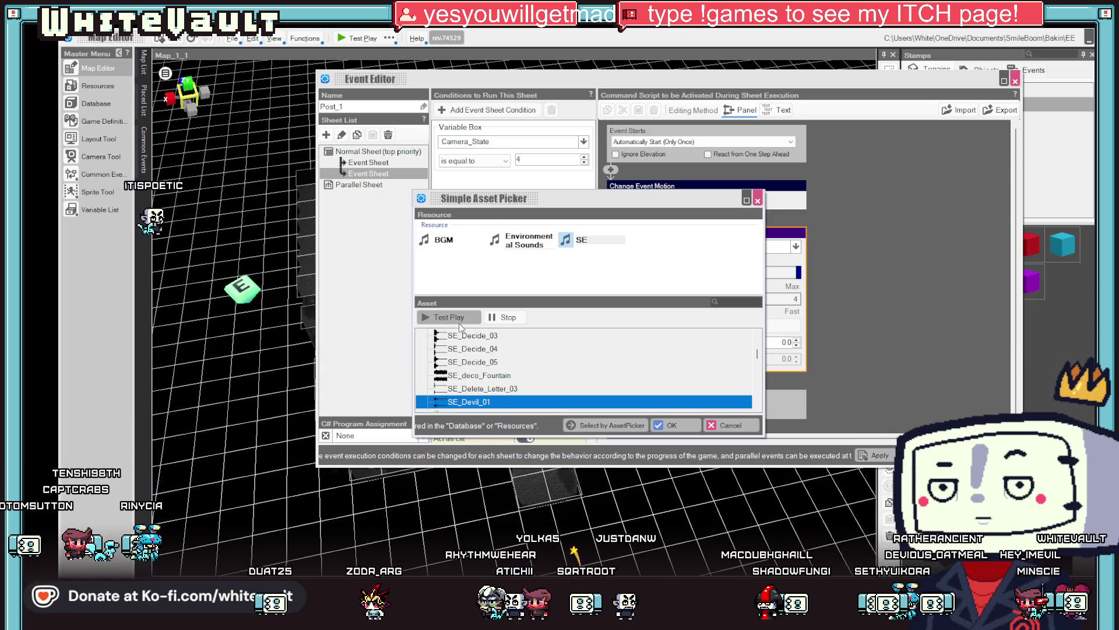
scroll(496, 353, down, 2)
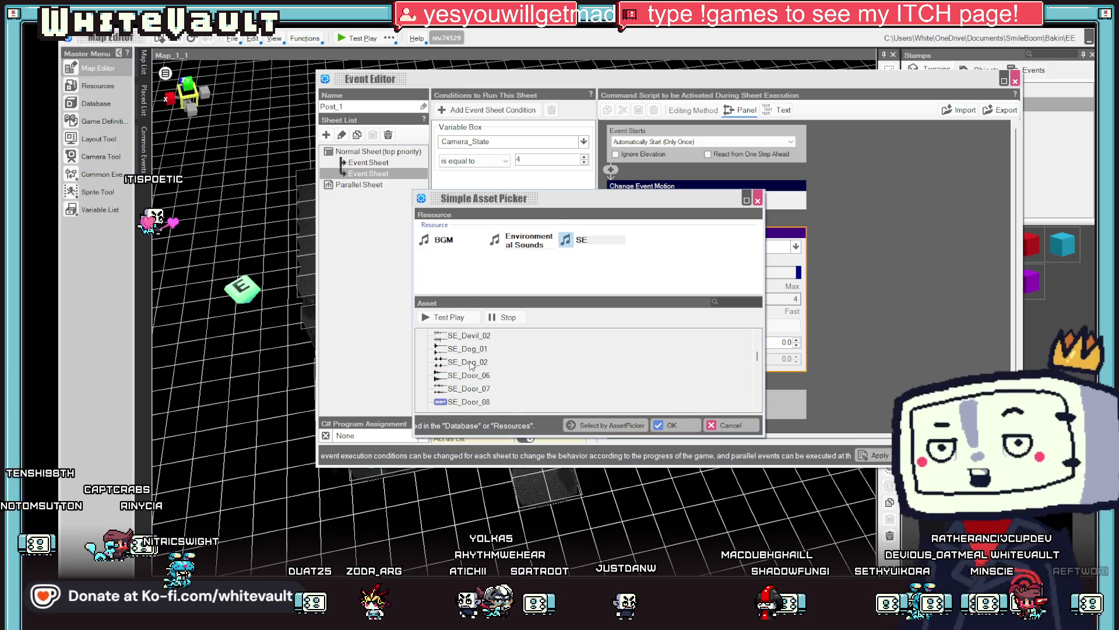
Choose SE_Devil_02 as the sound, confirm it, and apply the event changes
click(470, 336)
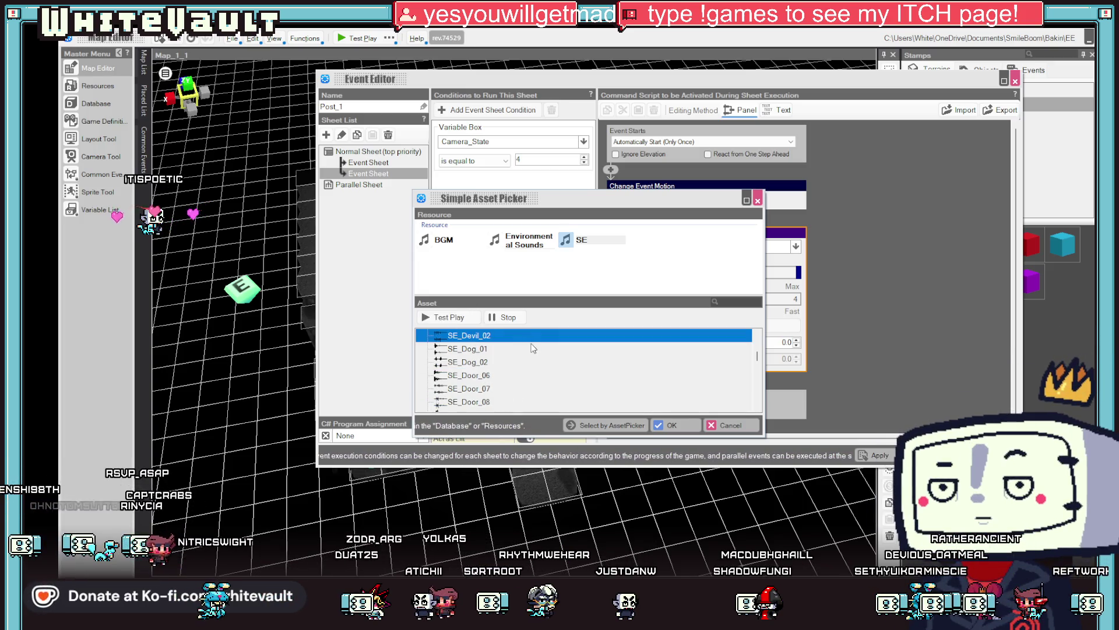
click(671, 425)
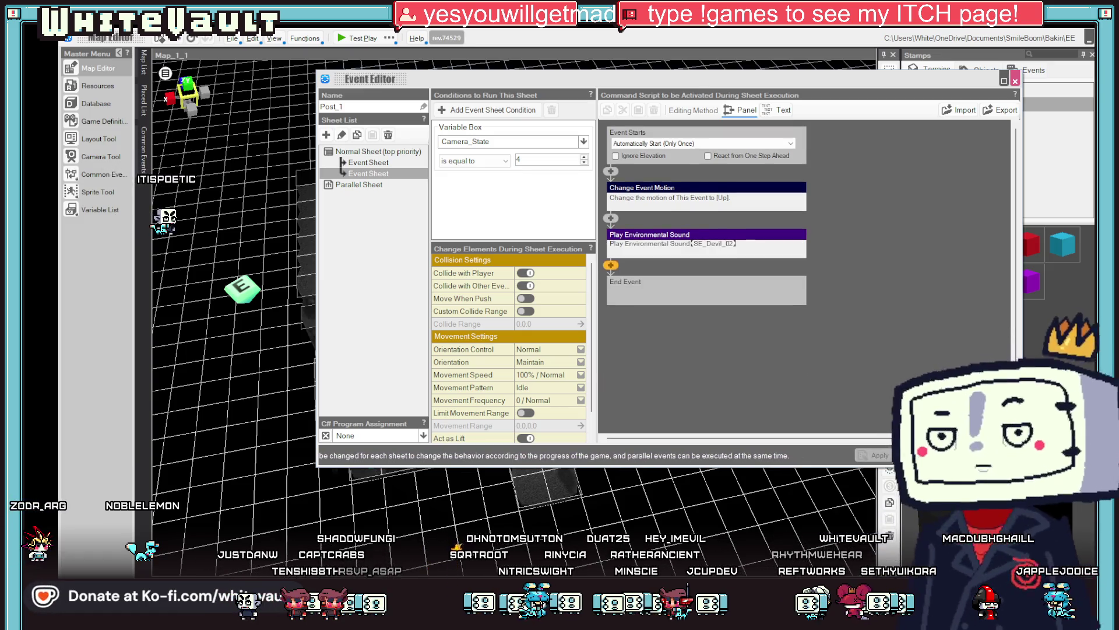
click(880, 456)
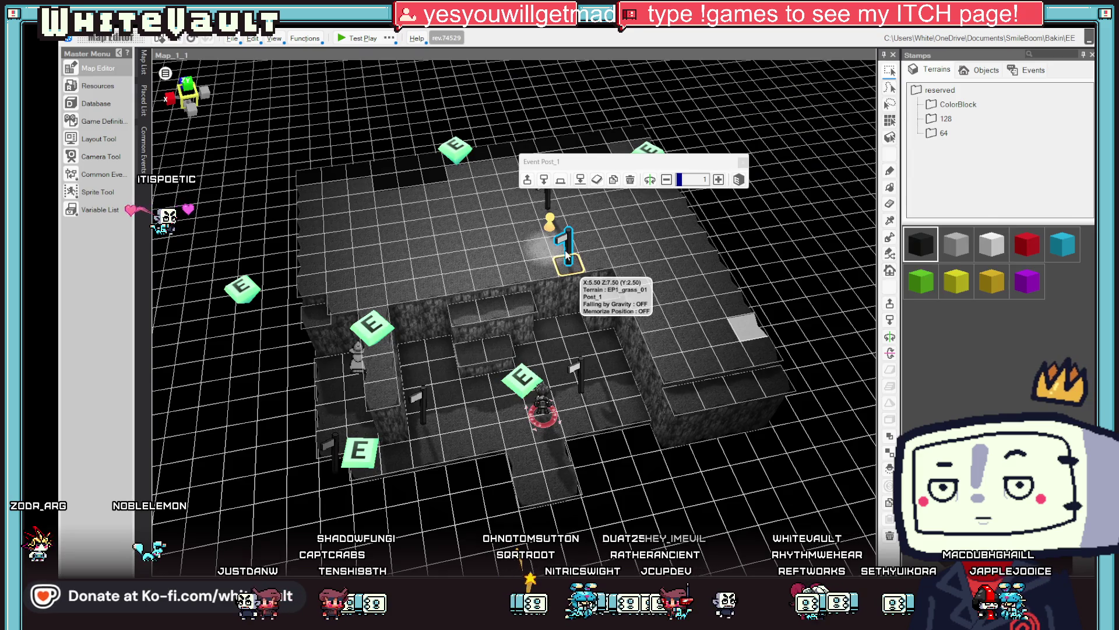
Test-play the cave map, then close the player with Alt+F4
click(359, 40)
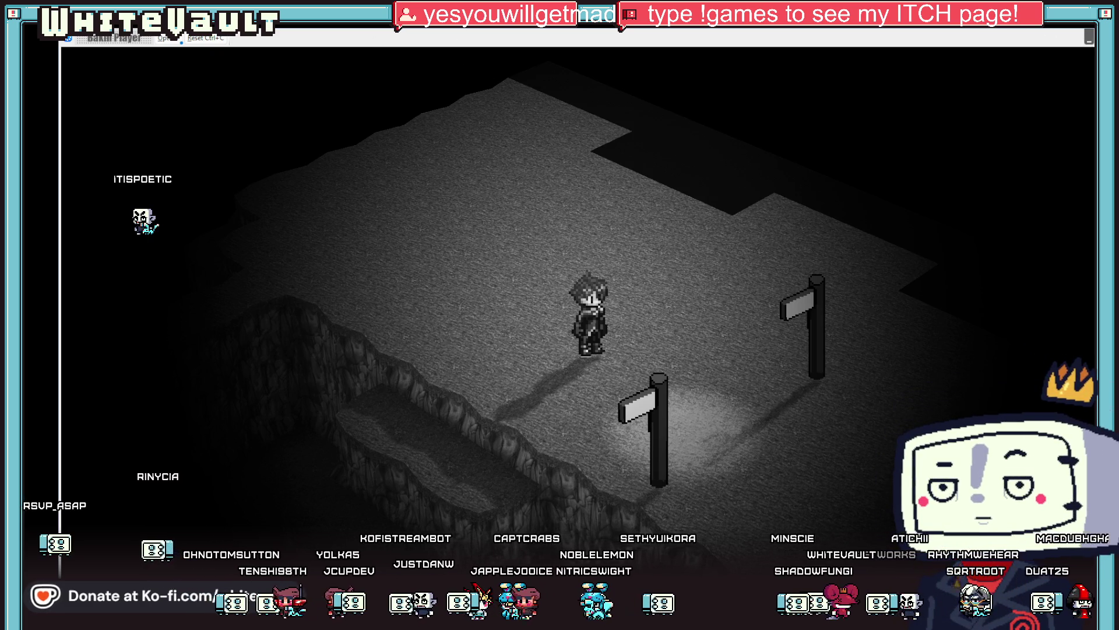
key(alt+F4)
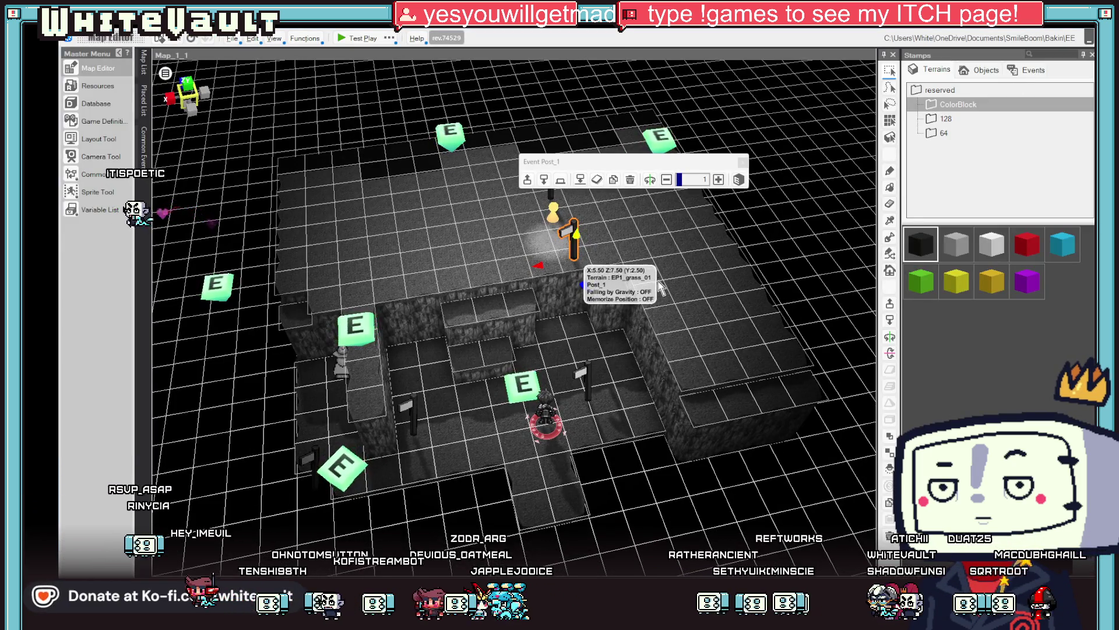
Copy the bottom-left E event onto the upper cave floor and reopen Post_1 for editing
scroll(583, 250, up, 2)
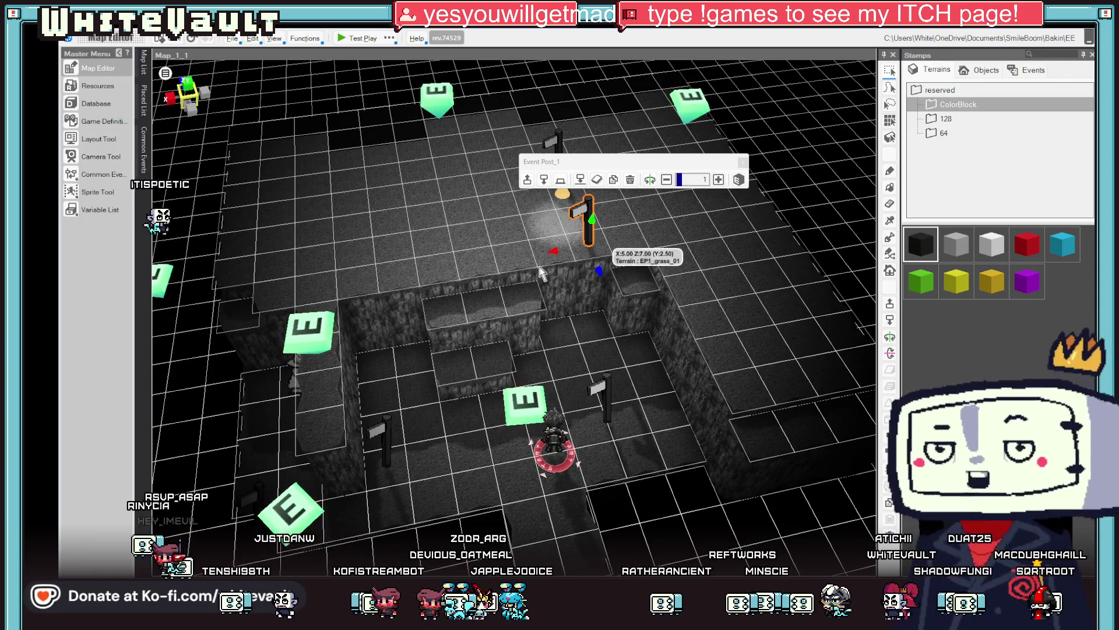
click(295, 518)
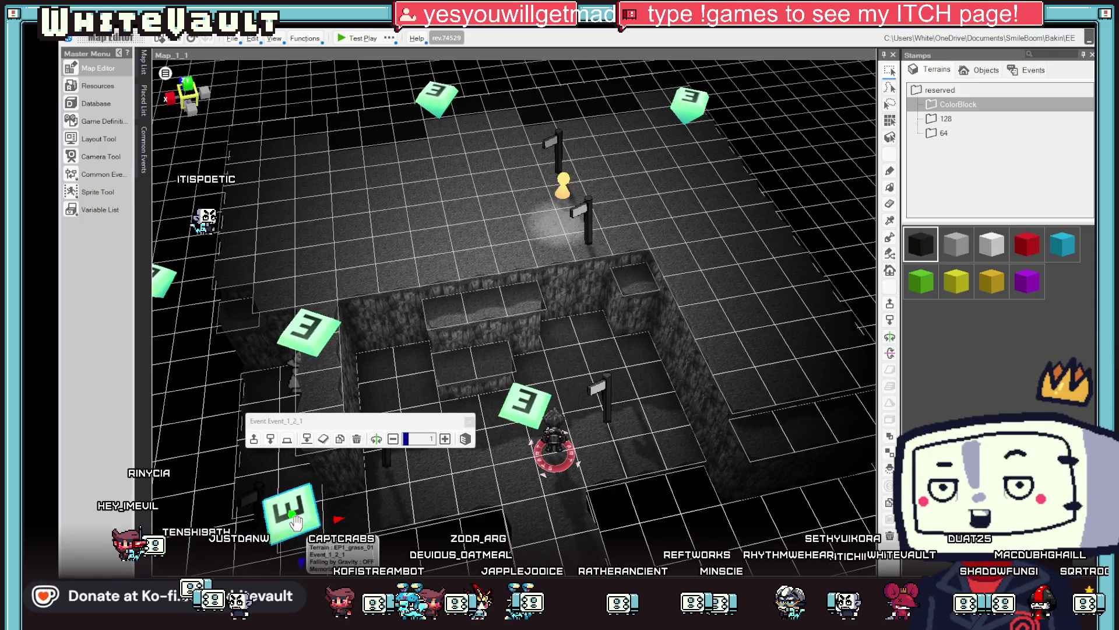
mouse_move(315, 522)
mouse_down()
mouse_move(397, 244)
mouse_move(477, 232)
mouse_up()
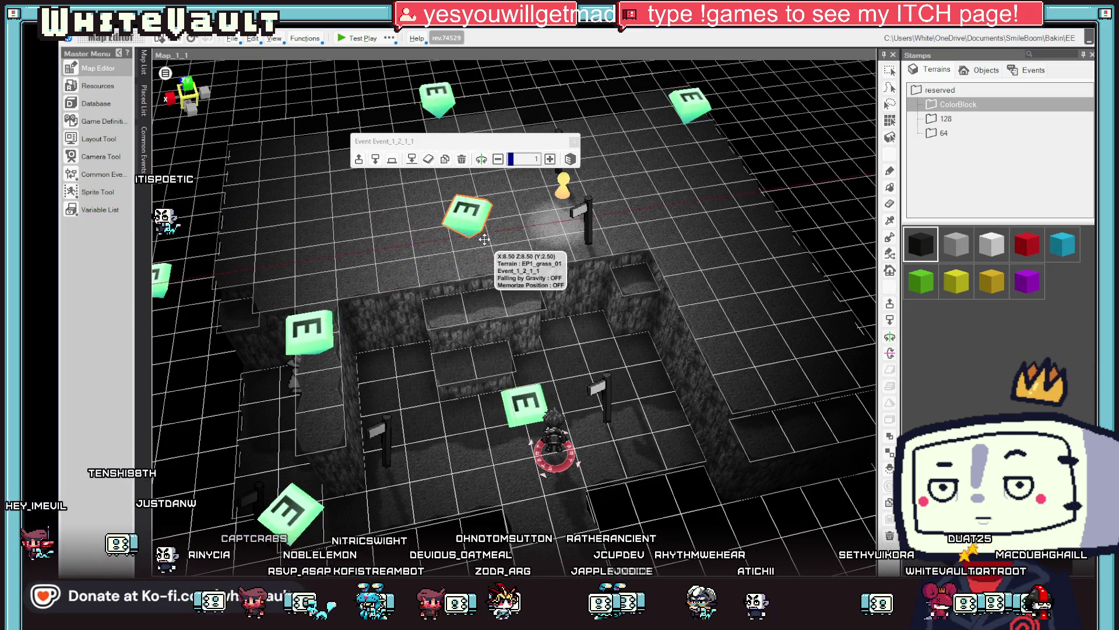
click(590, 229)
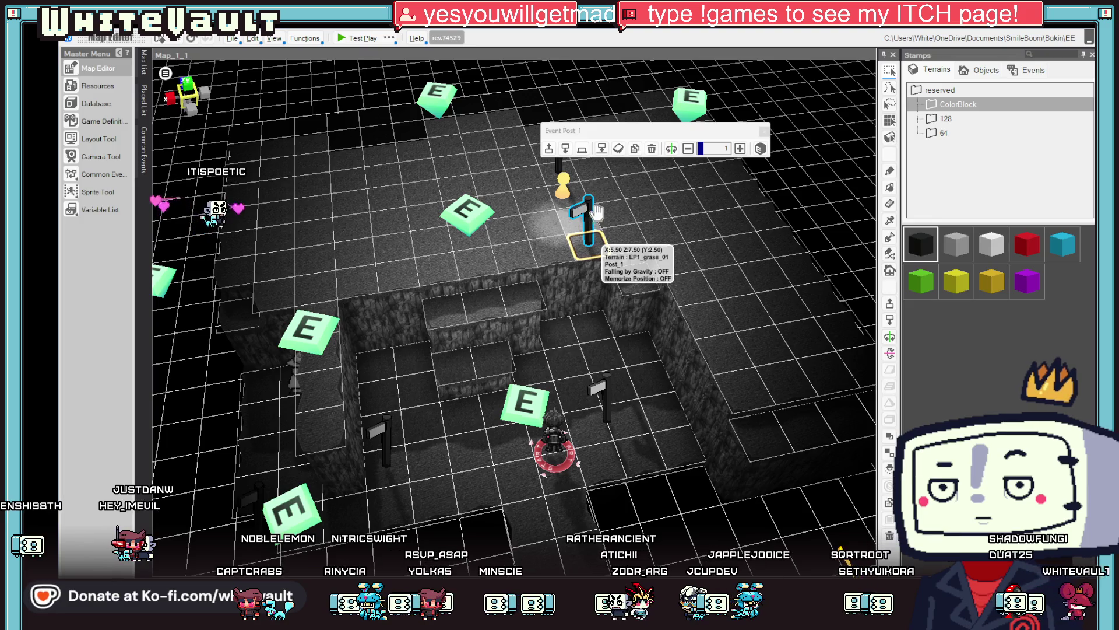
double_click(661, 245)
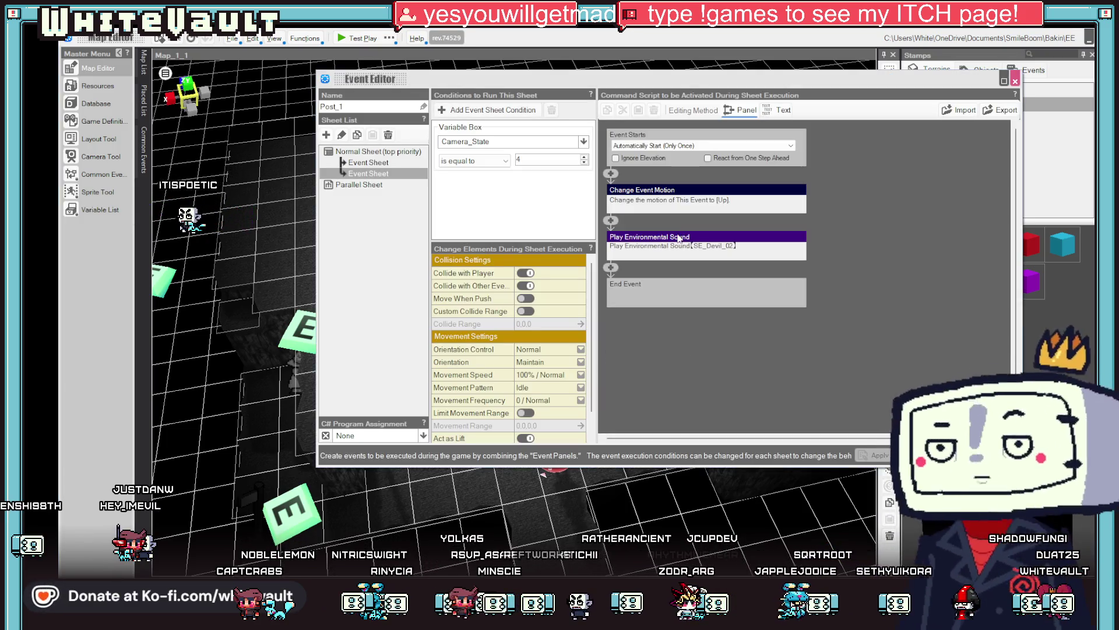
click(681, 243)
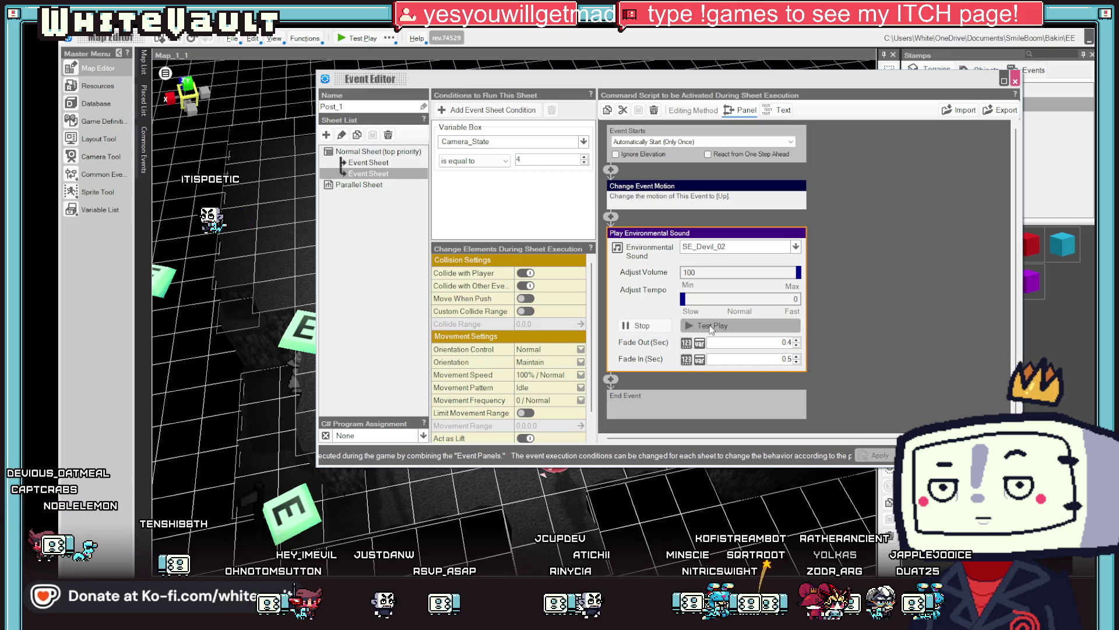
click(864, 361)
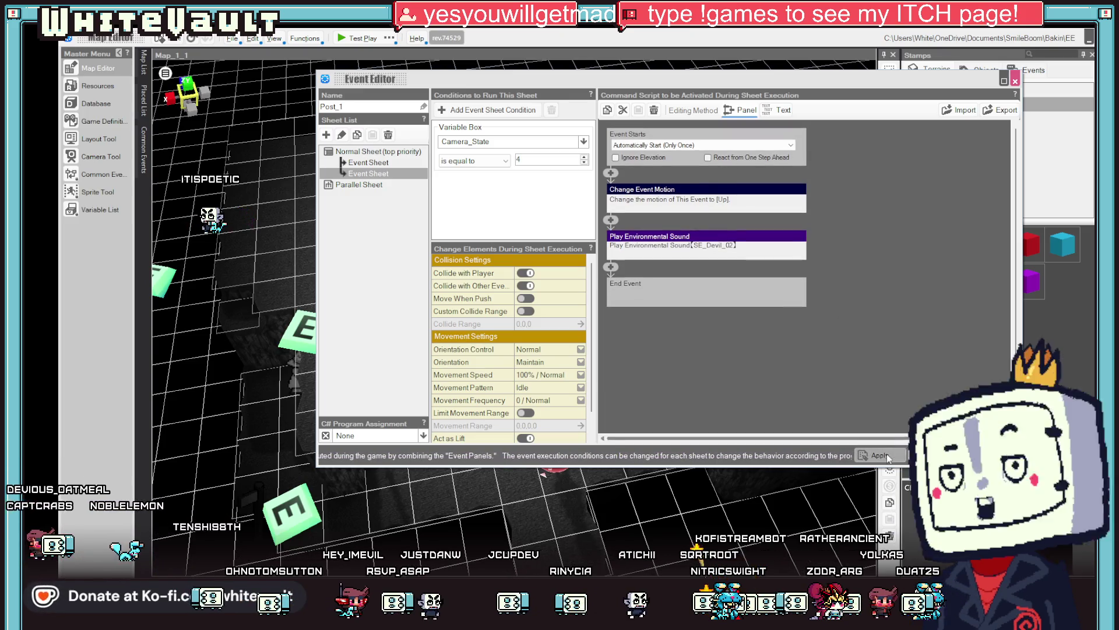
click(924, 455)
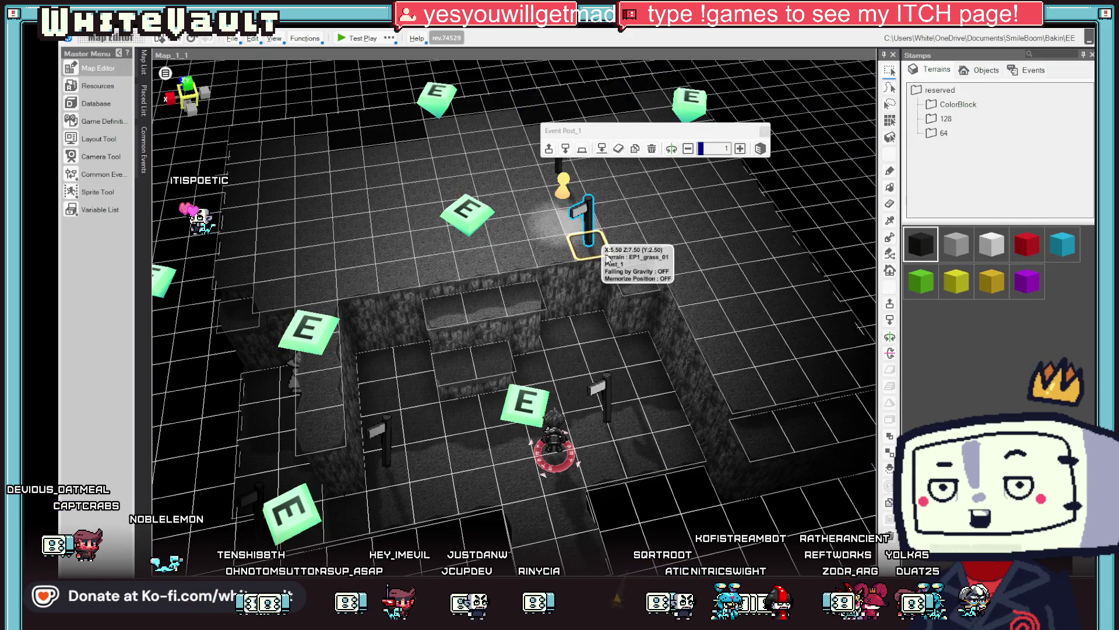
Start a test play of Map_1_1 and move the Gyazo browser window over the game
click(342, 38)
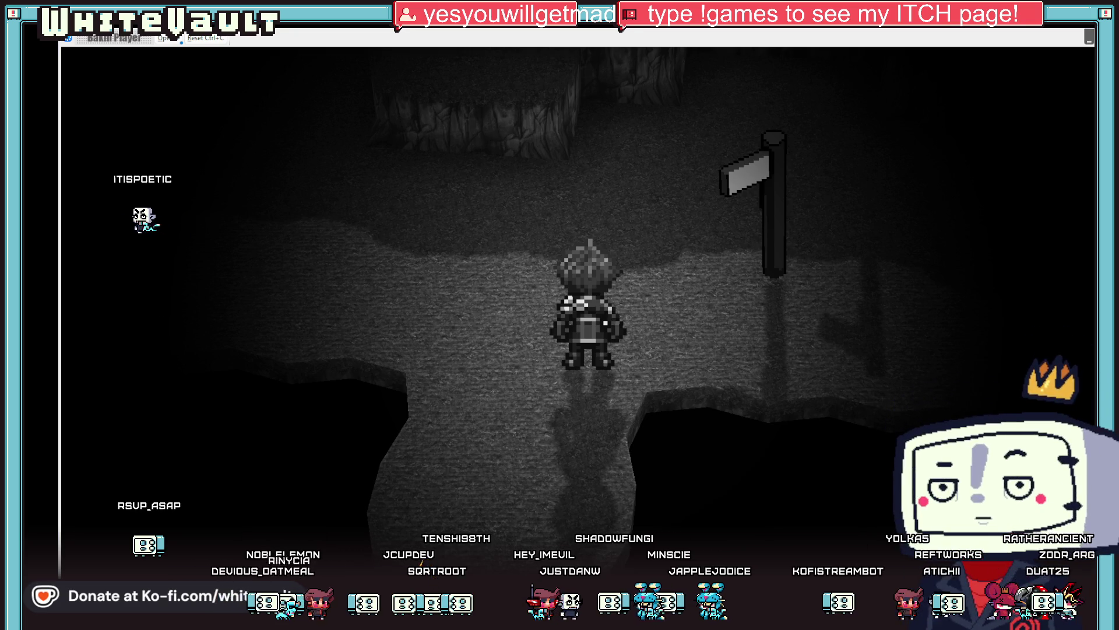
mouse_move(1112, 178)
mouse_down()
mouse_move(469, 246)
mouse_move(607, 210)
mouse_up()
click(576, 189)
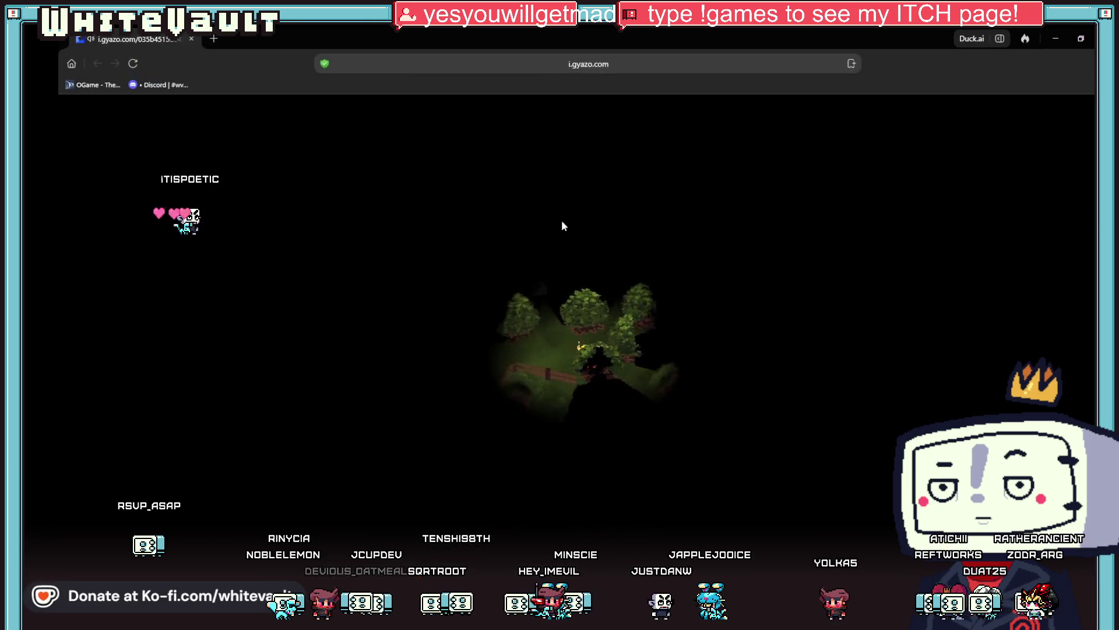
Maximize the browser, play the Gyazo forest clip twice, and view it full screen
click(606, 367)
click(440, 460)
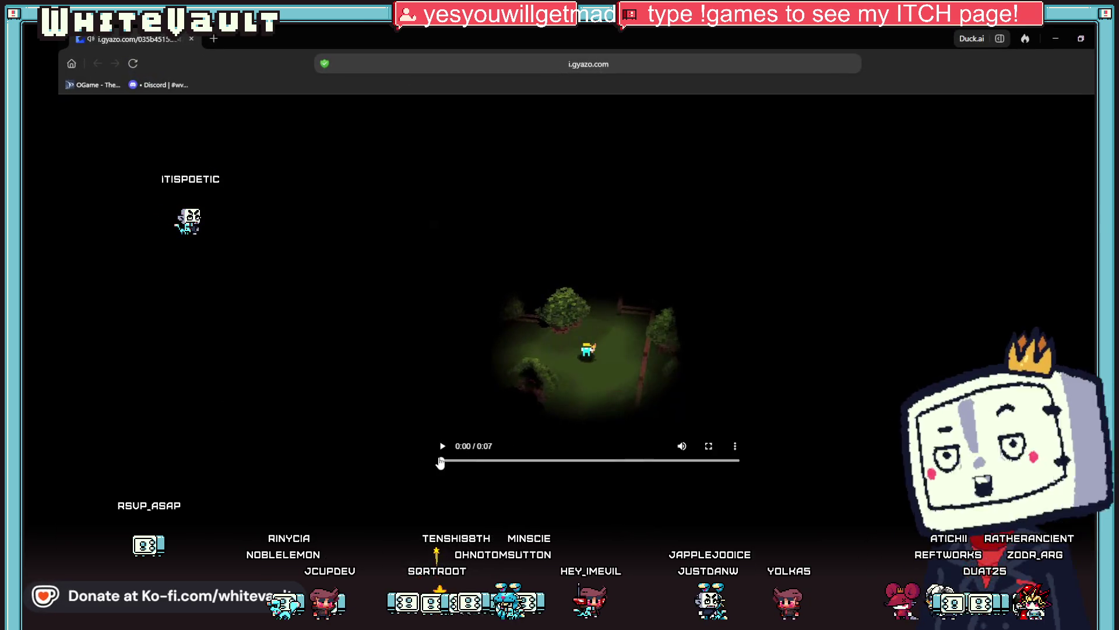
click(443, 446)
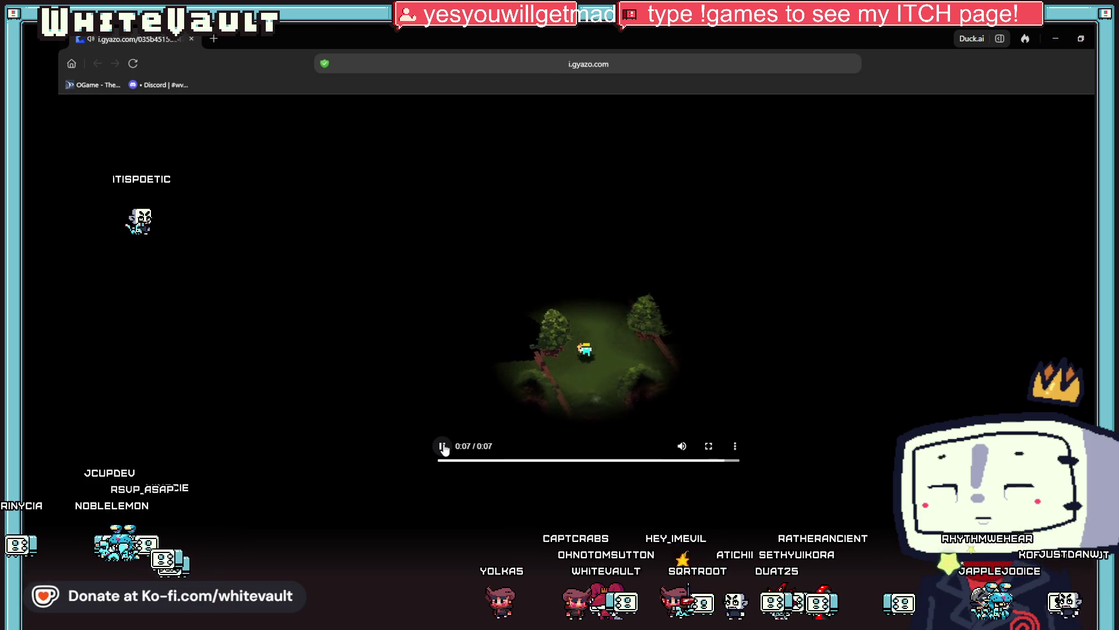
click(443, 446)
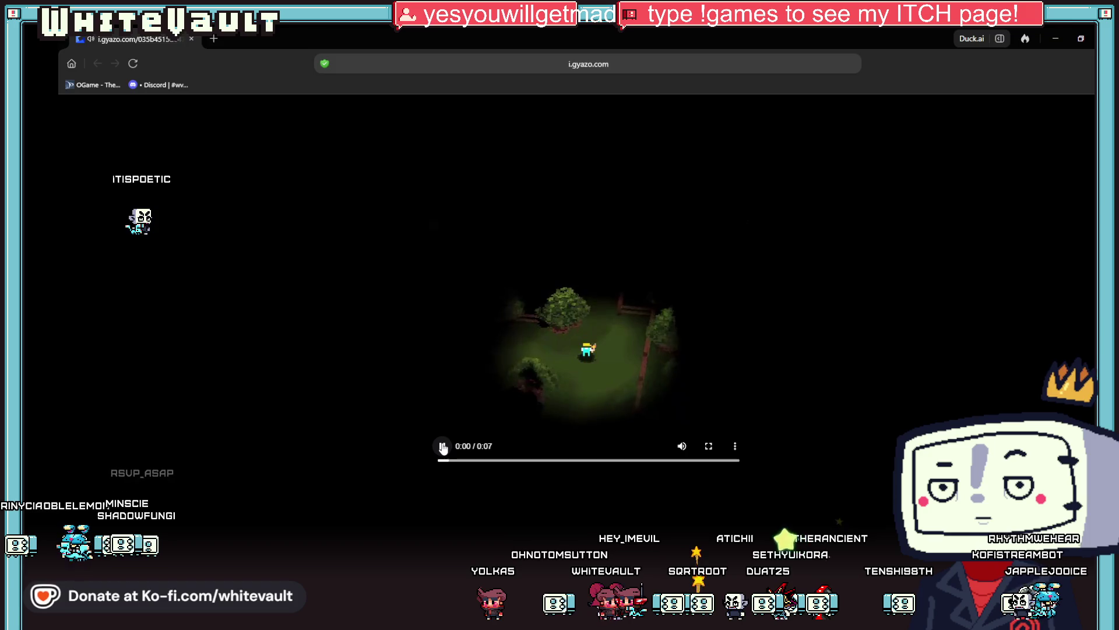
click(709, 445)
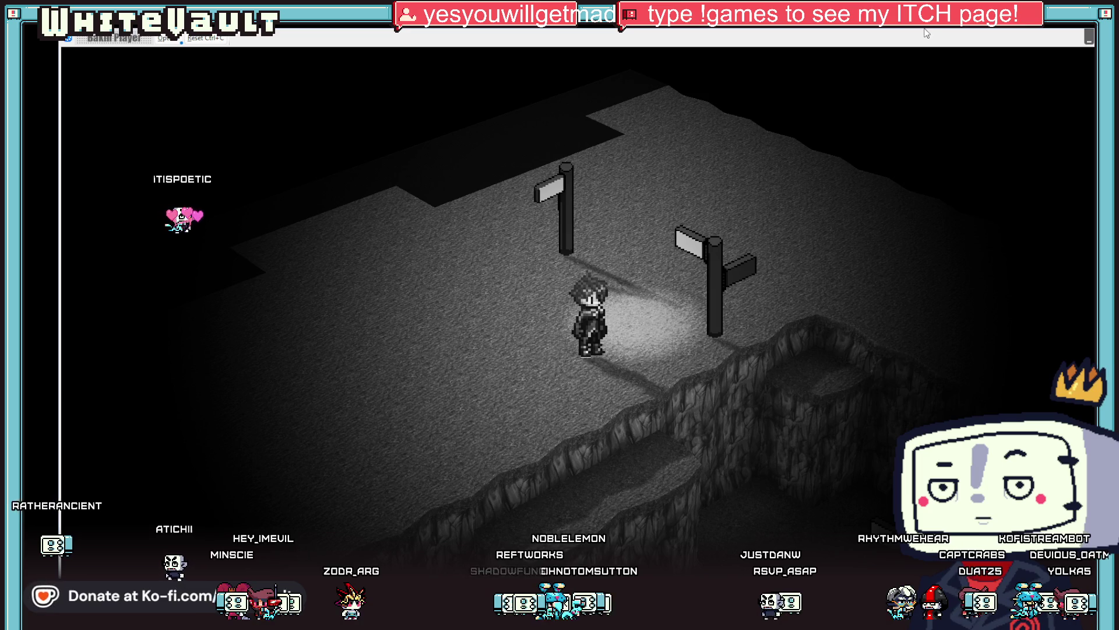
End the test play and reopen the Post_1 SE_Devil_02 Play Environmental Sound settings
click(1062, 49)
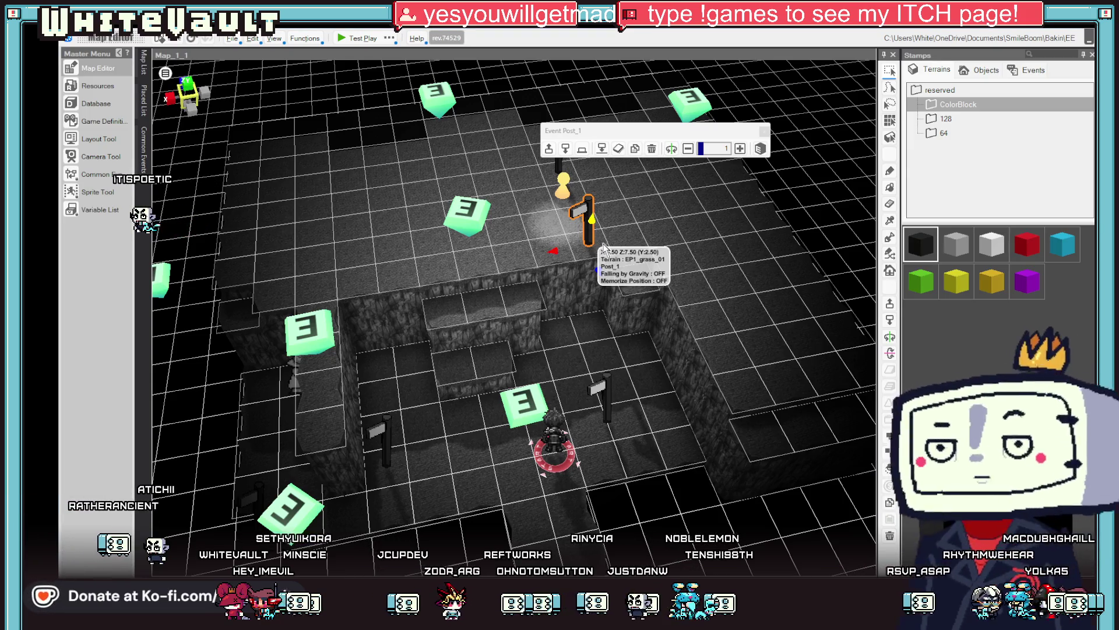
double_click(622, 229)
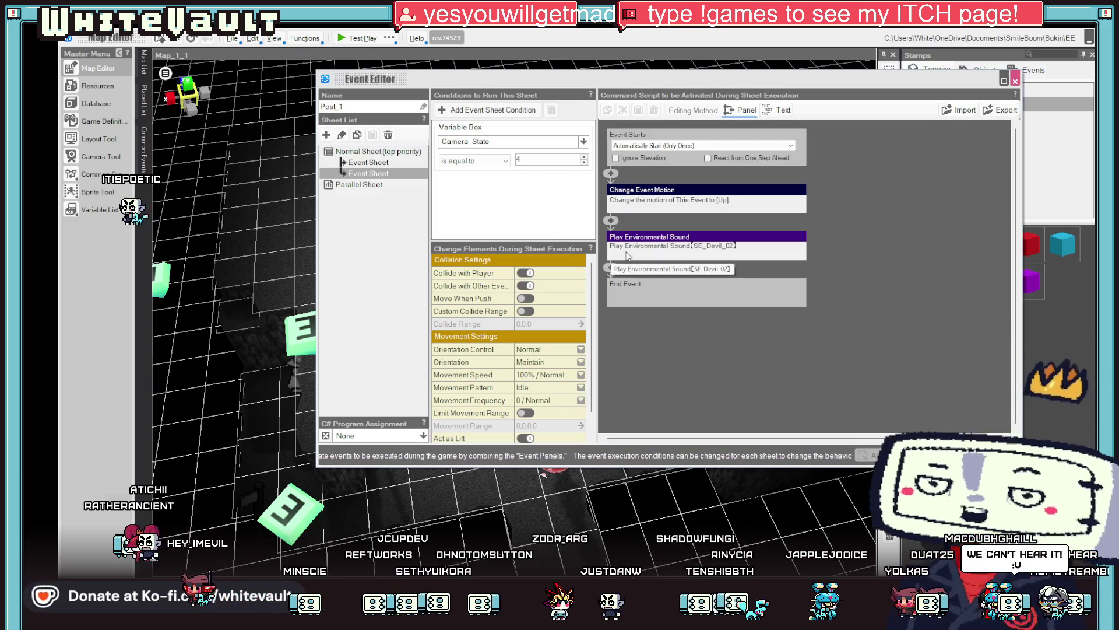
click(667, 248)
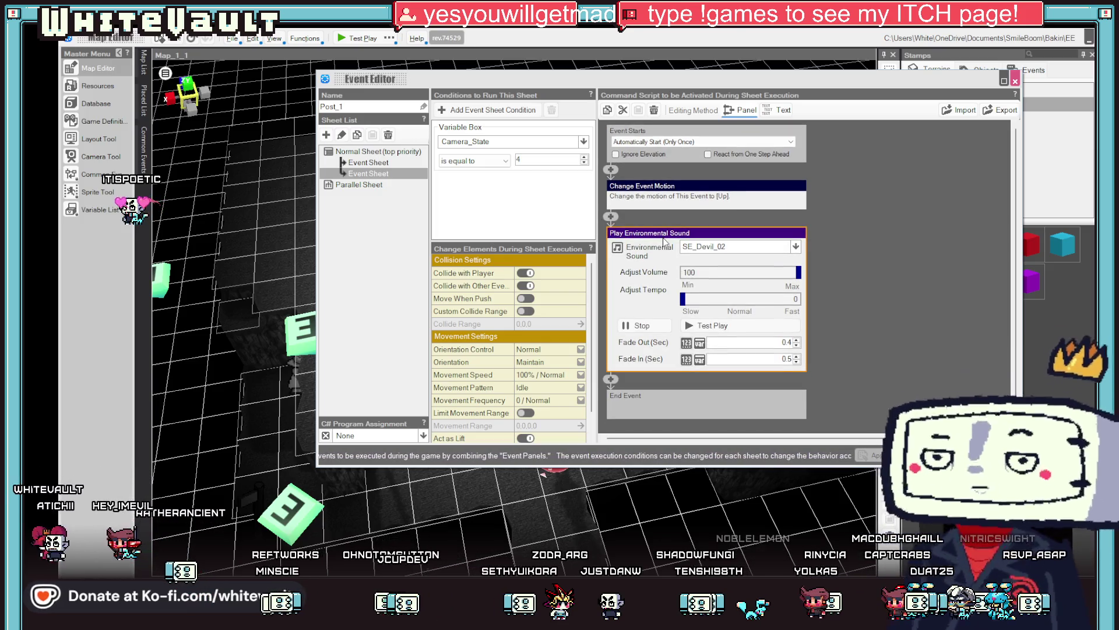